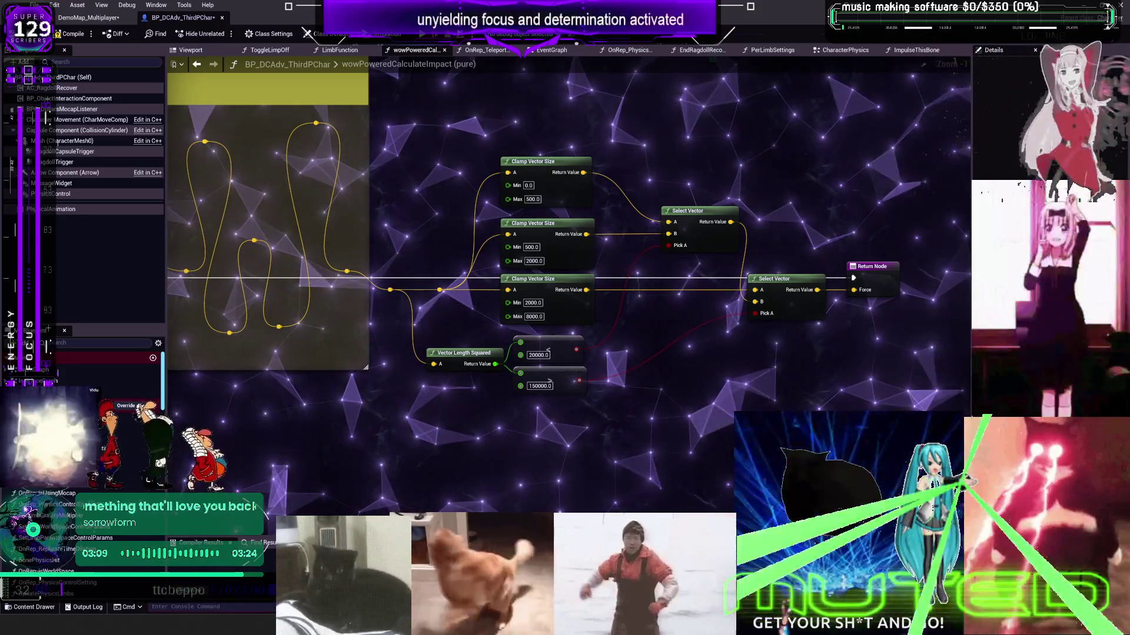
- Paste a Wow Powered Calculate Impact node into the EventGraph and route its force into CE Character Ragdoll's FORCE
{"action": "scroll", "coordinate": [904, 303], "scroll_direction": "down", "scroll_amount": 2}
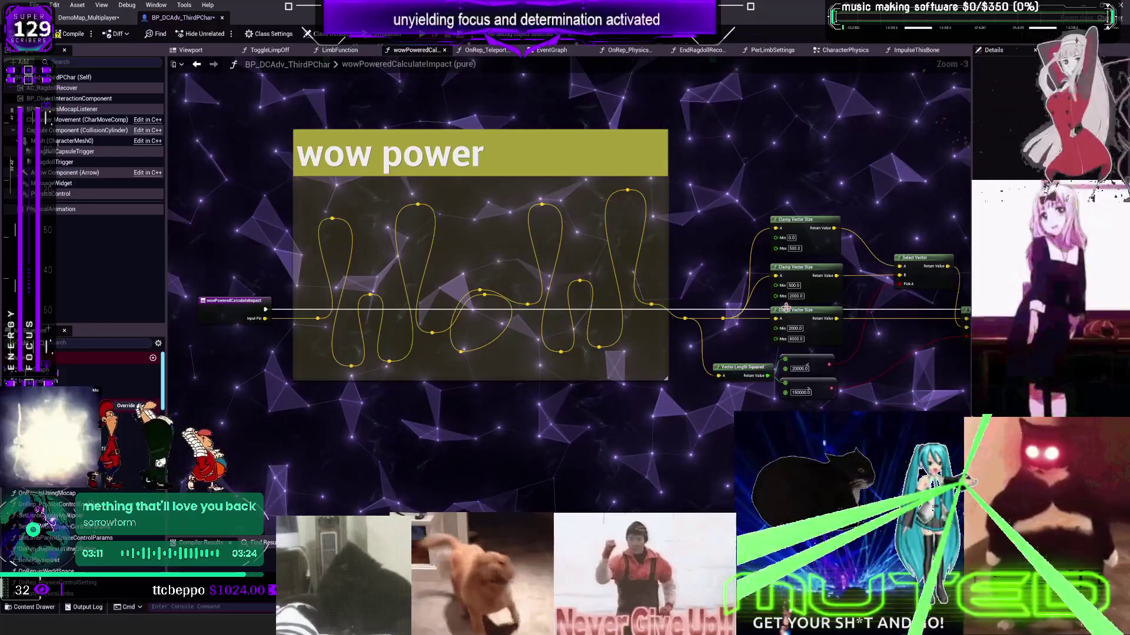
{"action": "left_click_drag", "start_coordinate": [772, 310], "coordinate": [711, 298]}
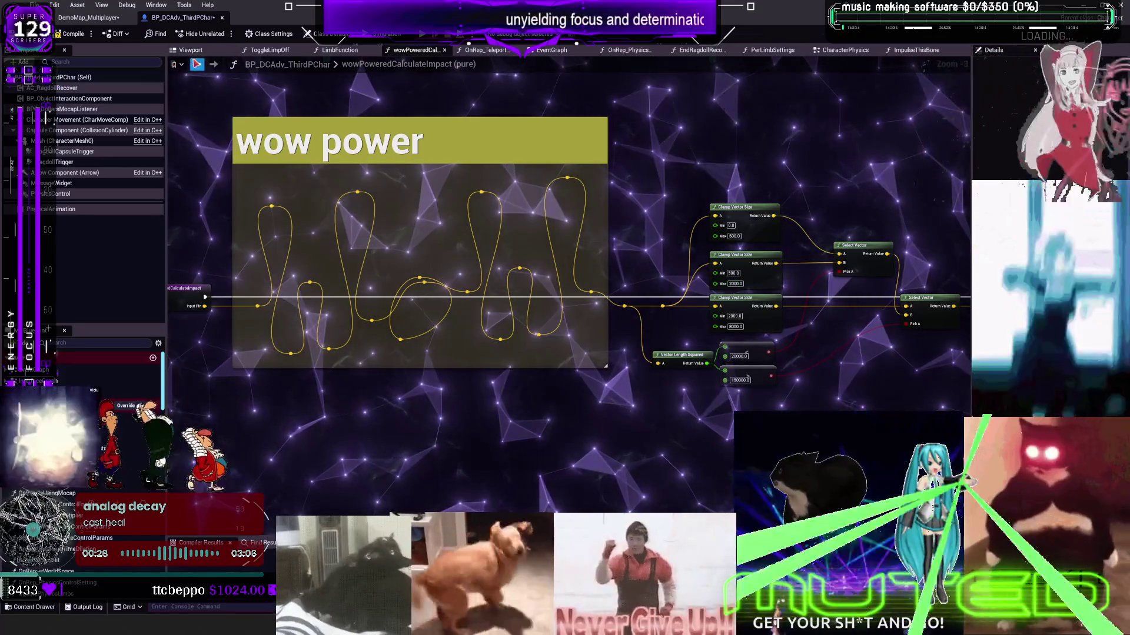
{"action": "left_click", "coordinate": [196, 64]}
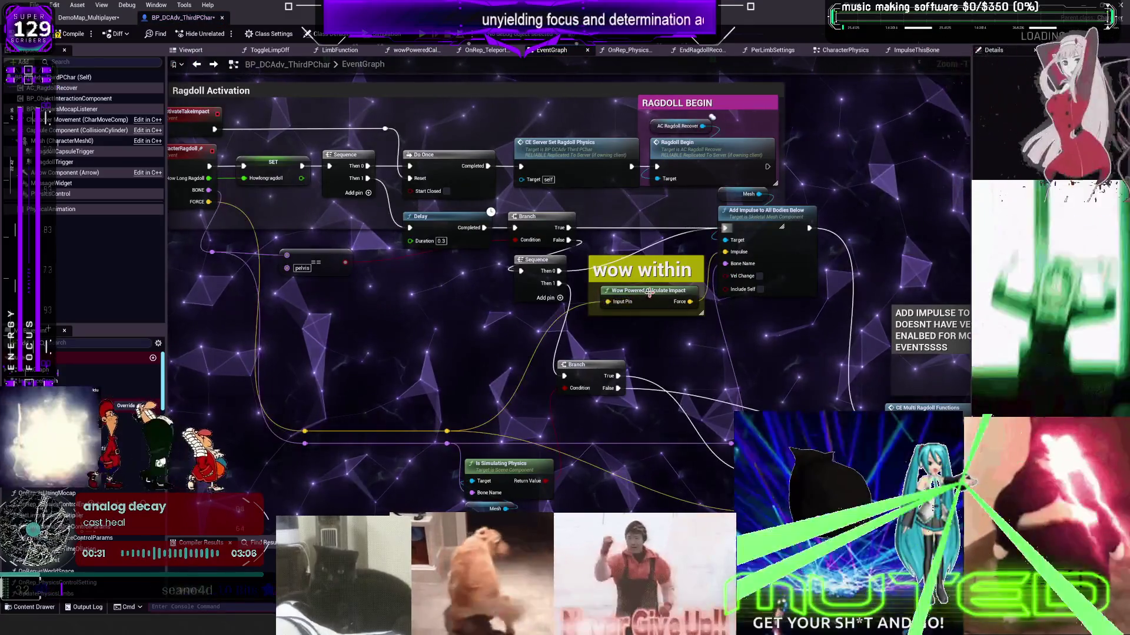
{"action": "scroll", "coordinate": [509, 256], "scroll_direction": "down", "scroll_amount": 1}
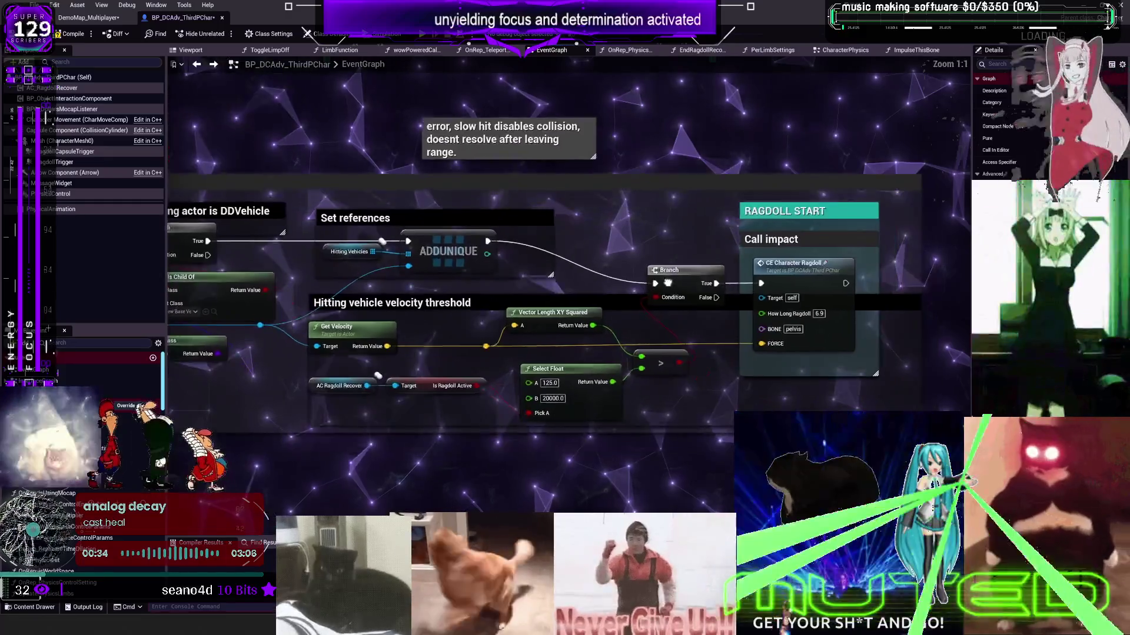
{"action": "key", "text": "ctrl+v"}
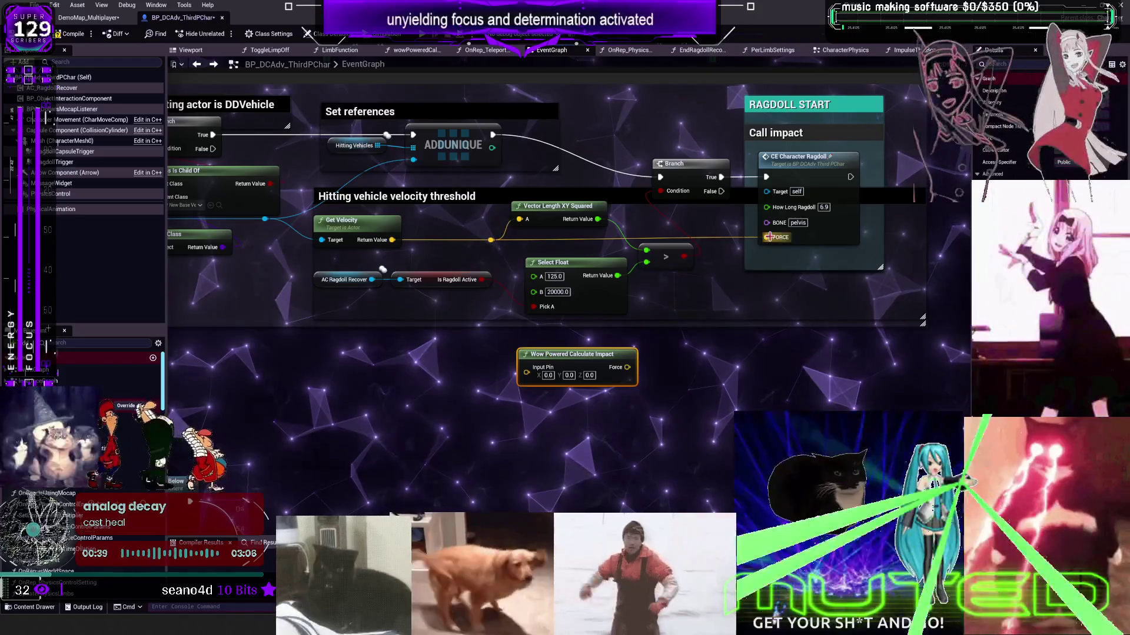
{"action": "mouse_move", "coordinate": [490, 240]}
{"action": "left_mouse_down"}
{"action": "mouse_move", "coordinate": [512, 247]}
{"action": "mouse_move", "coordinate": [528, 375]}
{"action": "left_mouse_up"}
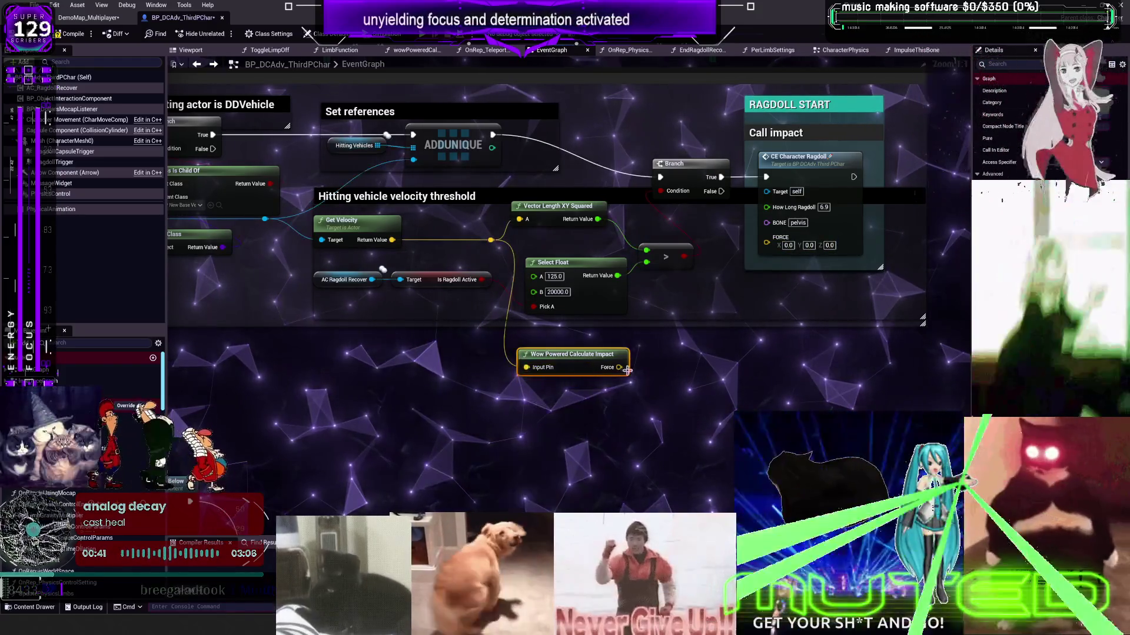
{"action": "left_click_drag", "start_coordinate": [627, 368], "coordinate": [713, 307]}
{"action": "left_click_drag", "start_coordinate": [769, 250], "coordinate": [766, 237]}
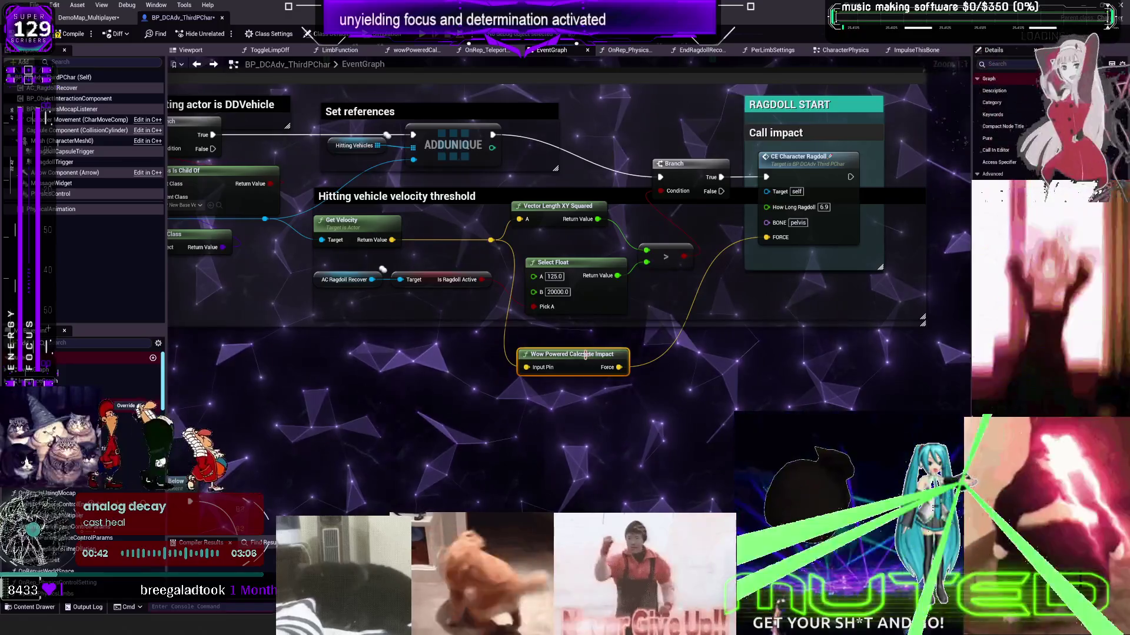
- Delete the Wow Powered node before Add Impulse and wire the impulse straight into Add Impulse
{"action": "scroll", "coordinate": [450, 324], "scroll_direction": "down", "scroll_amount": 2}
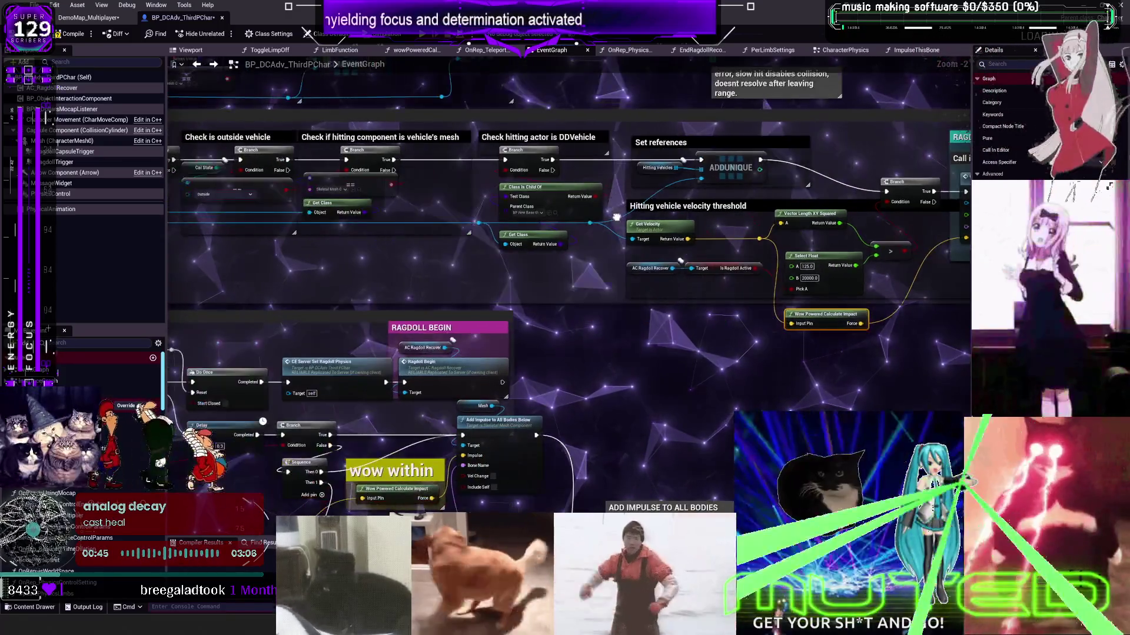
{"action": "scroll", "coordinate": [451, 325], "scroll_direction": "up", "scroll_amount": 2}
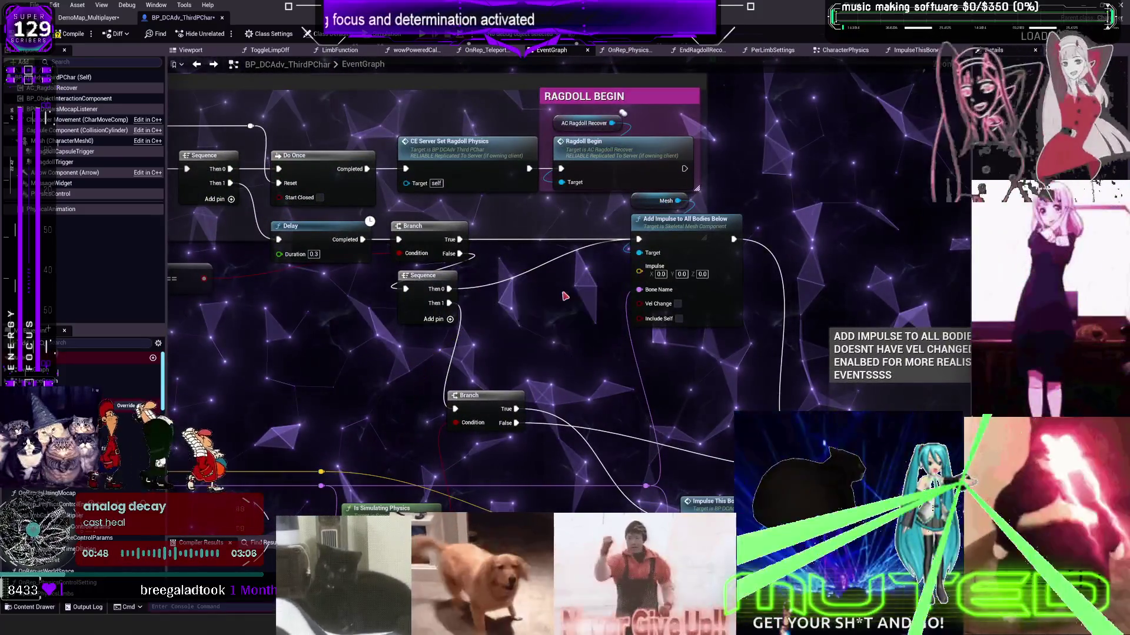
{"action": "key", "text": "Delete"}
{"action": "left_click_drag", "start_coordinate": [375, 467], "coordinate": [693, 262]}
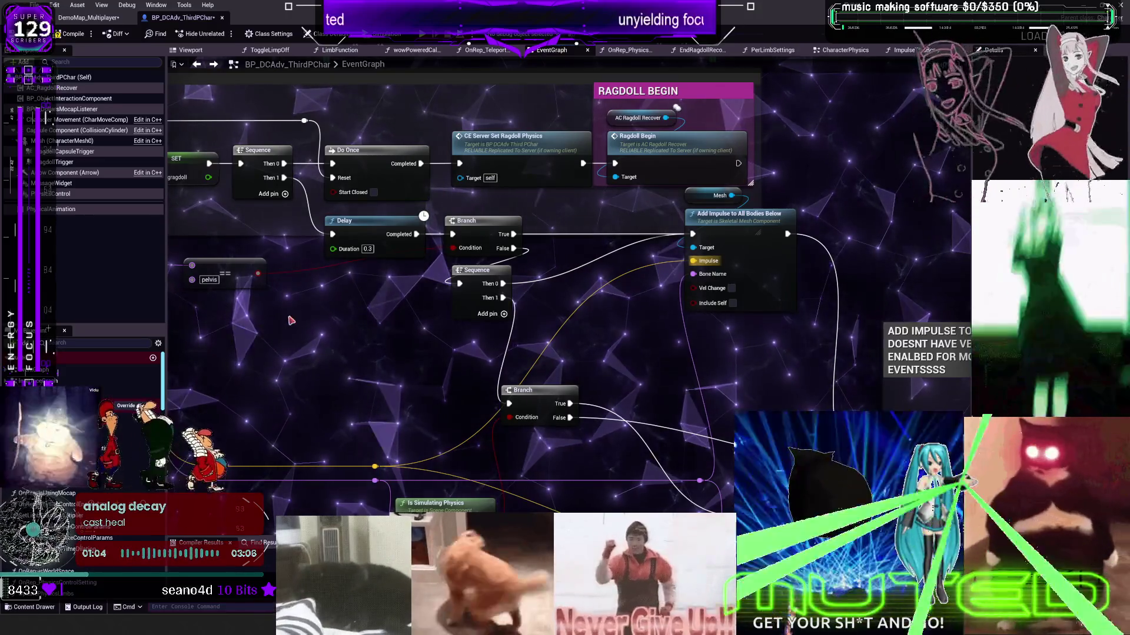
- Use File > Save All to save every modified package in the project
{"action": "left_click", "coordinate": [35, 5]}
{"action": "left_click", "coordinate": [74, 69]}
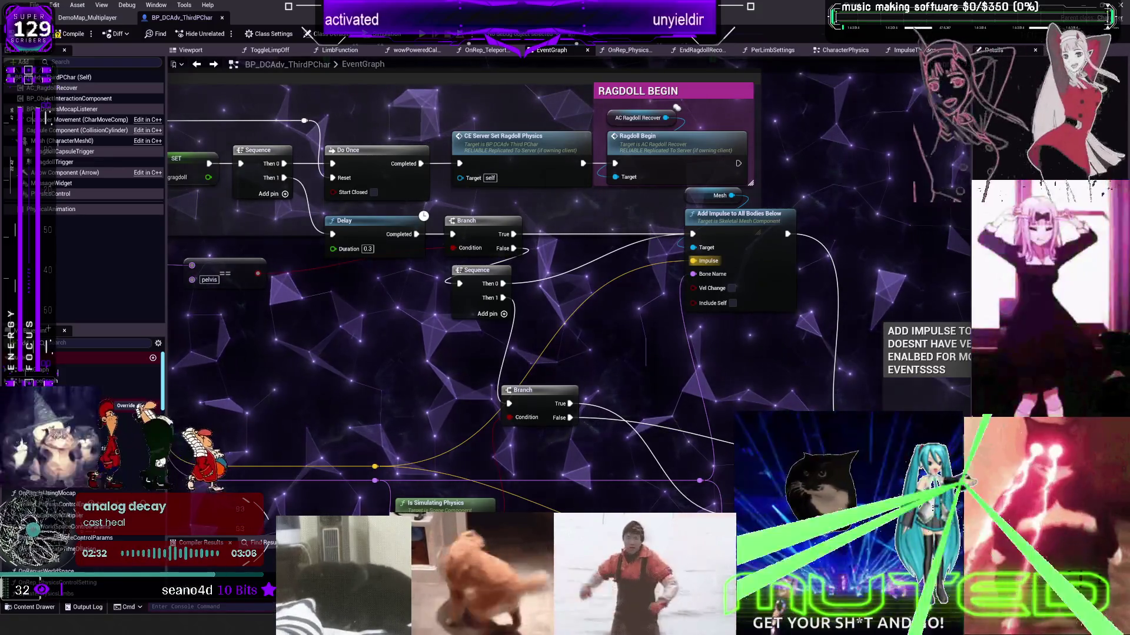
- Move the lower Branch and Sequence nodes up and to the right, bringing Impulse This Bone into view
{"action": "left_click_drag", "start_coordinate": [531, 398], "coordinate": [610, 383]}
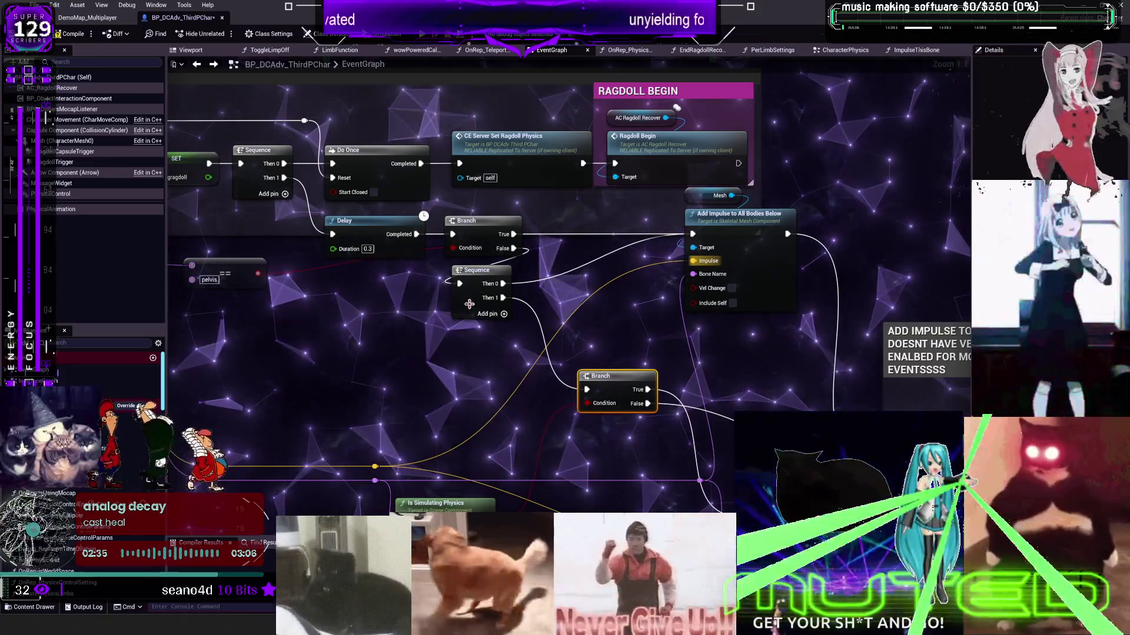
{"action": "mouse_move", "coordinate": [472, 307]}
{"action": "left_mouse_down"}
{"action": "mouse_move", "coordinate": [424, 327]}
{"action": "mouse_move", "coordinate": [576, 285]}
{"action": "left_mouse_up"}
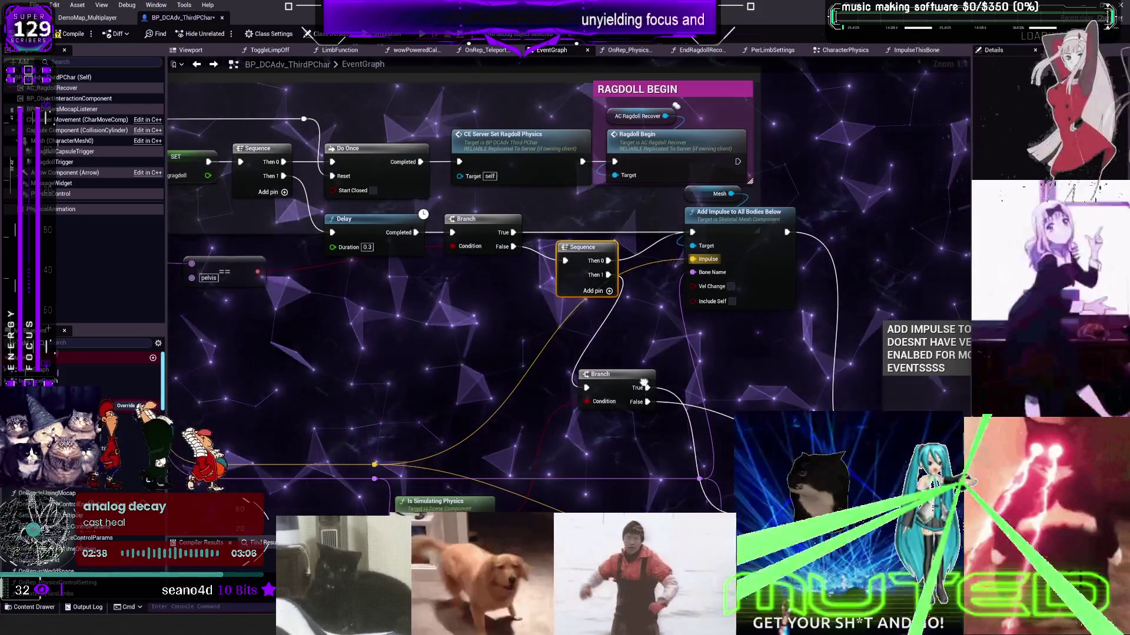
{"action": "left_click_drag", "start_coordinate": [680, 314], "coordinate": [553, 289]}
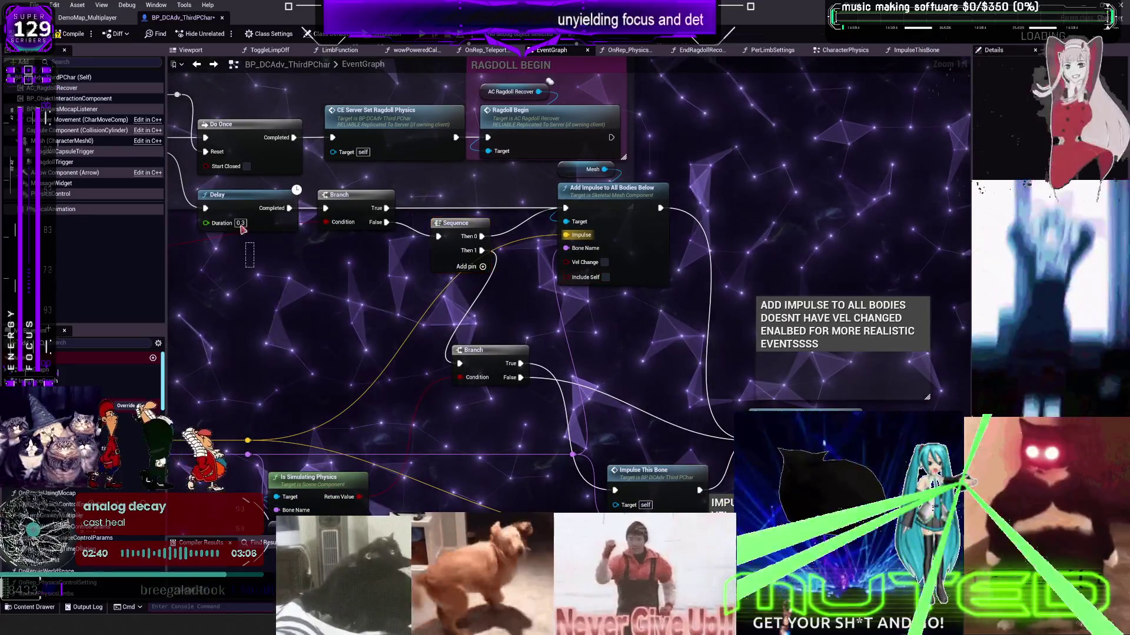
- Add a Delay Until Next Frame node and connect the lower Branch's True output to it
{"action": "left_click", "coordinate": [543, 324]}
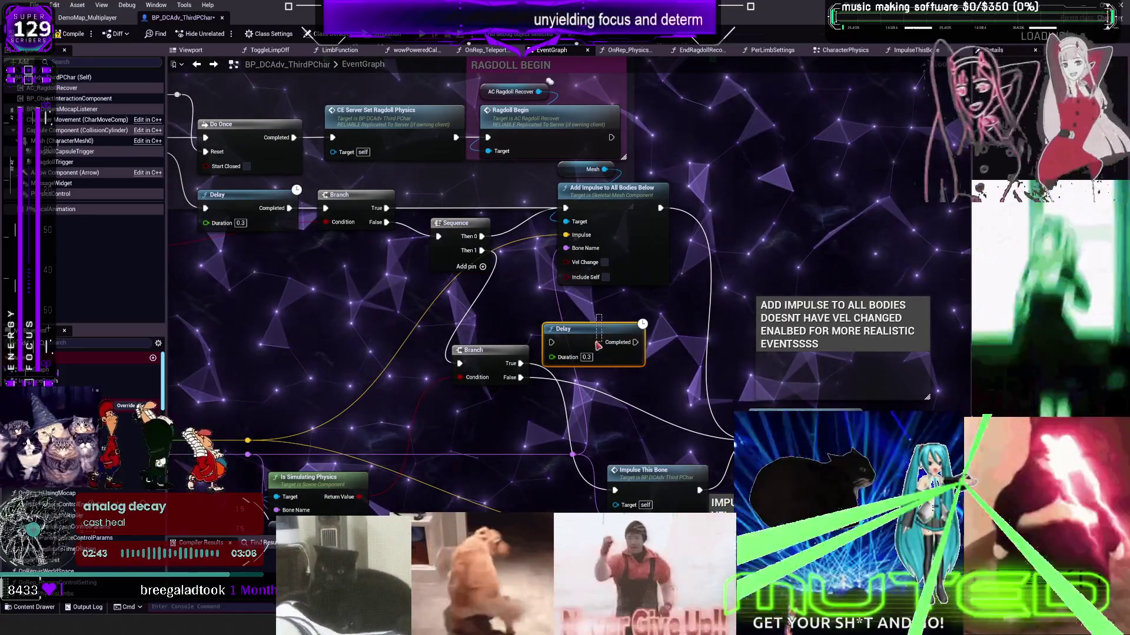
{"action": "key", "text": "Delete"}
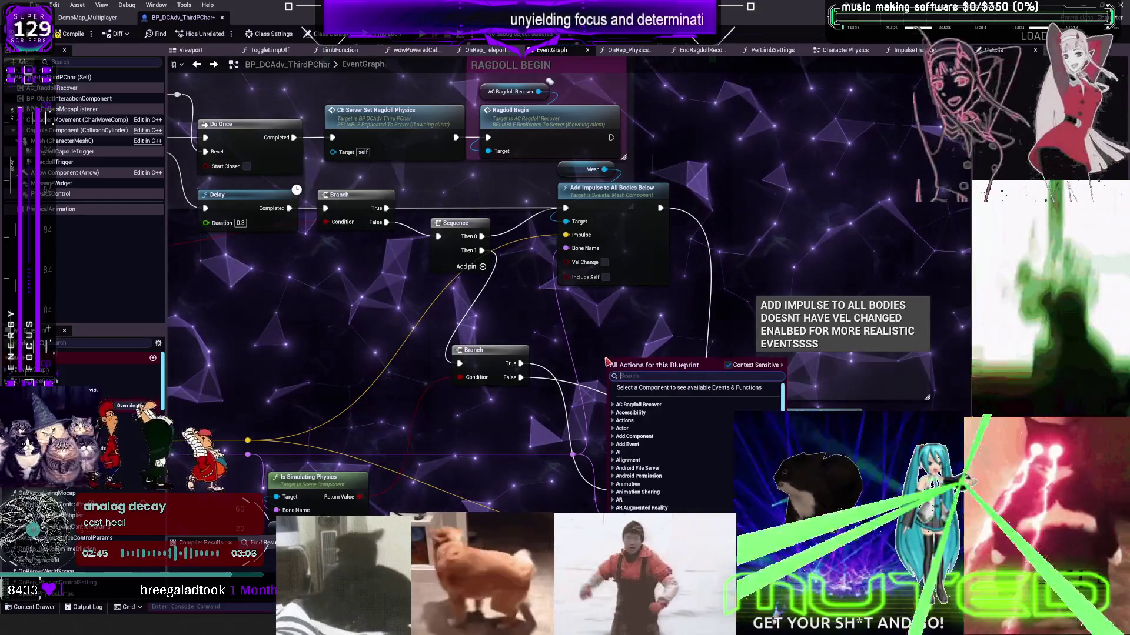
{"action": "type", "text": "next frame"}
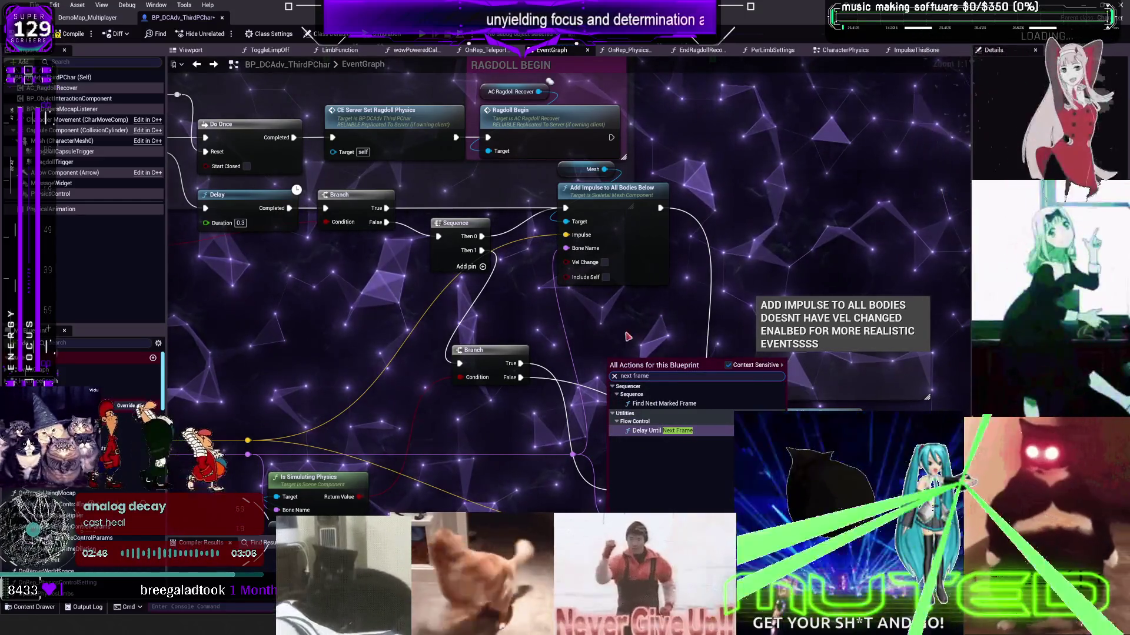
{"action": "left_click_drag", "start_coordinate": [677, 435], "coordinate": [612, 358]}
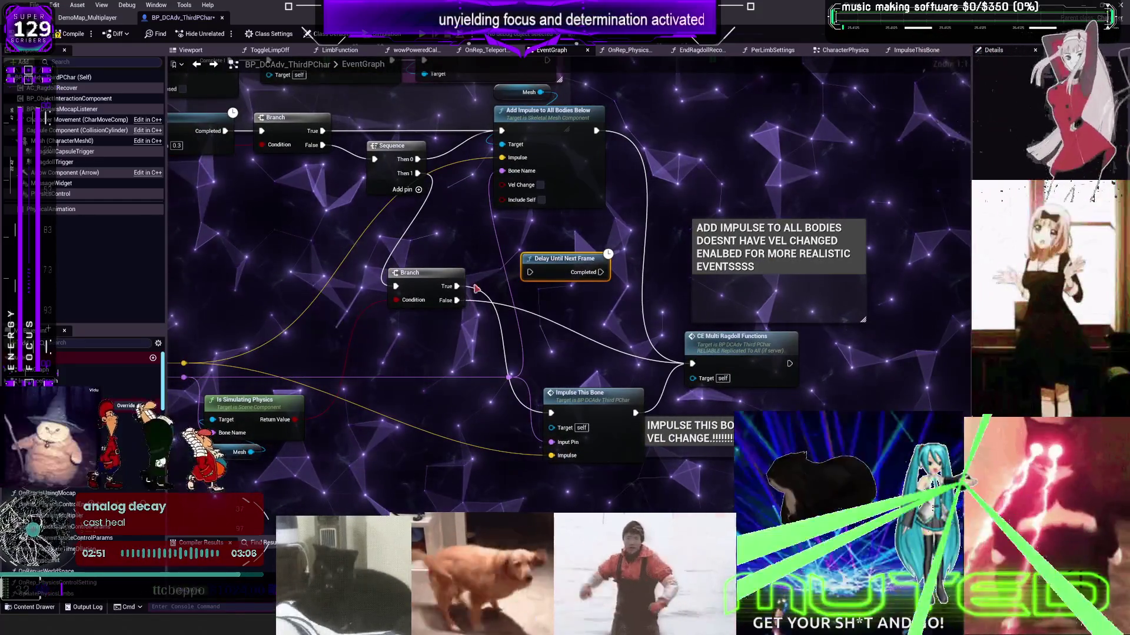
{"action": "mouse_move", "coordinate": [456, 287]}
{"action": "left_mouse_down"}
{"action": "mouse_move", "coordinate": [529, 274]}
{"action": "mouse_move", "coordinate": [464, 276]}
{"action": "mouse_move", "coordinate": [426, 333]}
{"action": "left_mouse_up"}
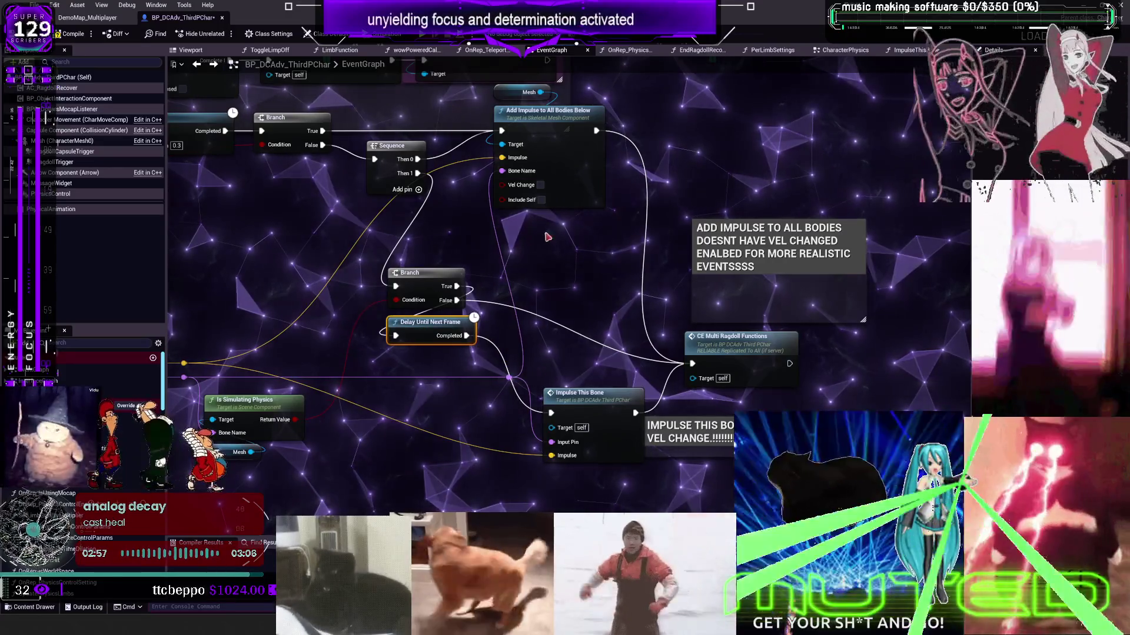
{"action": "scroll", "coordinate": [547, 237], "scroll_direction": "down", "scroll_amount": 1}
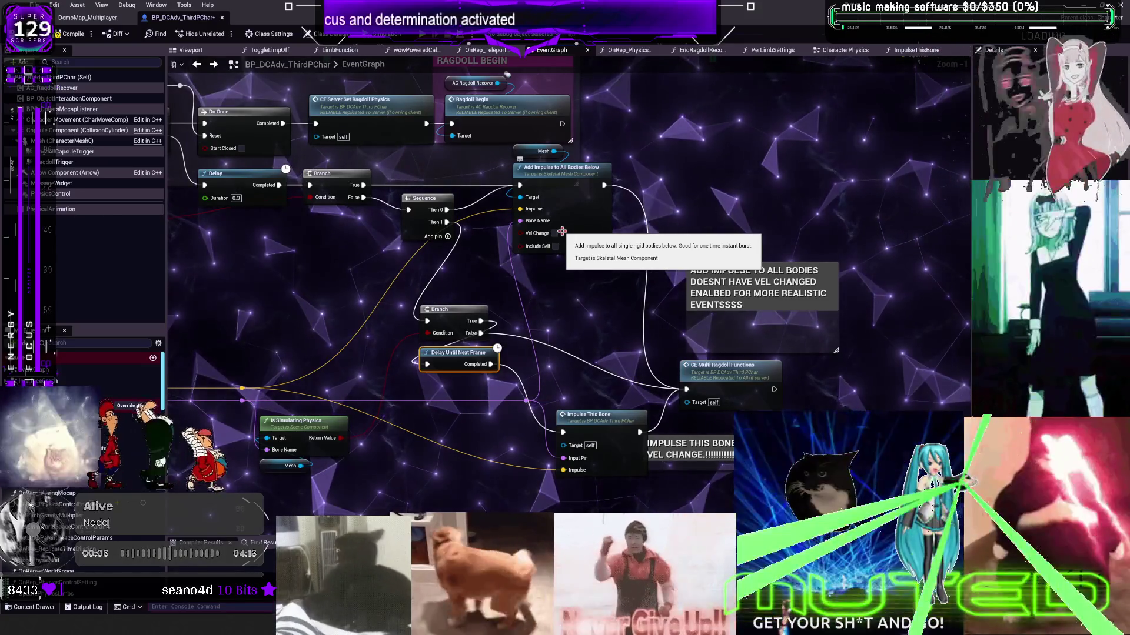
- Move the Is Simulating Physics nodes, Branch, delay and Impulse This Bone upward into a compact layout
{"action": "scroll", "coordinate": [615, 372], "scroll_direction": "down", "scroll_amount": 1}
{"action": "left_click_drag", "start_coordinate": [614, 372], "coordinate": [338, 488]}
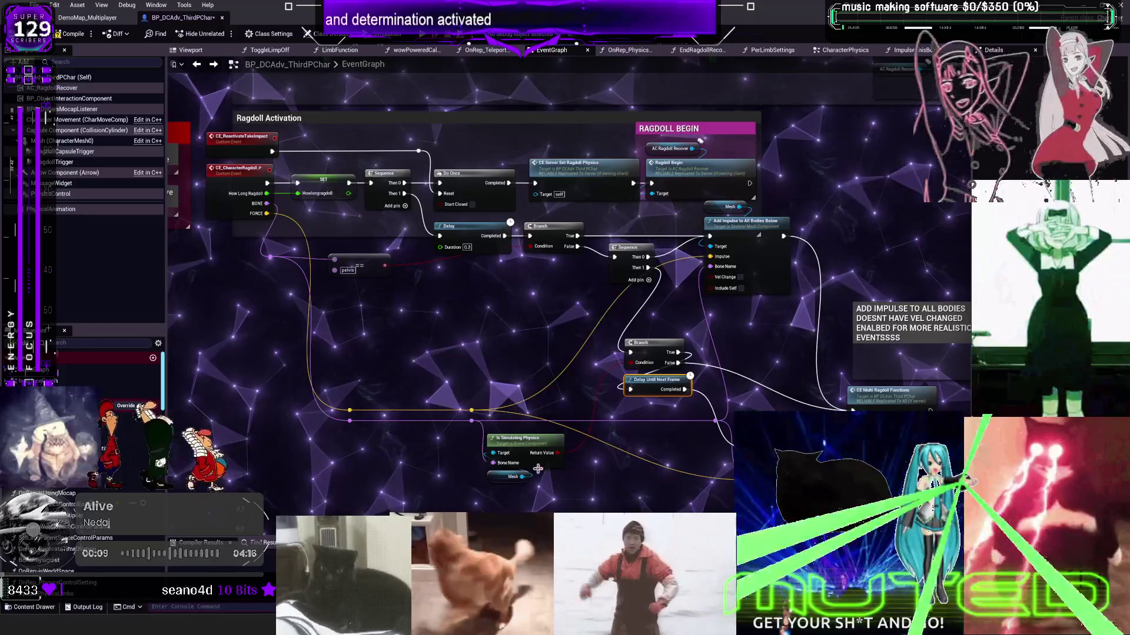
{"action": "left_click_drag", "start_coordinate": [518, 438], "coordinate": [515, 354]}
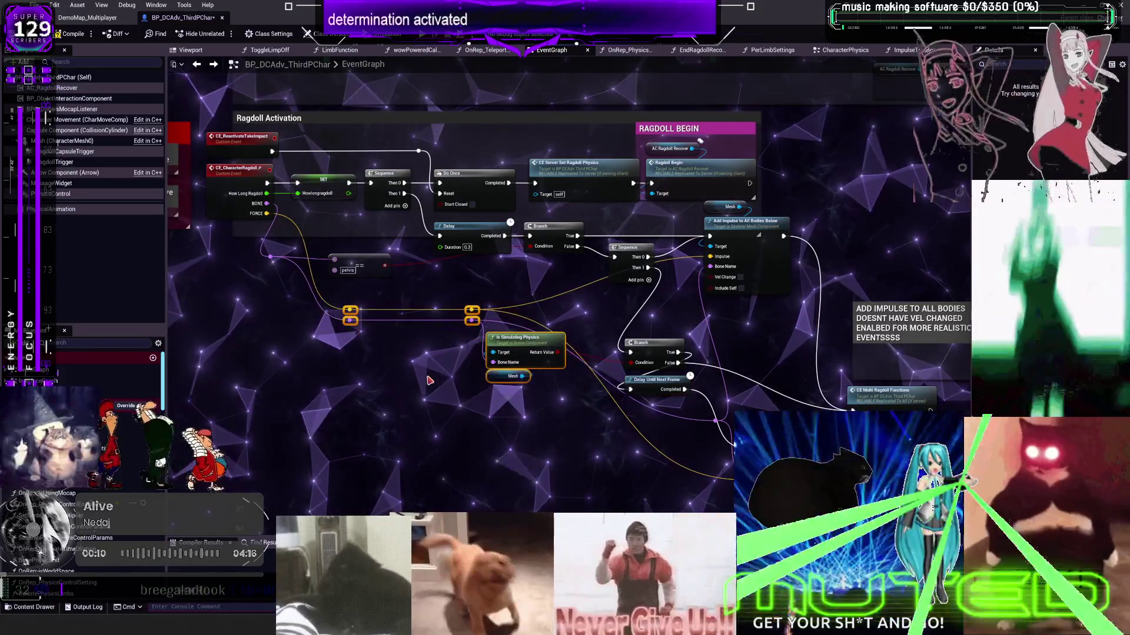
{"action": "left_click_drag", "start_coordinate": [500, 392], "coordinate": [484, 349]}
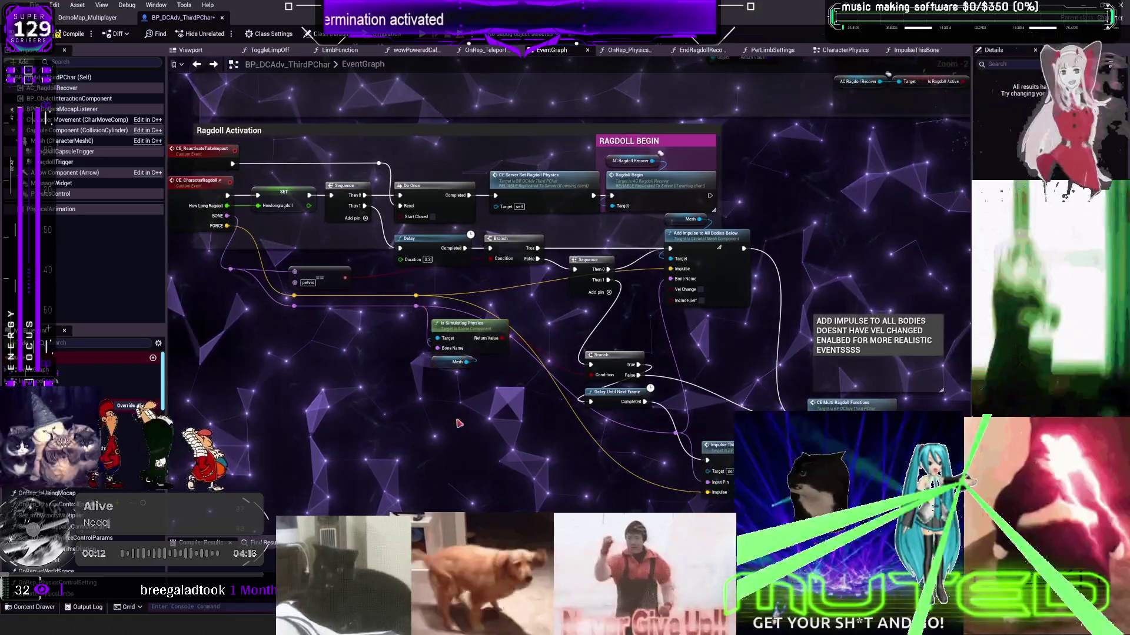
{"action": "left_click_drag", "start_coordinate": [662, 415], "coordinate": [574, 347]}
{"action": "left_click_drag", "start_coordinate": [612, 387], "coordinate": [598, 340]}
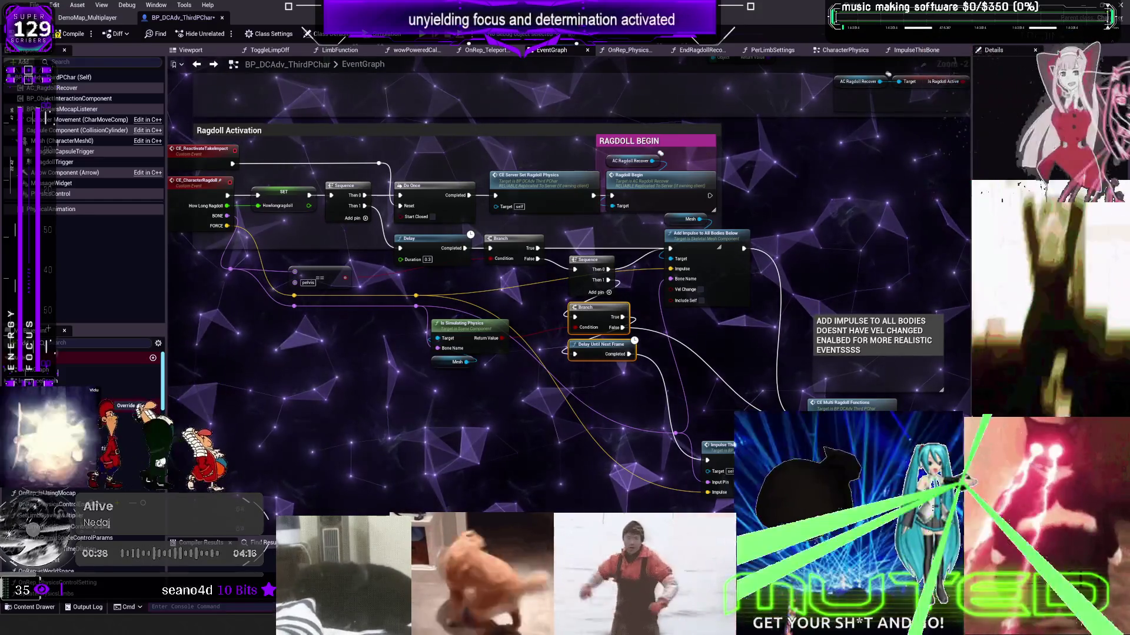
{"action": "left_click_drag", "start_coordinate": [719, 450], "coordinate": [692, 354]}
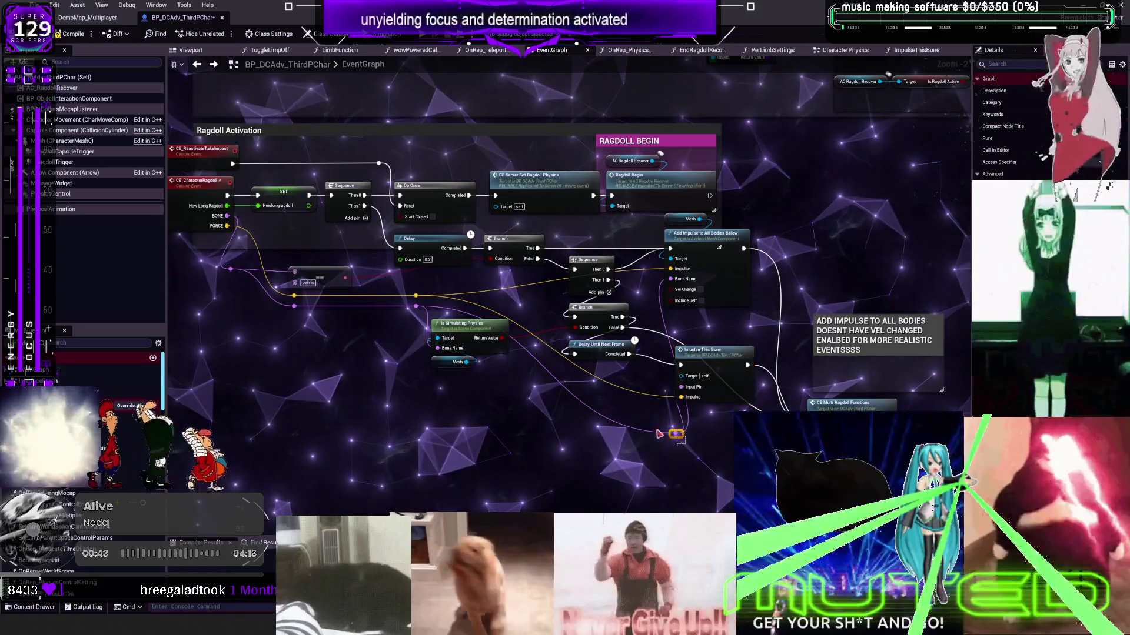
- Reroute the yellow impulse wire, then move CE Multi Ragdoll Functions and the impulse comment box up
{"action": "double_click", "coordinate": [639, 402]}
{"action": "left_click_drag", "start_coordinate": [639, 402], "coordinate": [613, 370]}
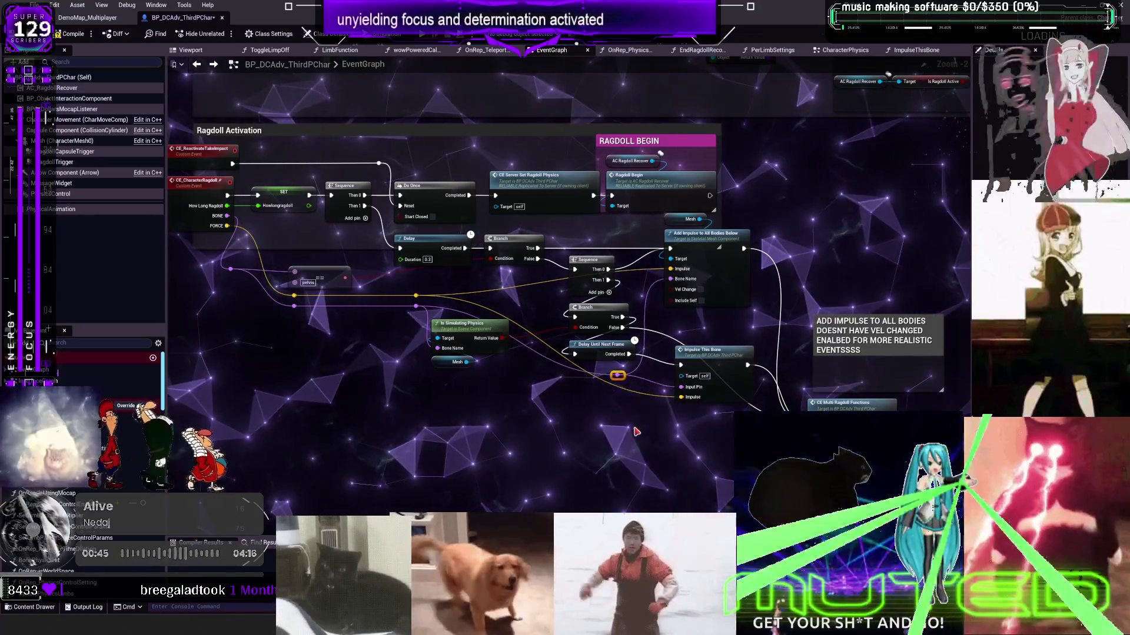
{"action": "left_click_drag", "start_coordinate": [835, 404], "coordinate": [819, 314]}
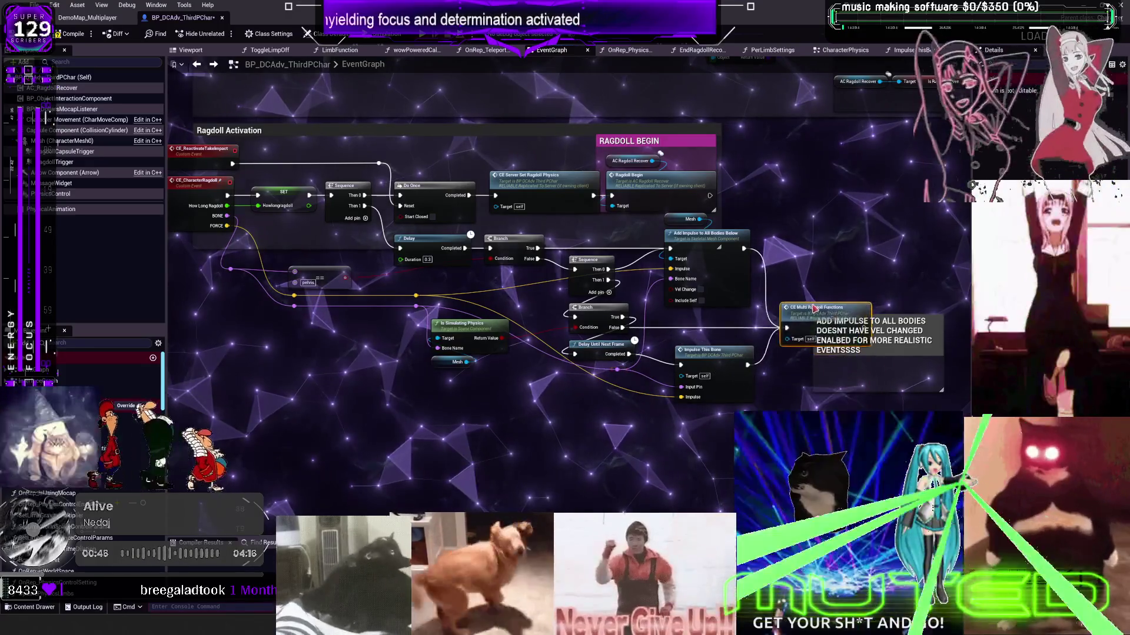
{"action": "left_click", "coordinate": [922, 369]}
{"action": "left_click_drag", "start_coordinate": [922, 369], "coordinate": [922, 313]}
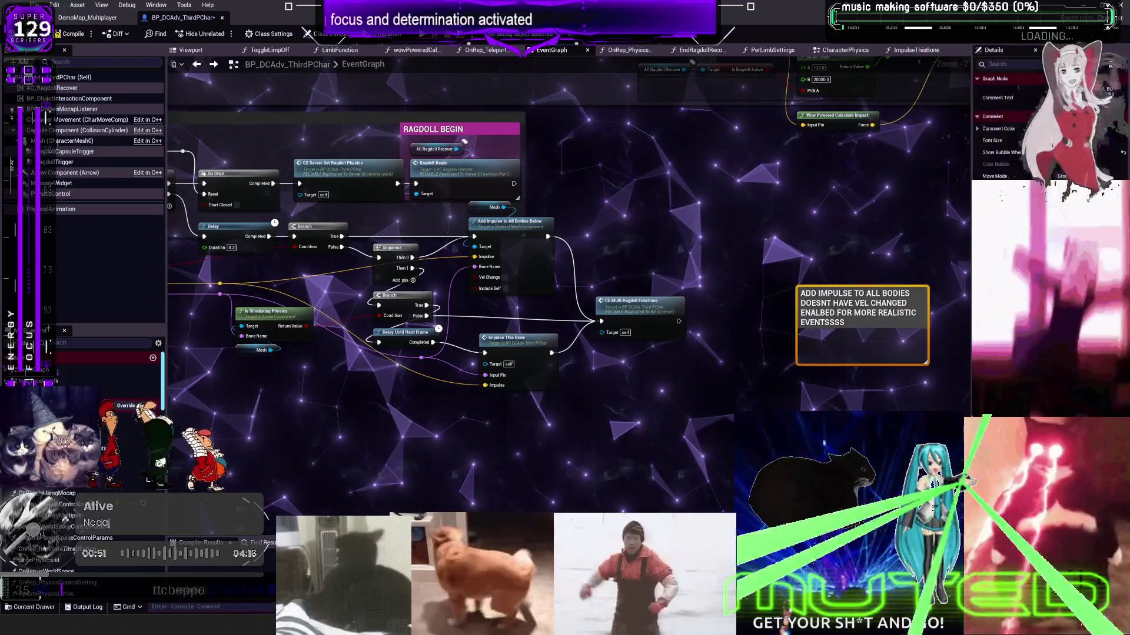
- Enable Vel Change on Add Impulse to All Bodies Below, then disable it inside the ImpulseThisBone function
{"action": "scroll", "coordinate": [663, 334], "scroll_direction": "up", "scroll_amount": 2}
{"action": "left_click_drag", "start_coordinate": [647, 346], "coordinate": [618, 332]}
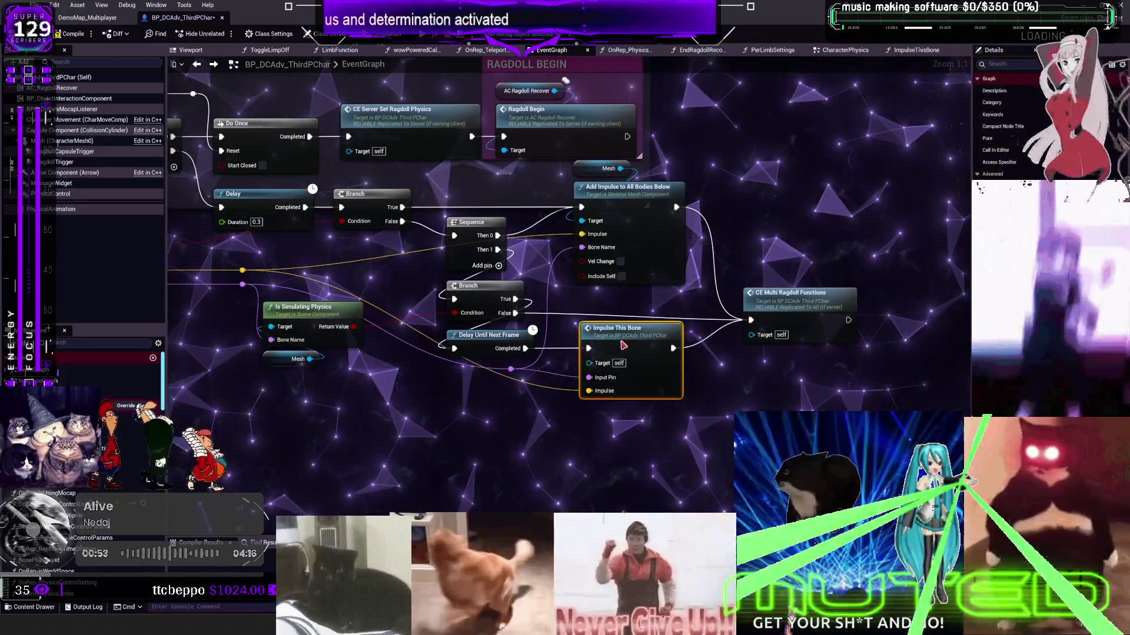
{"action": "left_click_drag", "start_coordinate": [629, 187], "coordinate": [594, 168]}
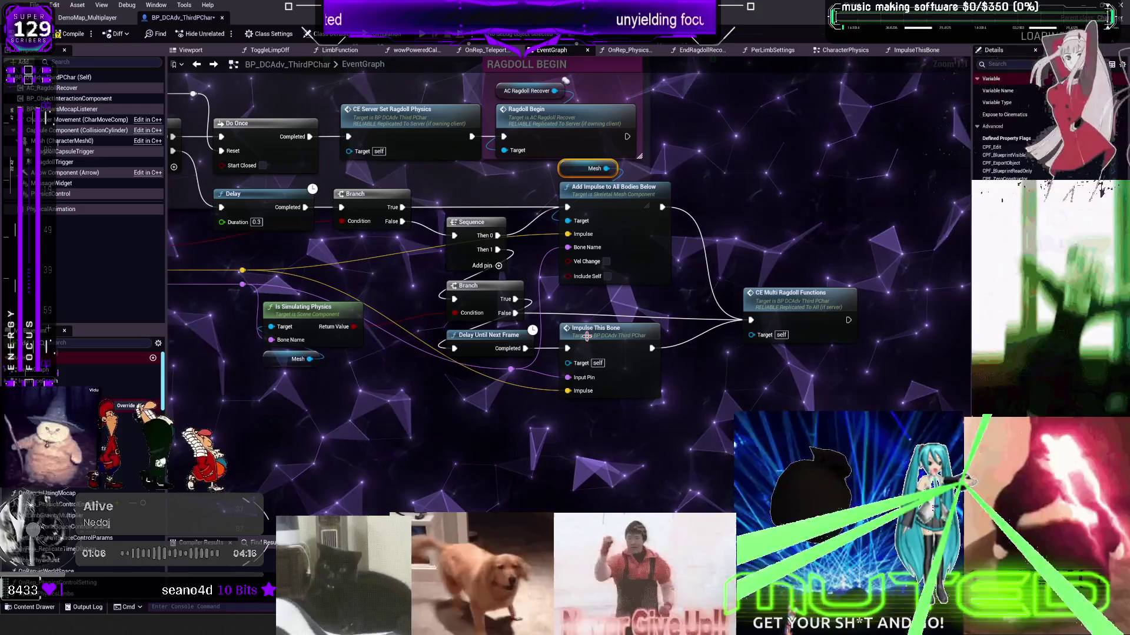
{"action": "left_click", "coordinate": [606, 262]}
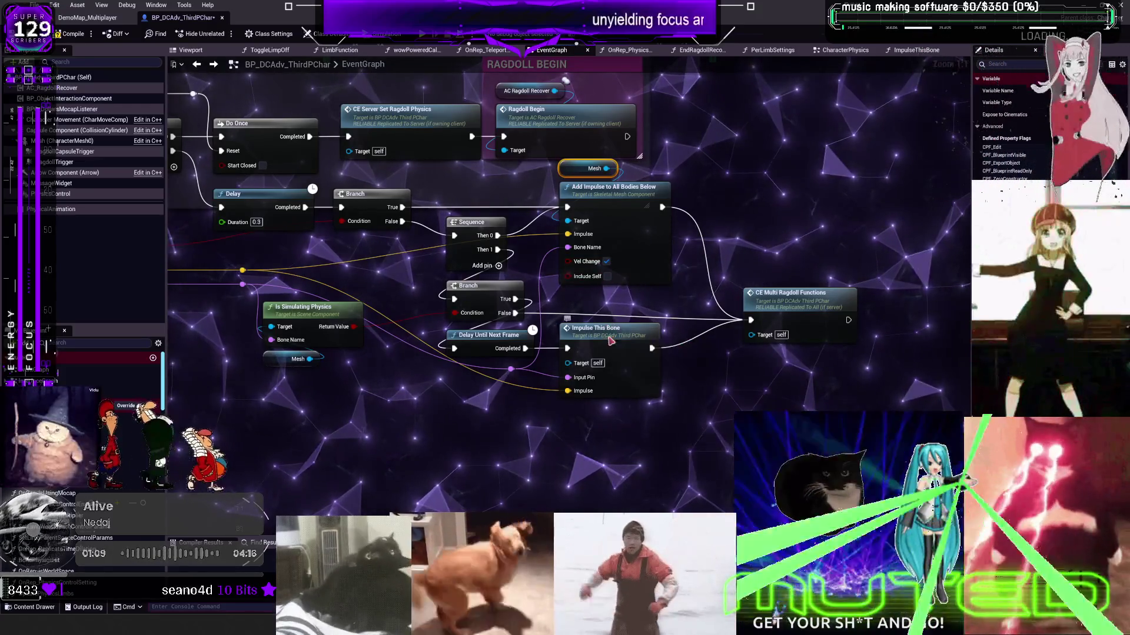
{"action": "double_click", "coordinate": [597, 328]}
{"action": "left_click", "coordinate": [721, 234]}
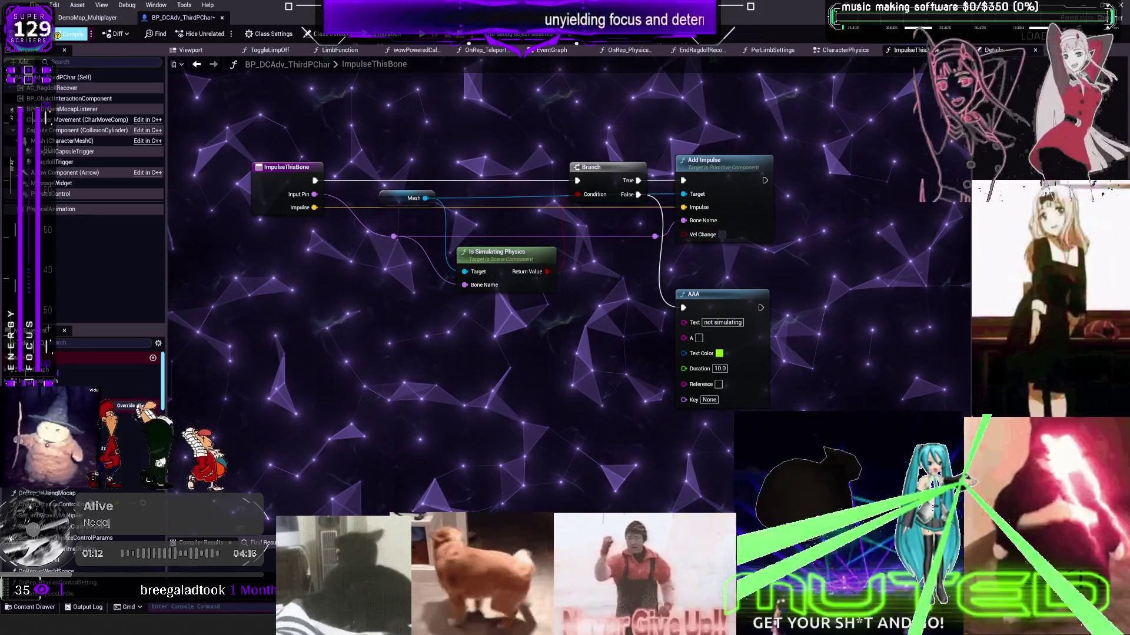
- Compile the character blueprint, check the Pikachu actors full-screen, and save the DemoMap_Multiplayer level
{"action": "left_click", "coordinate": [71, 34]}
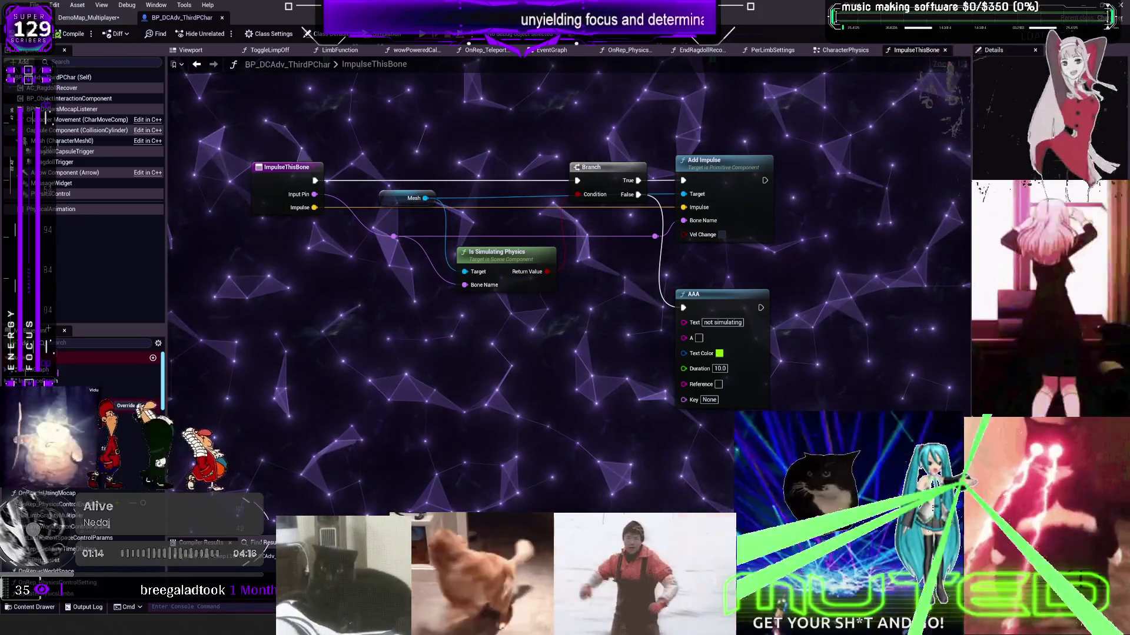
{"action": "left_click", "coordinate": [100, 18]}
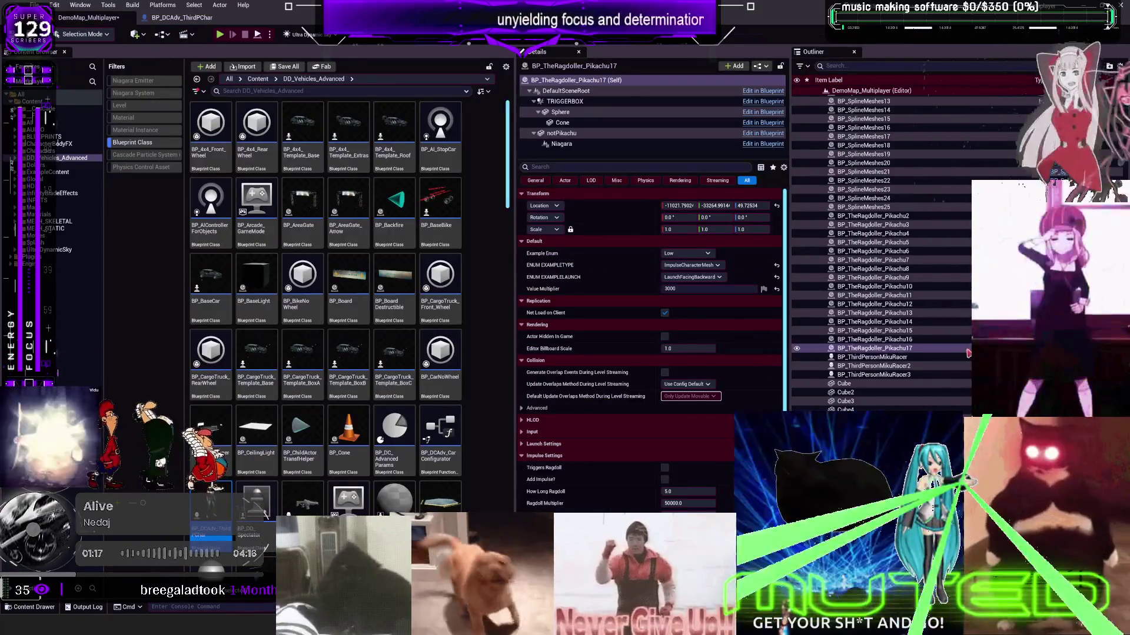
{"action": "key", "text": "F11"}
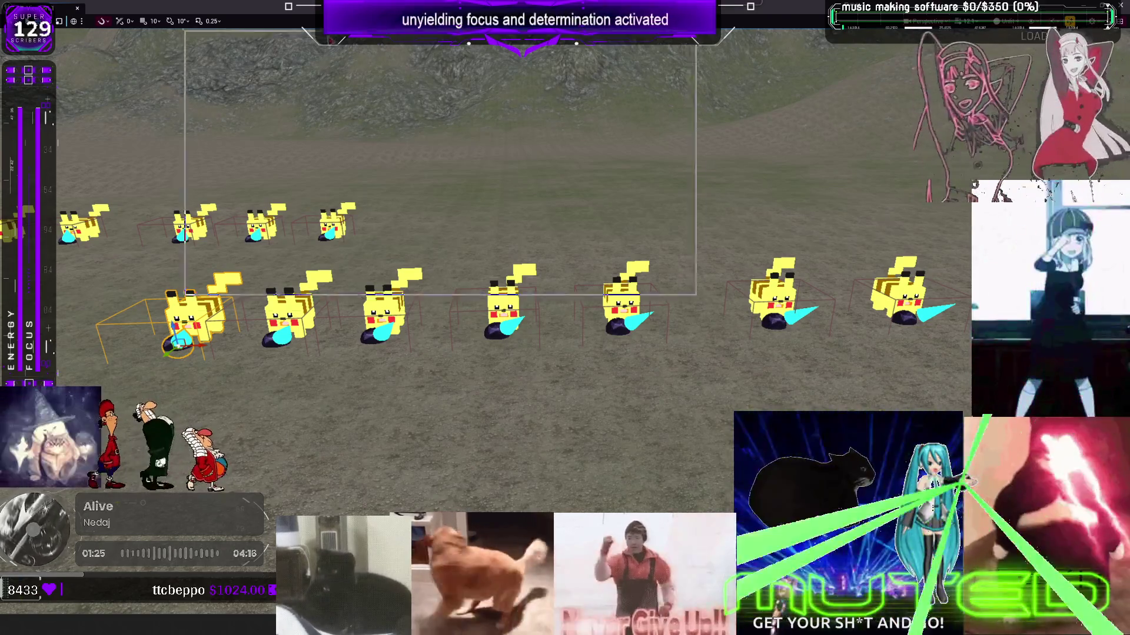
{"action": "key", "text": "F11"}
{"action": "left_click", "coordinate": [34, 5]}
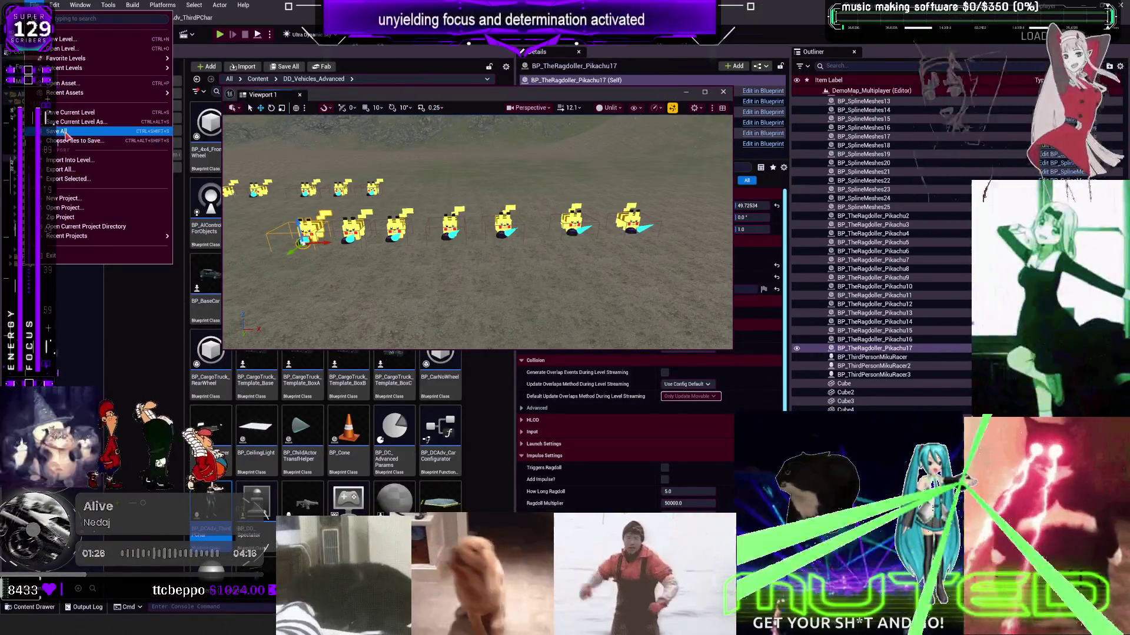
{"action": "left_click", "coordinate": [61, 131]}
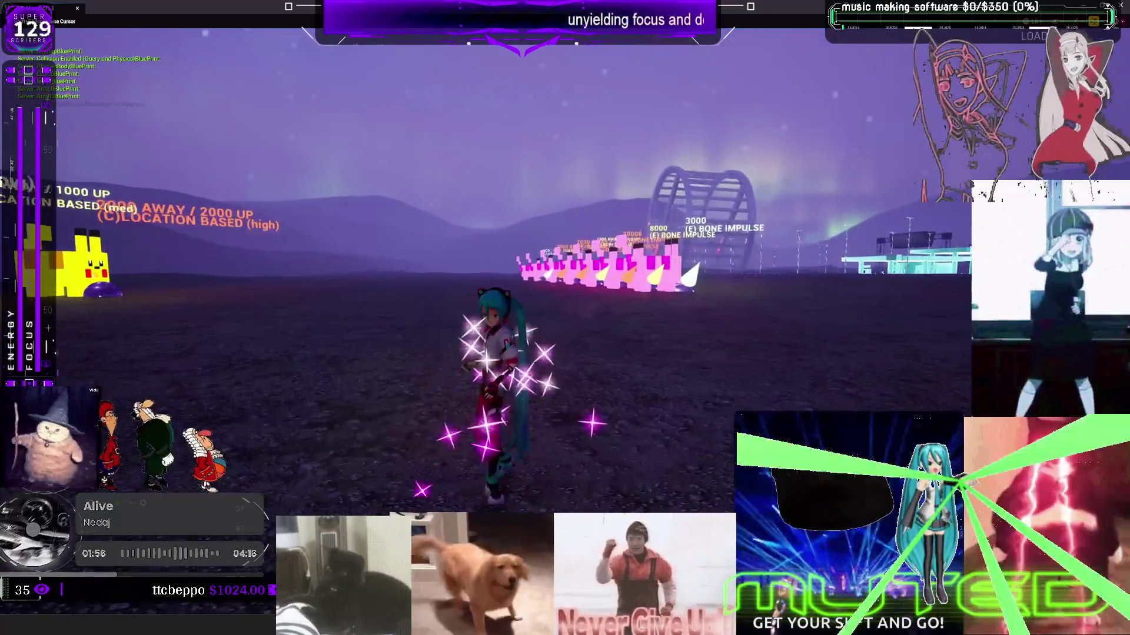
- Run the character forward with W toward the rows of labelled Pikachu targets
{"action": "key", "text": "w"}
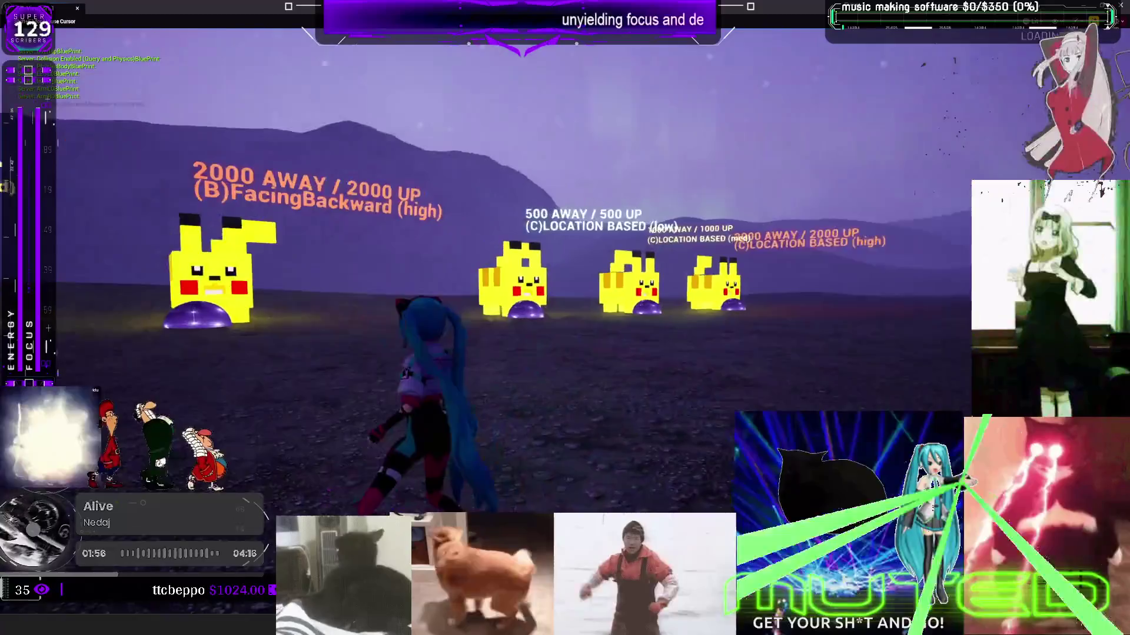
{"action": "key", "text": "w"}
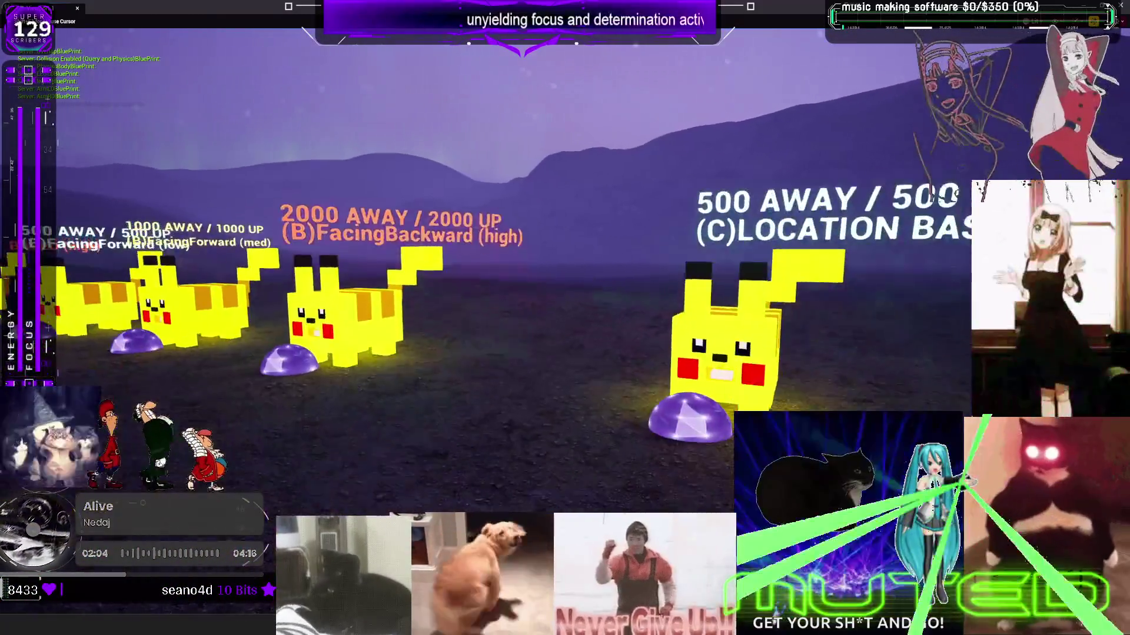
{"action": "key", "text": "w"}
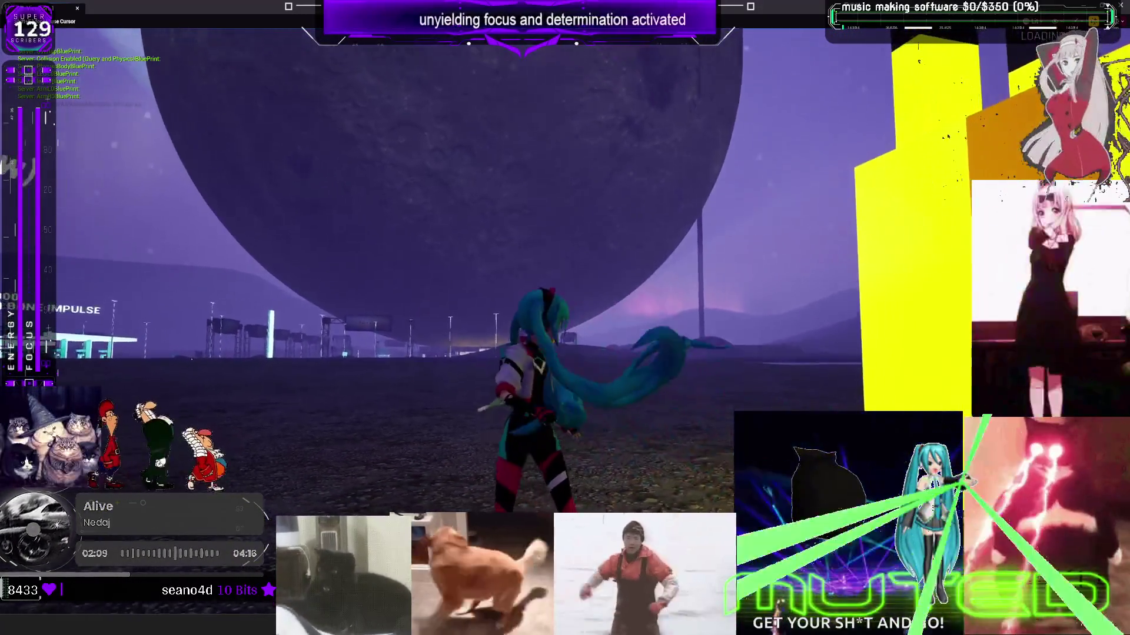
- Run left toward a Pikachu block, then stop the play-test and restore the full editor layout
{"action": "key", "text": "w"}
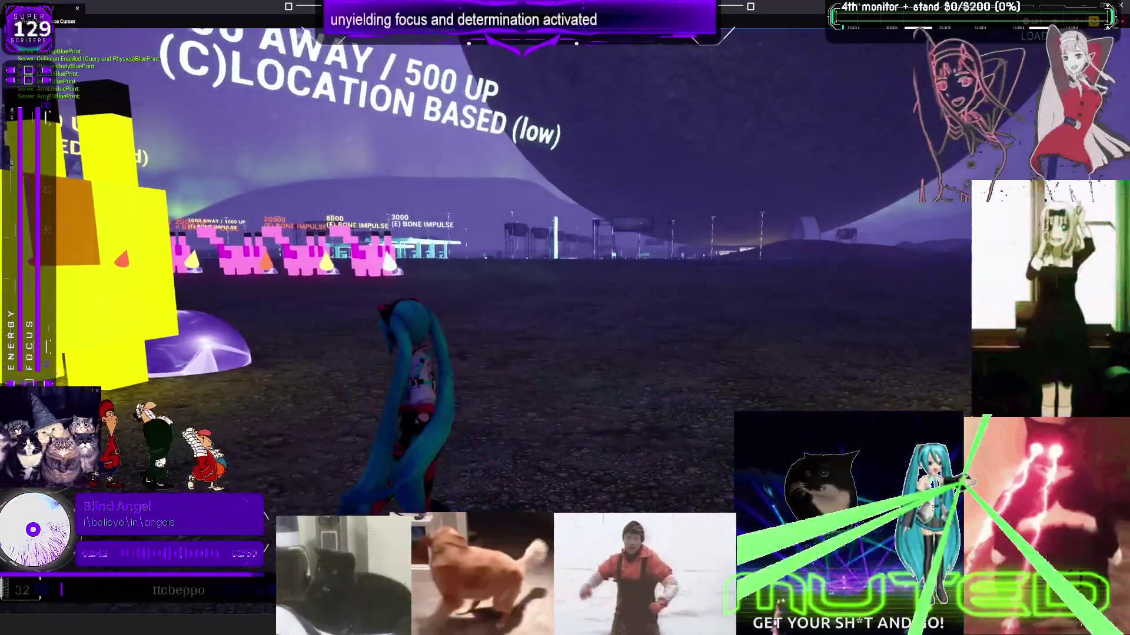
{"action": "key", "text": "Escape"}
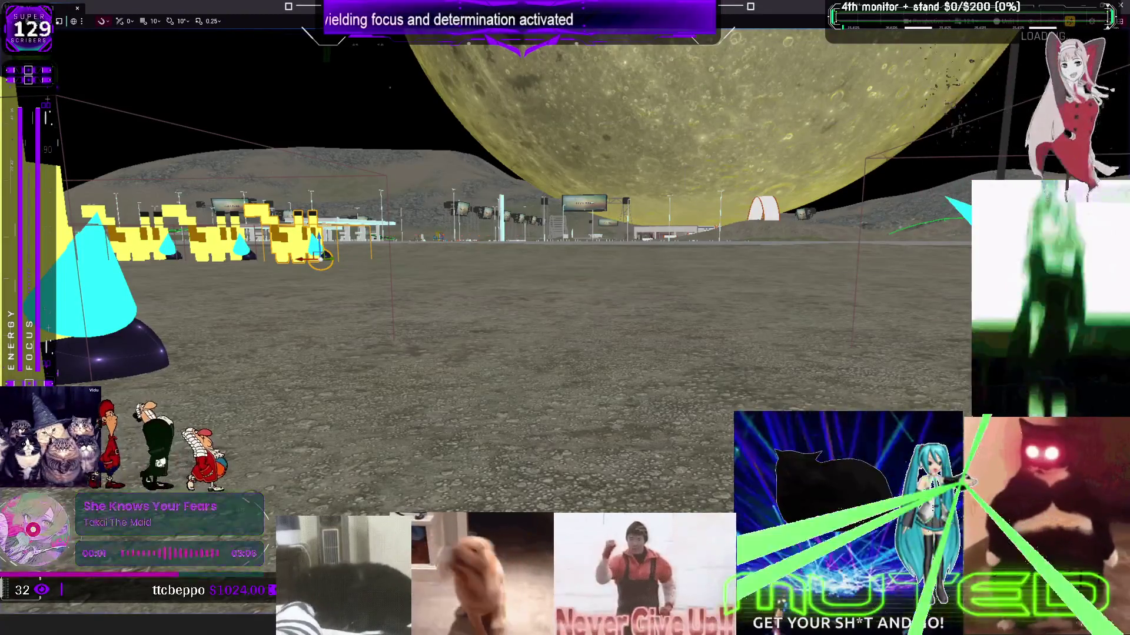
{"action": "key", "text": "F11"}
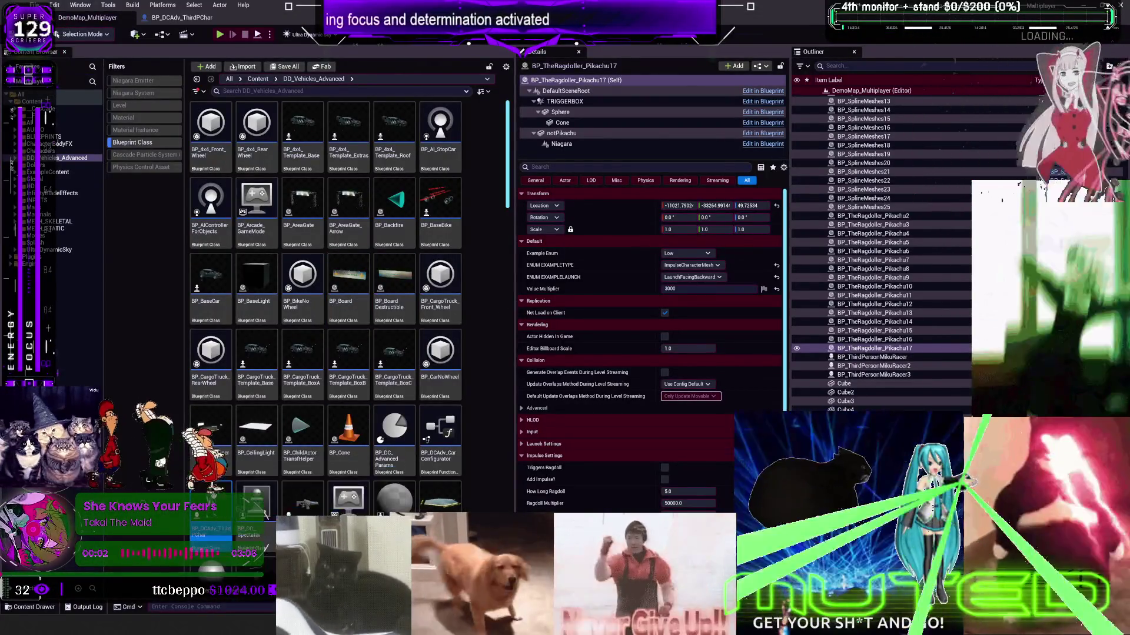
- Open the BP_DCAdv_ThirdPChar EventGraph and pan to the CONTAINS and RAGDOLL BEGIN nodes
{"action": "left_click", "coordinate": [182, 17]}
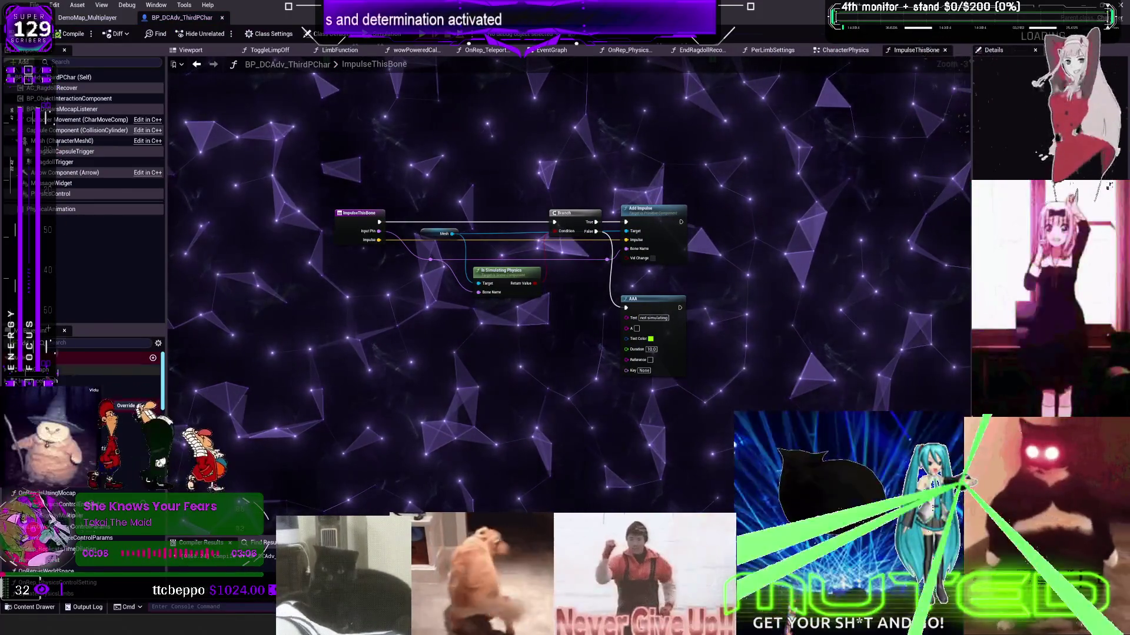
{"action": "double_click", "coordinate": [157, 370]}
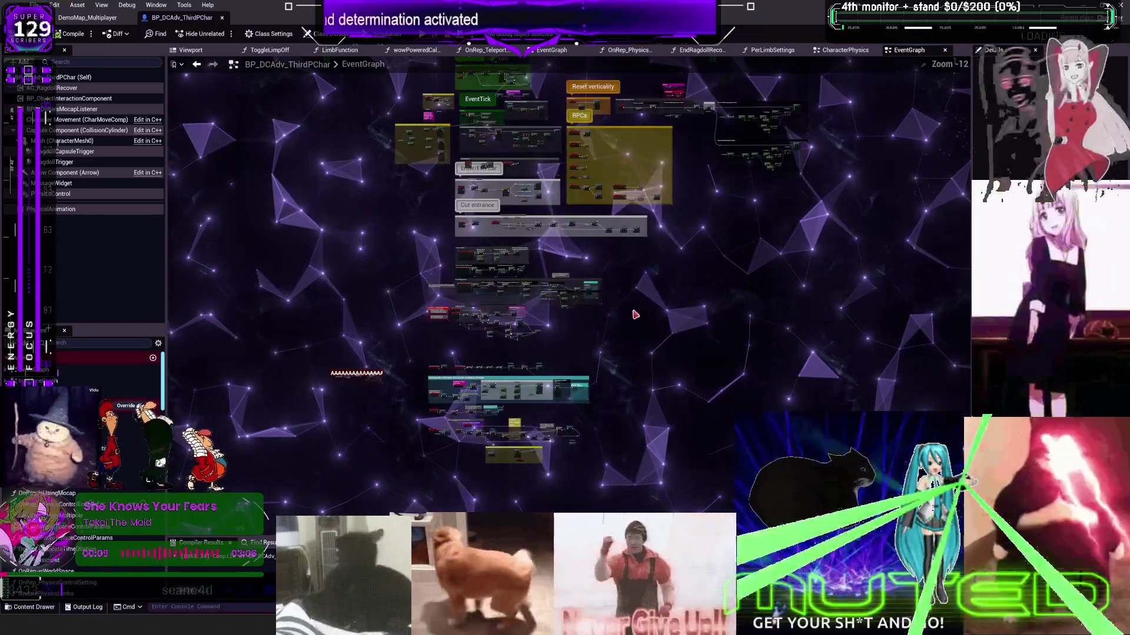
{"action": "scroll", "coordinate": [629, 287], "scroll_direction": "up", "scroll_amount": 9}
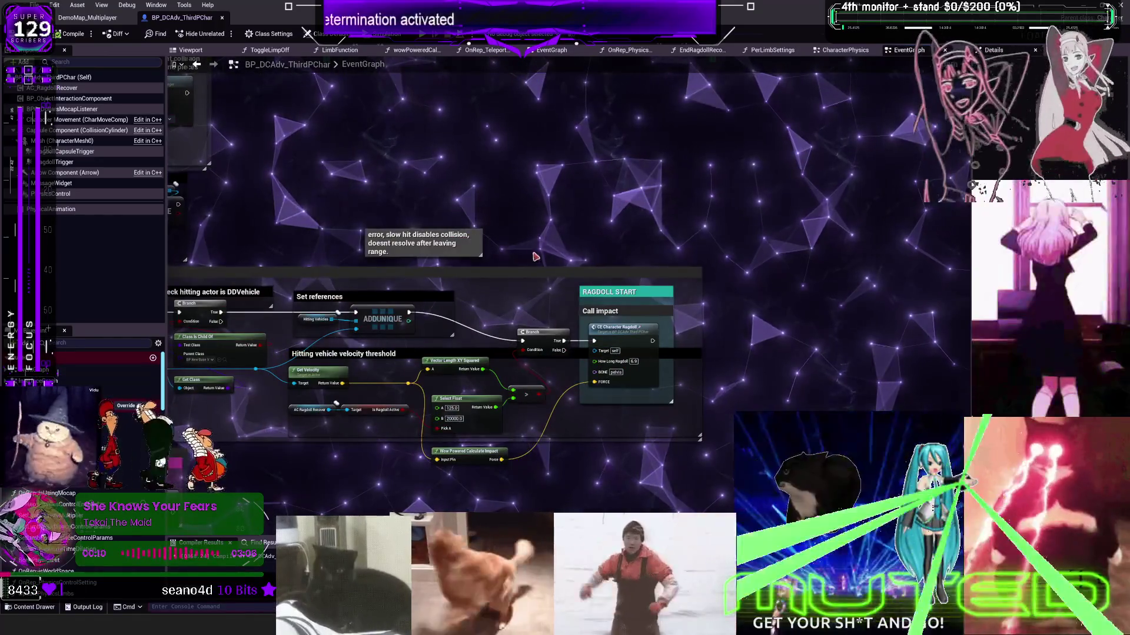
{"action": "left_click_drag", "start_coordinate": [536, 257], "coordinate": [774, 199]}
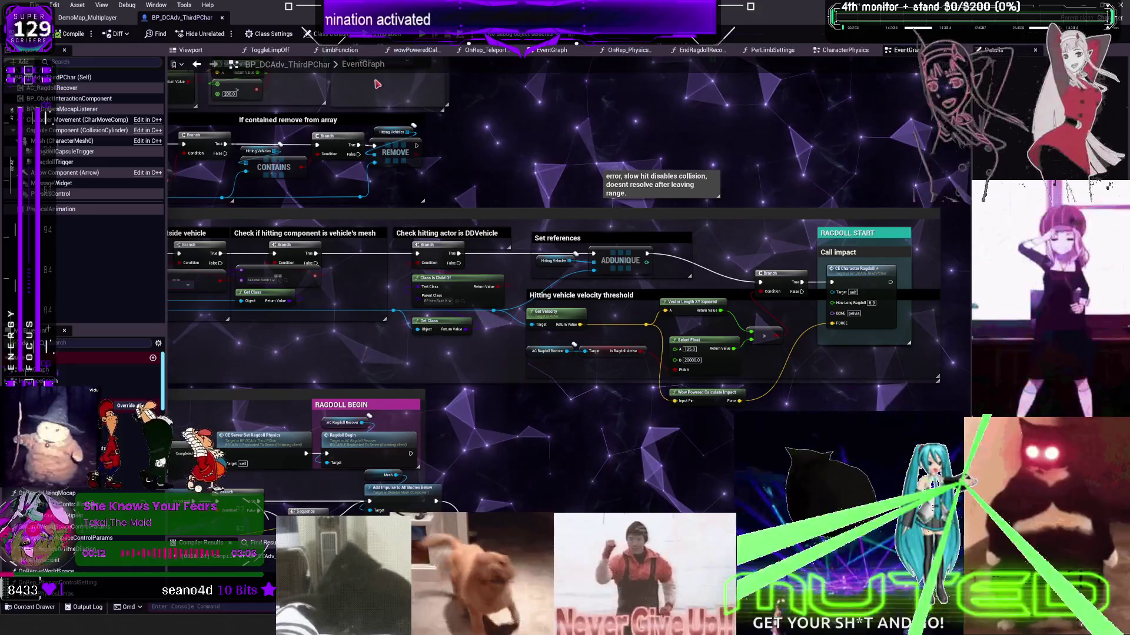
- Select the BP_ThirdPerson MikuRacer asset in the MESH_SKELETAL folder, then return to the character blueprint
{"action": "left_click", "coordinate": [87, 18]}
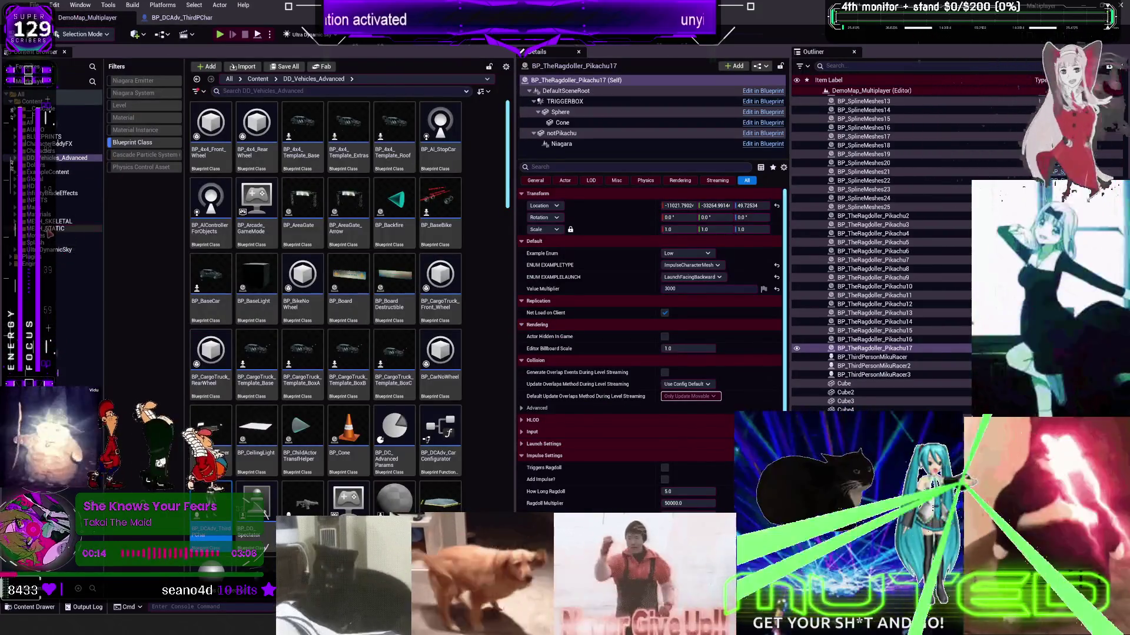
{"action": "left_click", "coordinate": [50, 221]}
{"action": "left_click", "coordinate": [314, 152]}
{"action": "left_click", "coordinate": [310, 206]}
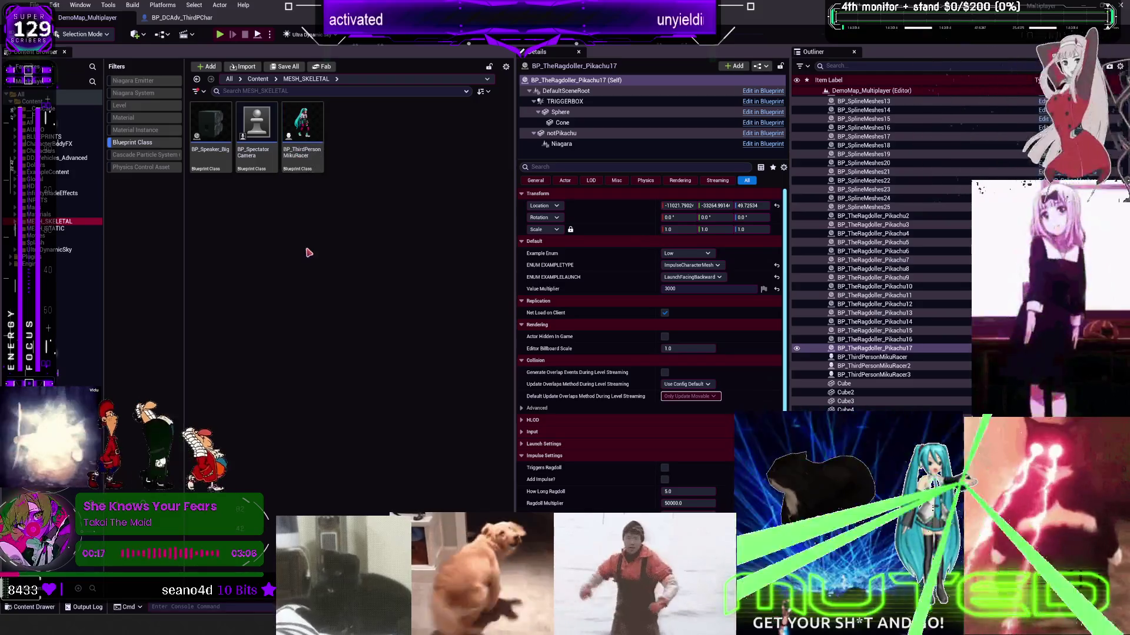
{"action": "left_click", "coordinate": [306, 120]}
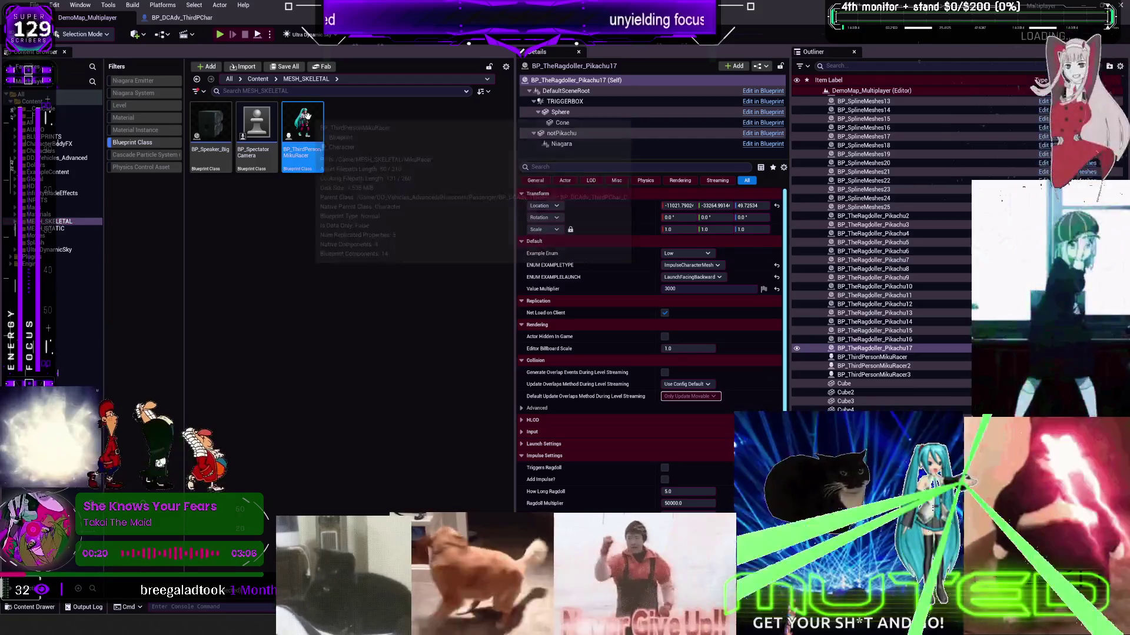
{"action": "left_click", "coordinate": [183, 17]}
- Duplicate the Mesh and Add Impulse to All Bodies Below nodes in the Ragdoll Activation graph
{"action": "key", "text": "1"}
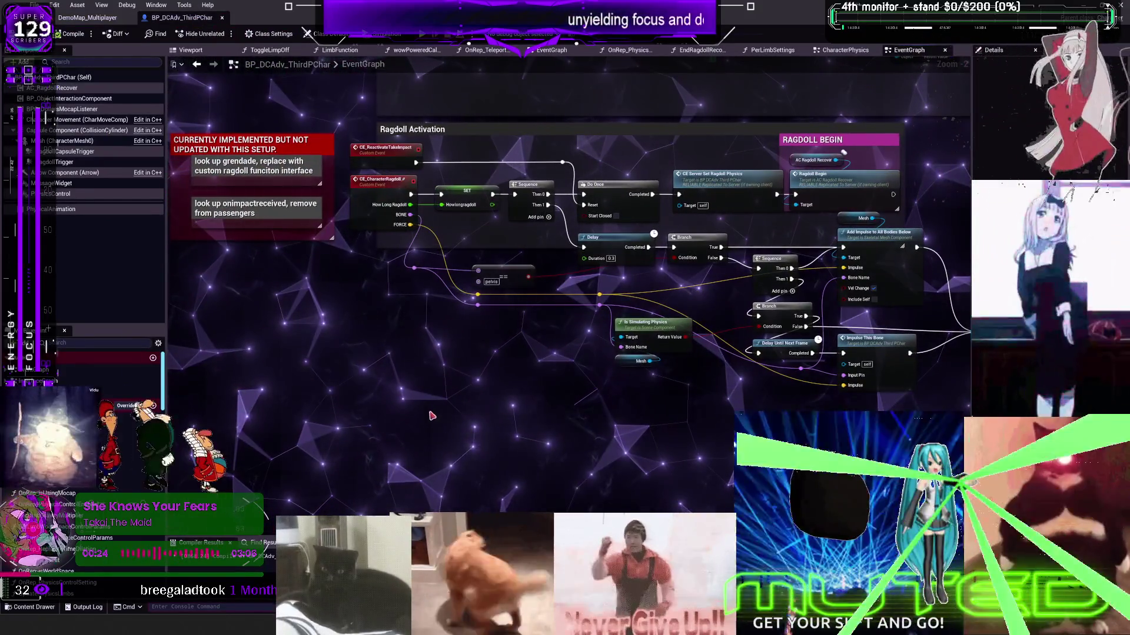
{"action": "right_click", "coordinate": [431, 415]}
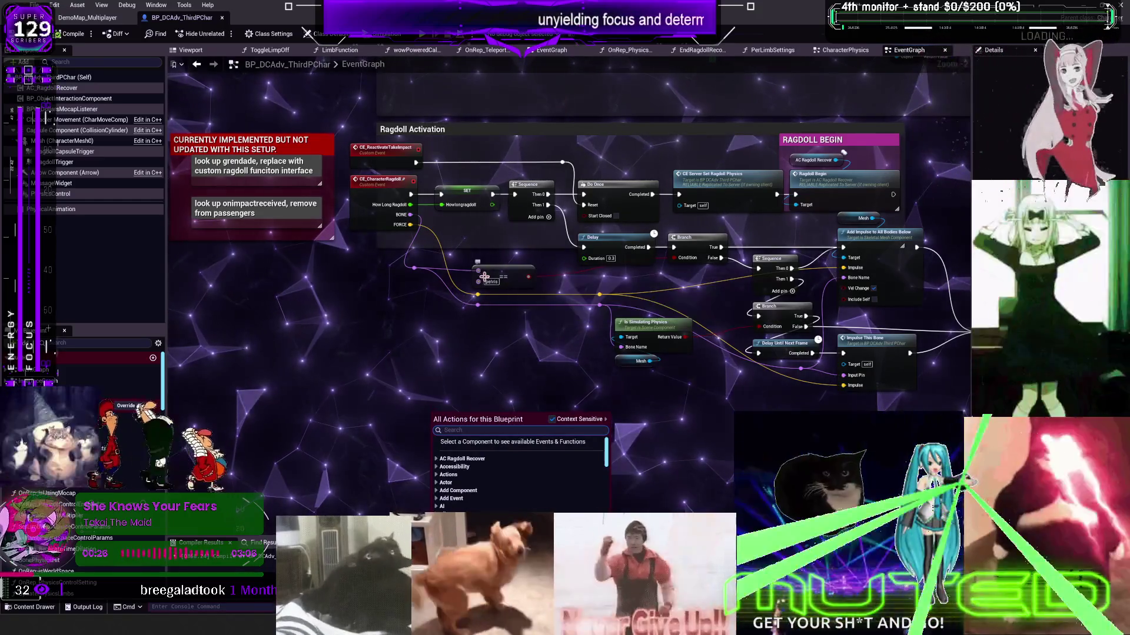
{"action": "key", "text": "Escape"}
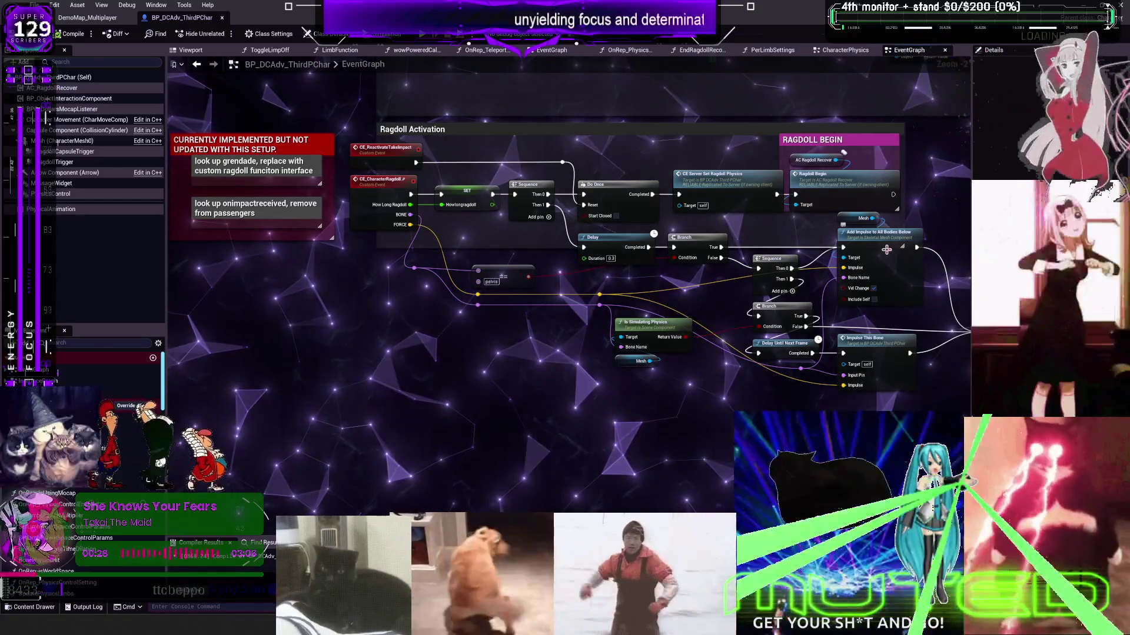
{"action": "left_click", "coordinate": [860, 218]}
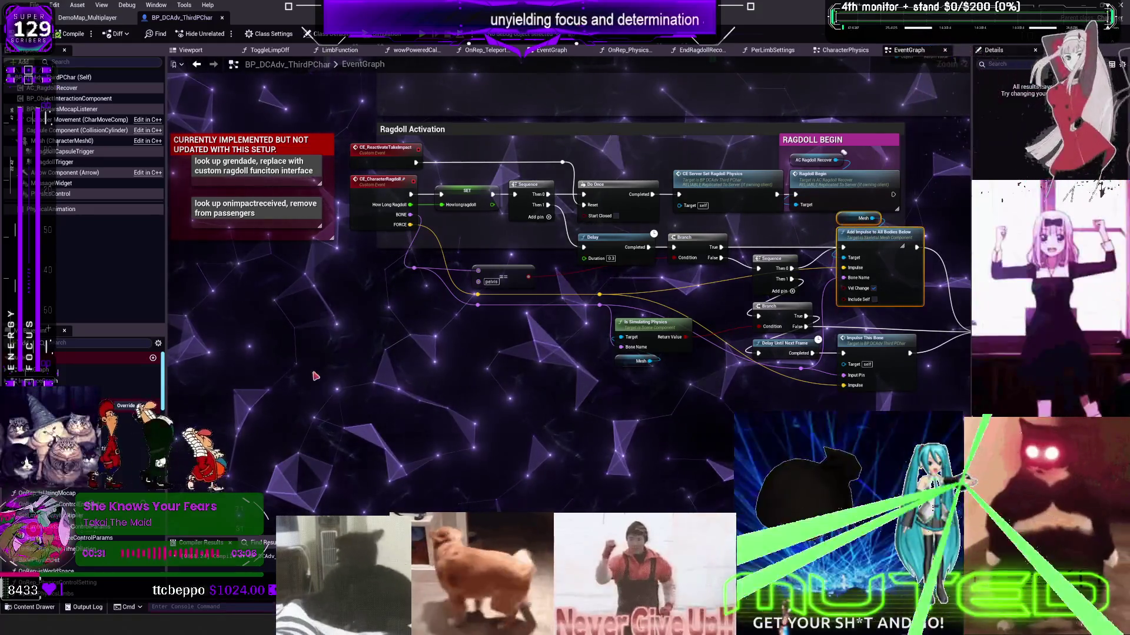
{"action": "scroll", "coordinate": [432, 389], "scroll_direction": "up", "scroll_amount": 2}
{"action": "key", "text": "ctrl+c"}
{"action": "key", "text": "ctrl+v"}
- Set the duplicate node's Bone Name to pelvis and enter its impulse values (1000, 0, 300)
{"action": "left_click", "coordinate": [426, 389]}
{"action": "type", "text": "pelvis"}
{"action": "key", "text": "Return"}
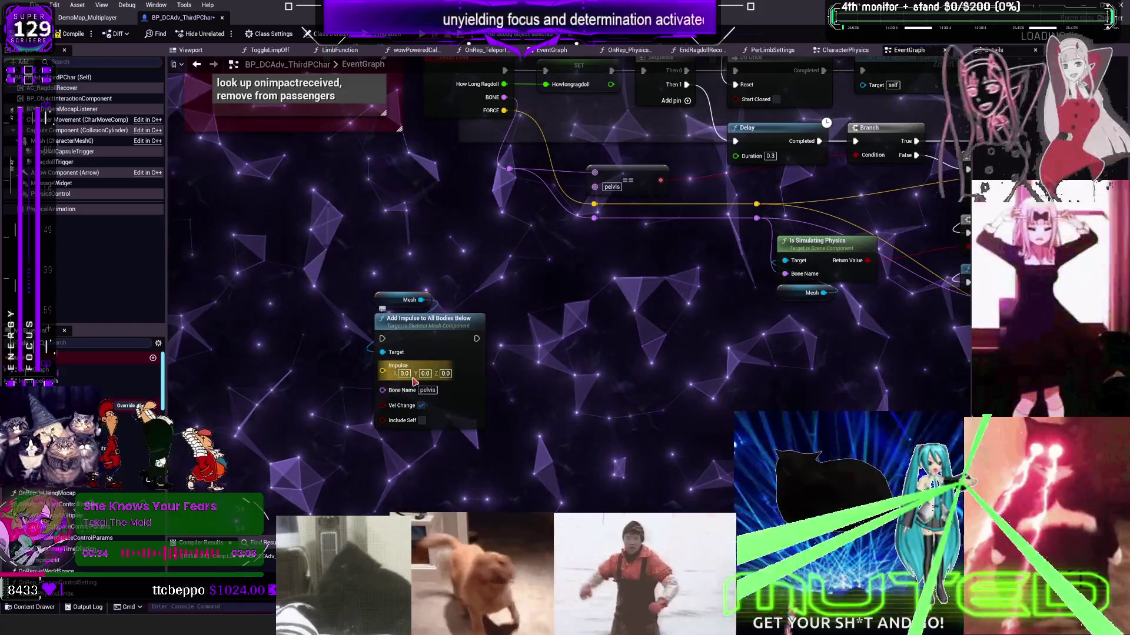
{"action": "key", "text": "Return"}
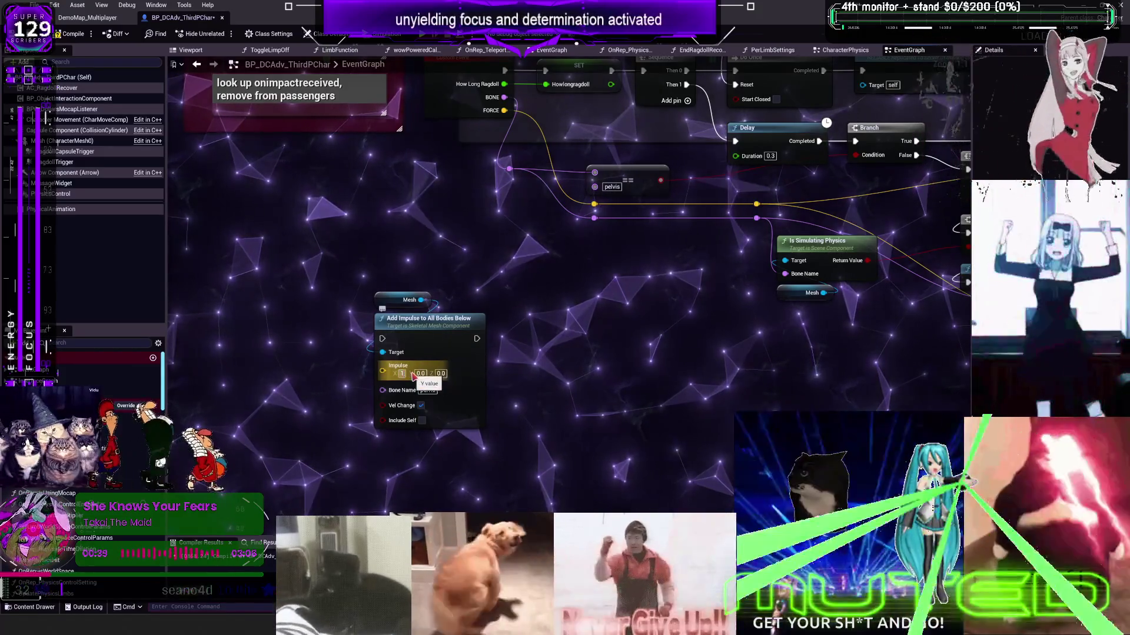
{"action": "type", "text": "1000.0"}
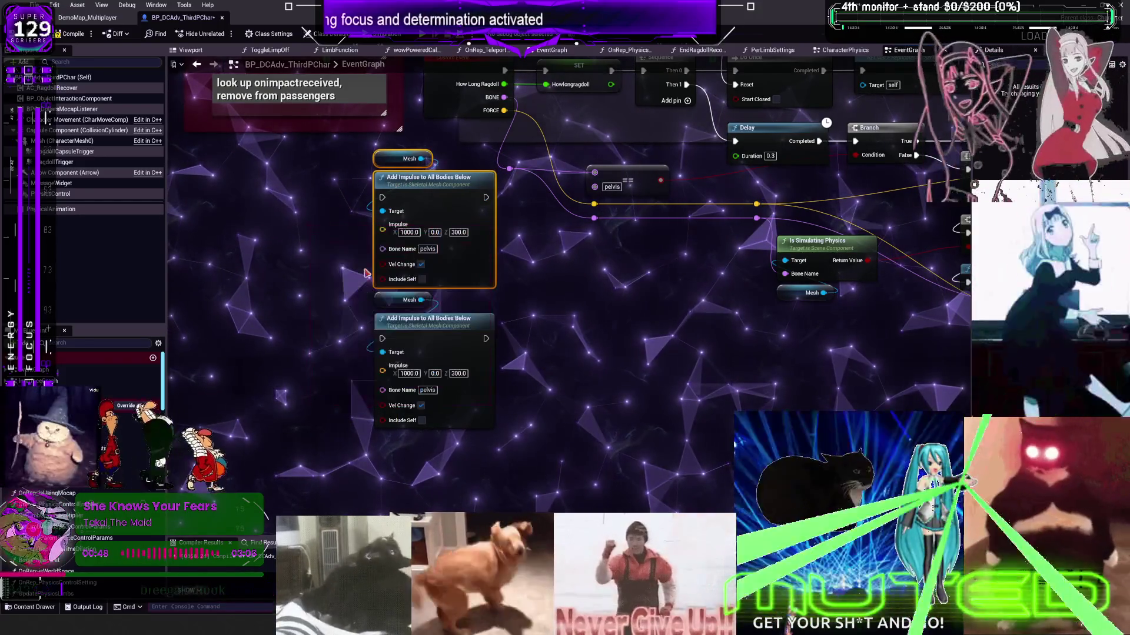
- Add an AAA print node beside the pelvis impulse nodes and shift the impulse nodes down-left
{"action": "left_click_drag", "start_coordinate": [276, 278], "coordinate": [446, 265]}
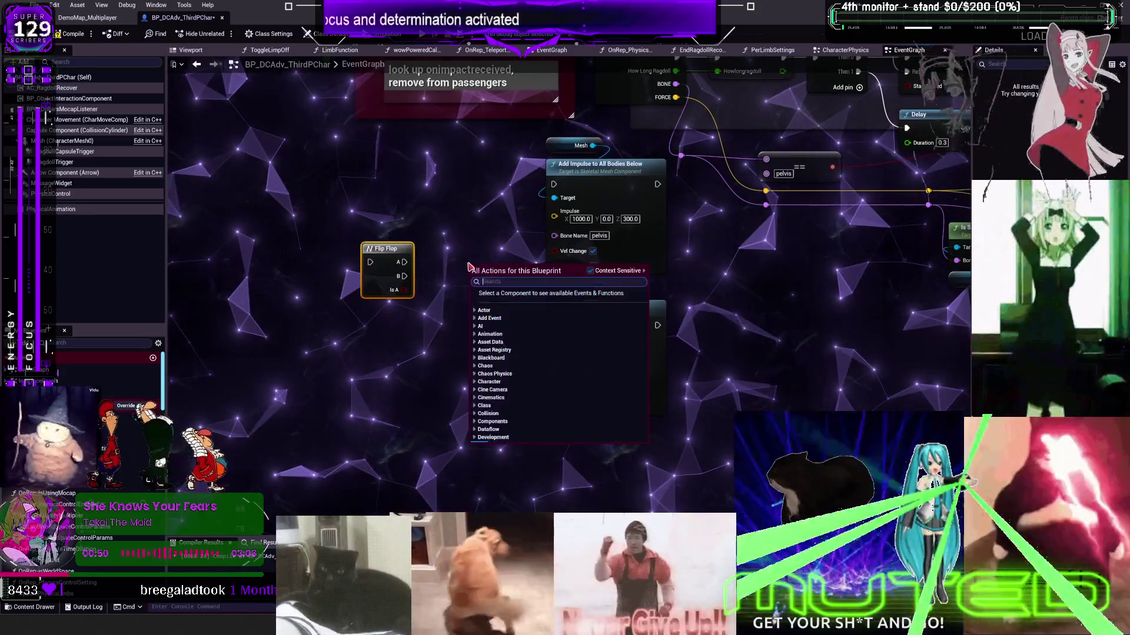
{"action": "type", "text": "aaa"}
{"action": "key", "text": "Return"}
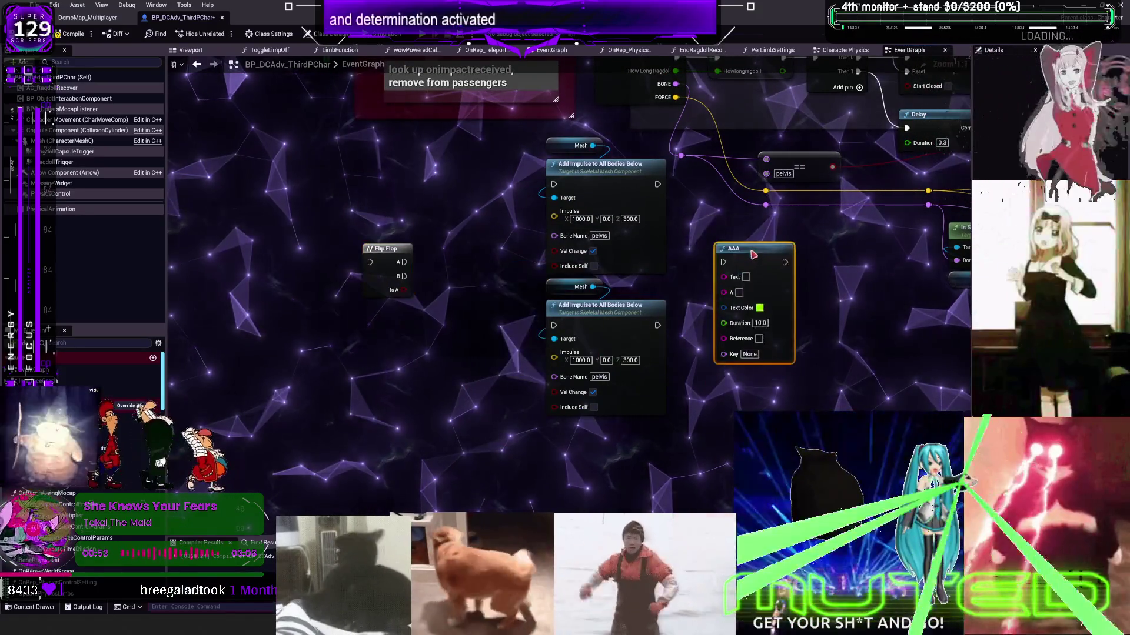
{"action": "left_click_drag", "start_coordinate": [552, 197], "coordinate": [517, 211]}
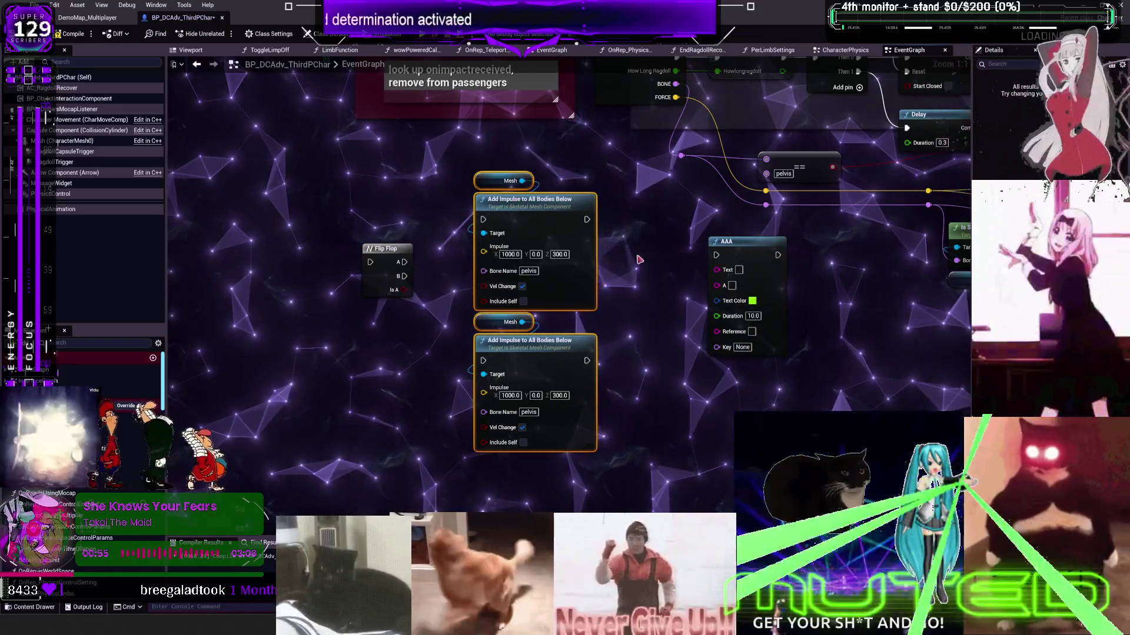
- Add a Select node indexed by Flip Flop's Is A, edit its True value, and colour AAA magenta
{"action": "type", "text": "select"}
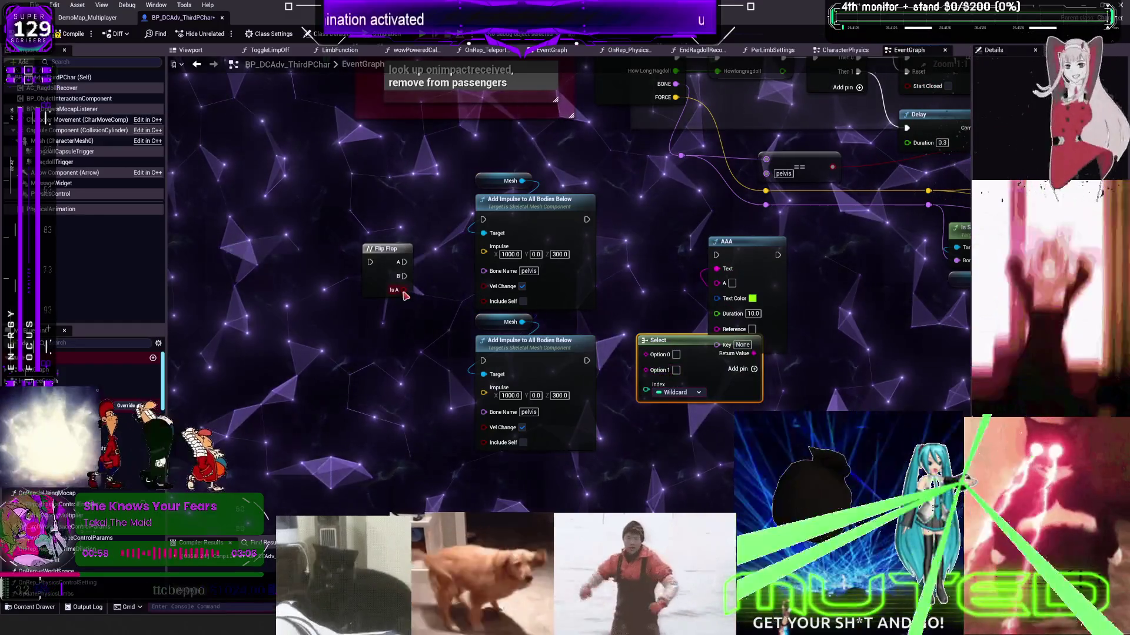
{"action": "left_click_drag", "start_coordinate": [404, 290], "coordinate": [646, 384]}
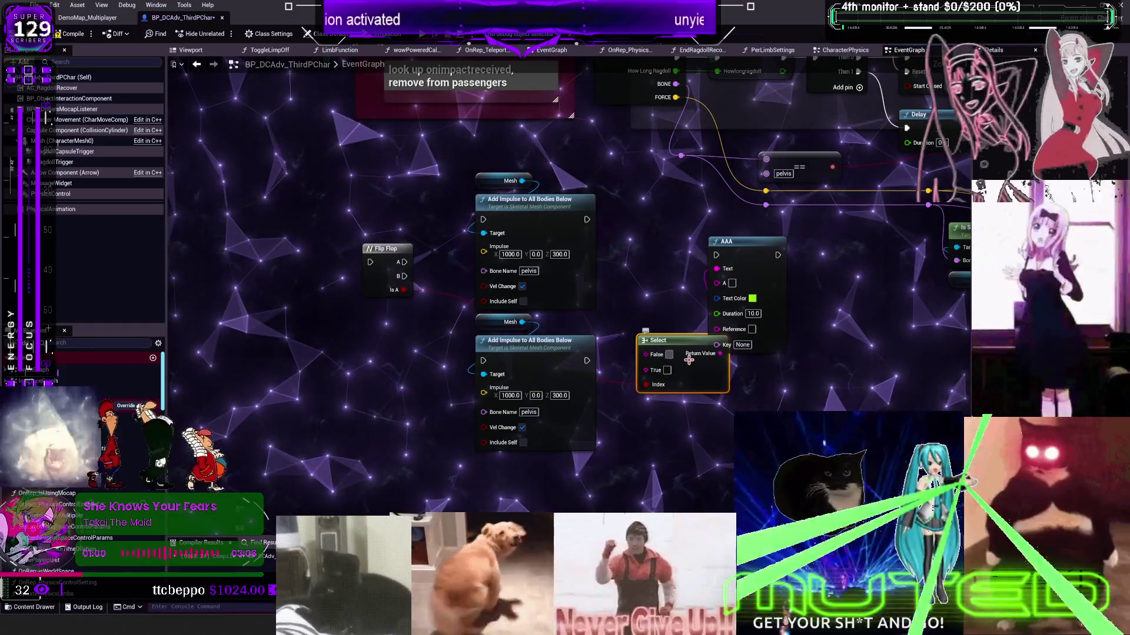
{"action": "type", "text": "VELK"}
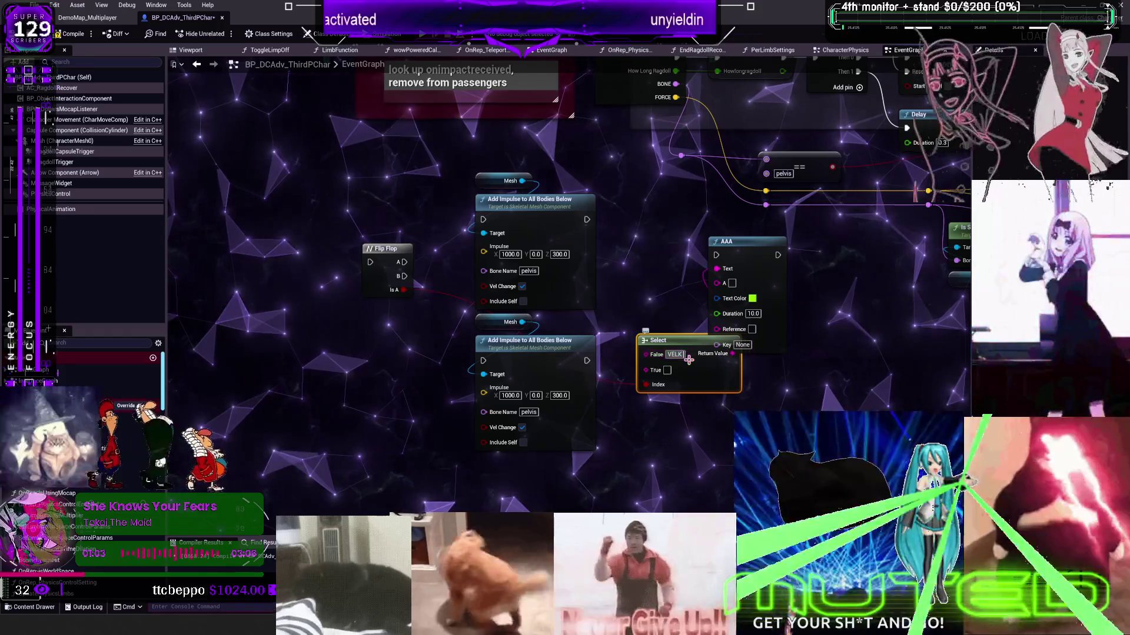
{"action": "key", "text": "BackSpace"}
{"action": "type", "text": "change"}
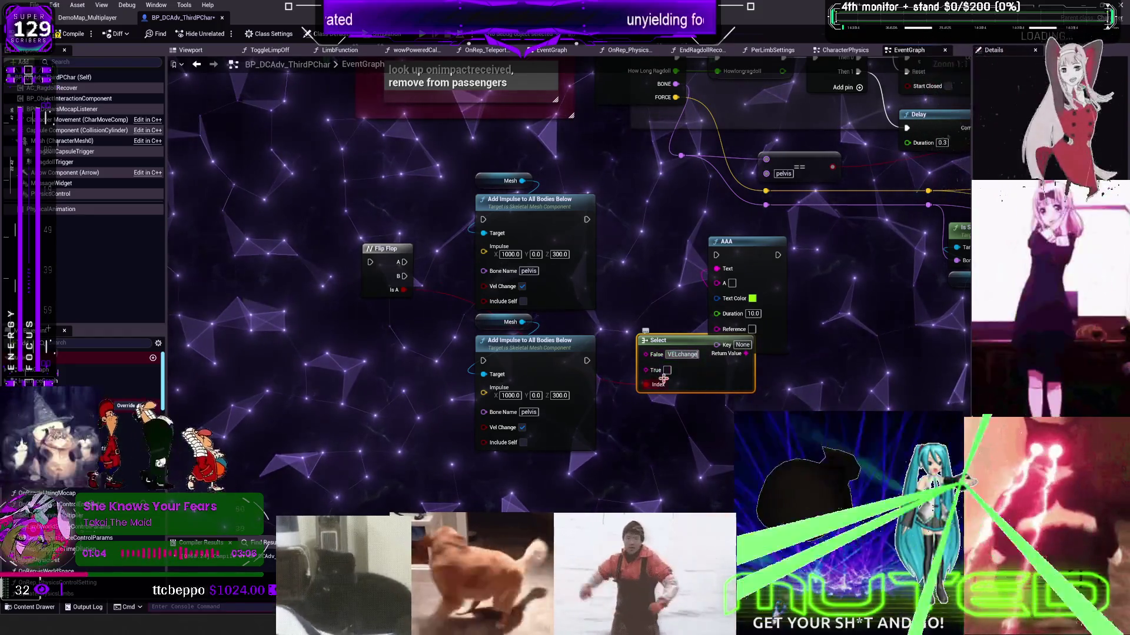
{"action": "left_click", "coordinate": [671, 370]}
{"action": "type", "text": "notvlechangfe"}
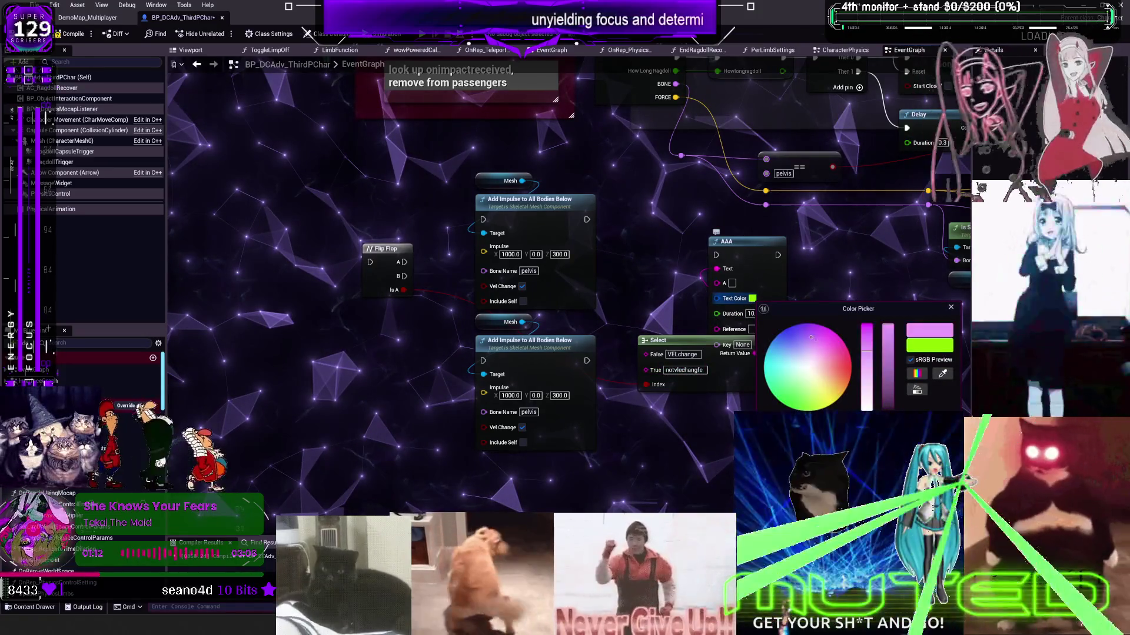
{"action": "left_click_drag", "start_coordinate": [715, 390], "coordinate": [678, 453]}
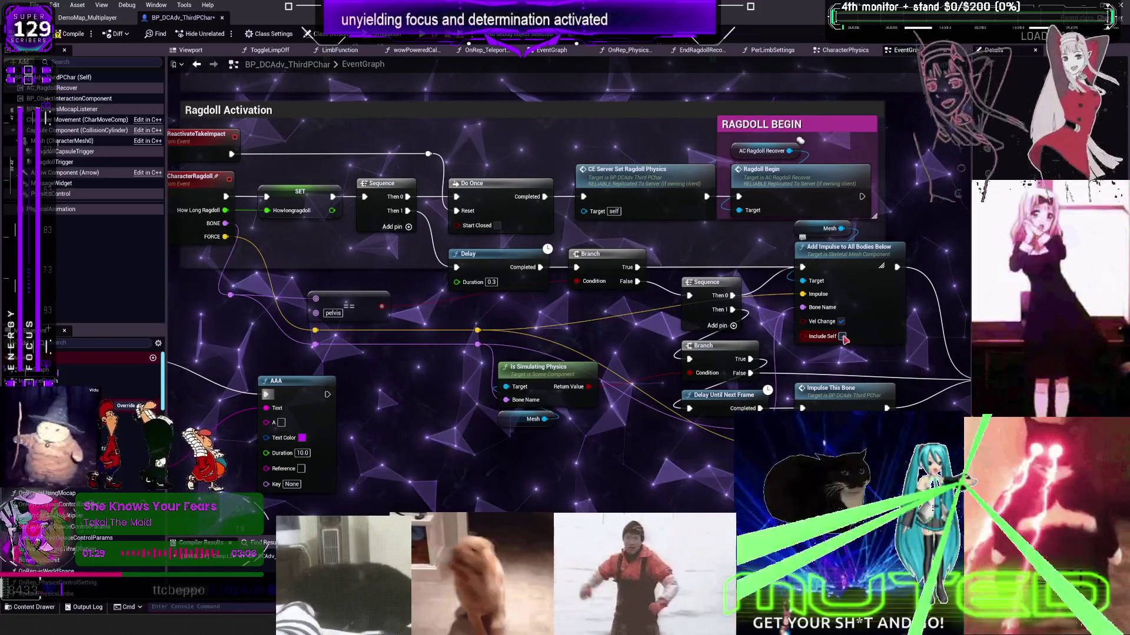
- Inspect the ImpulseThisBone function, then go back to the Ragdoll Activation section and wire the FORCE pin
{"action": "double_click", "coordinate": [855, 383]}
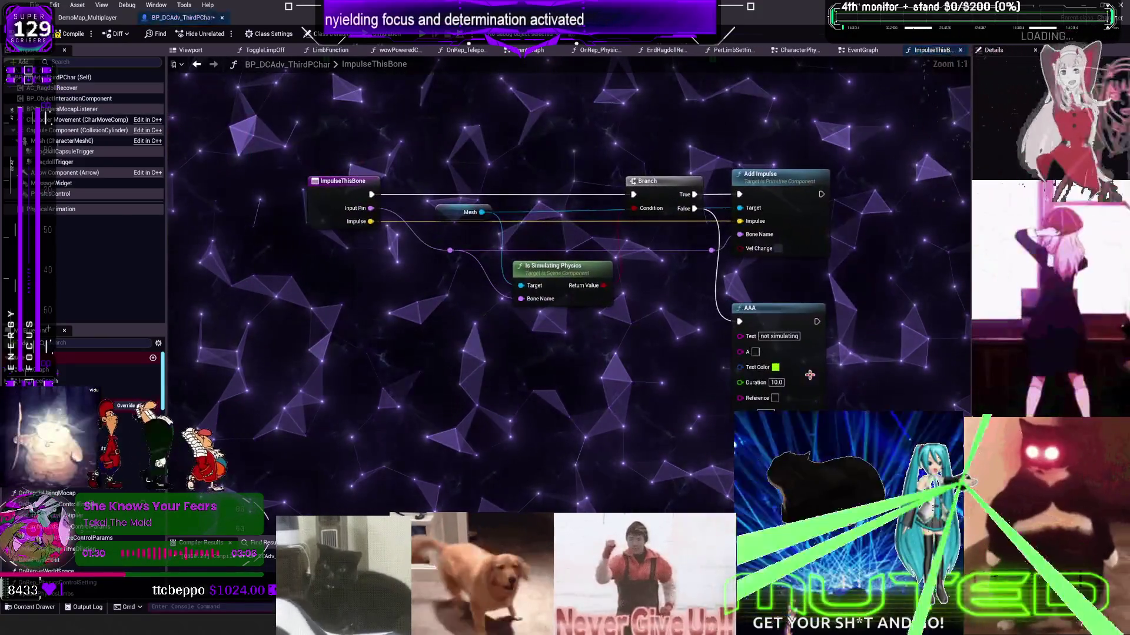
{"action": "left_click", "coordinate": [197, 64]}
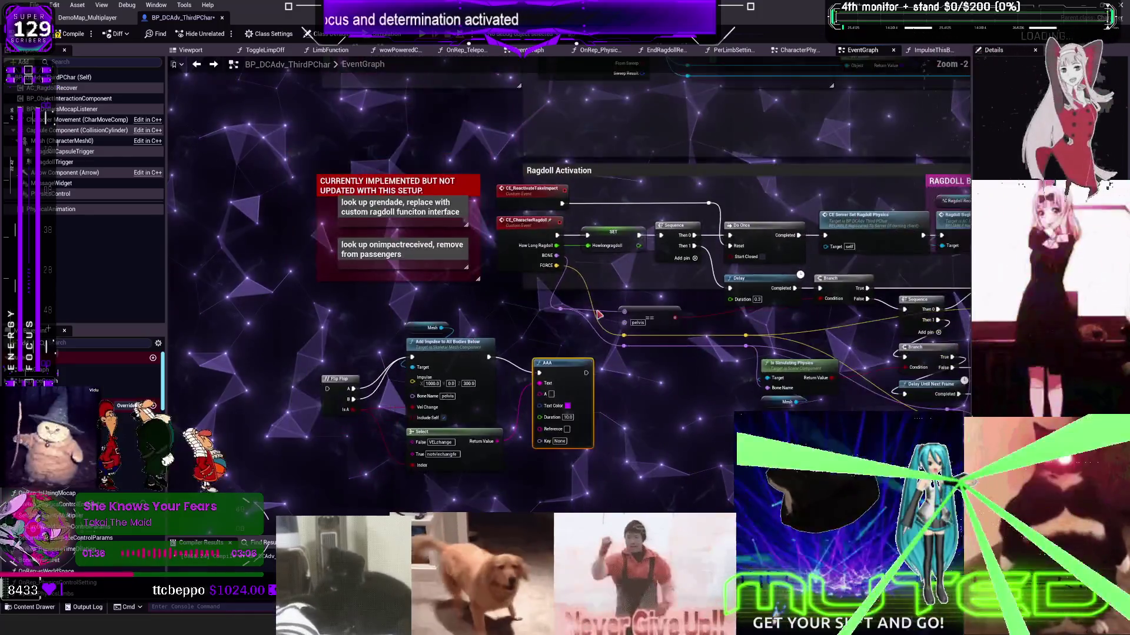
{"action": "left_click_drag", "start_coordinate": [599, 315], "coordinate": [434, 277]}
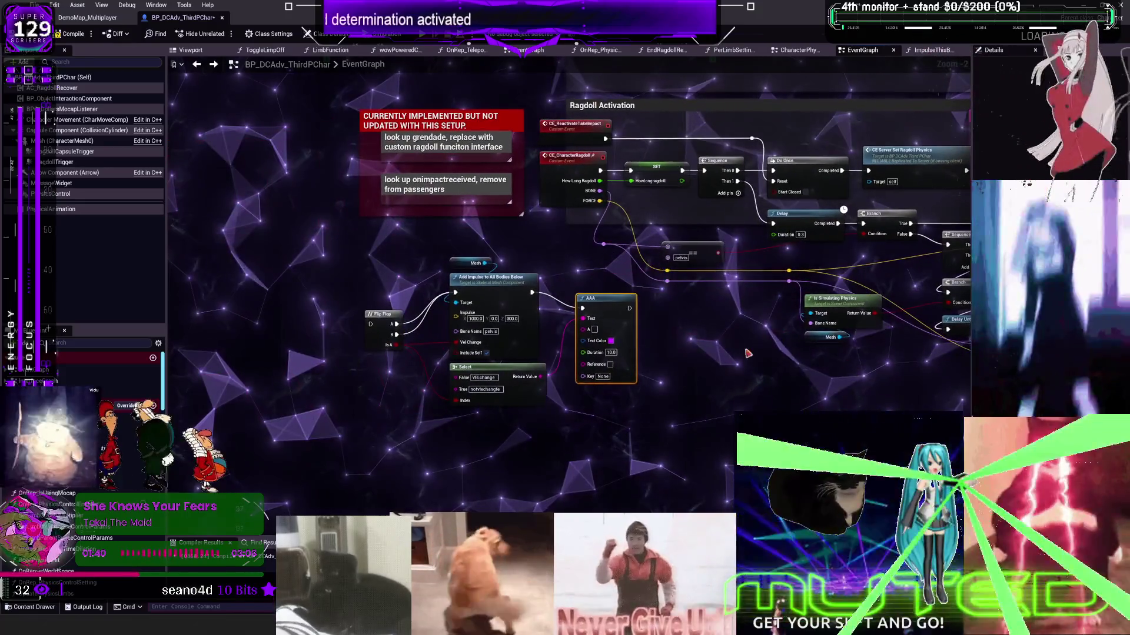
{"action": "left_click_drag", "start_coordinate": [747, 353], "coordinate": [728, 365]}
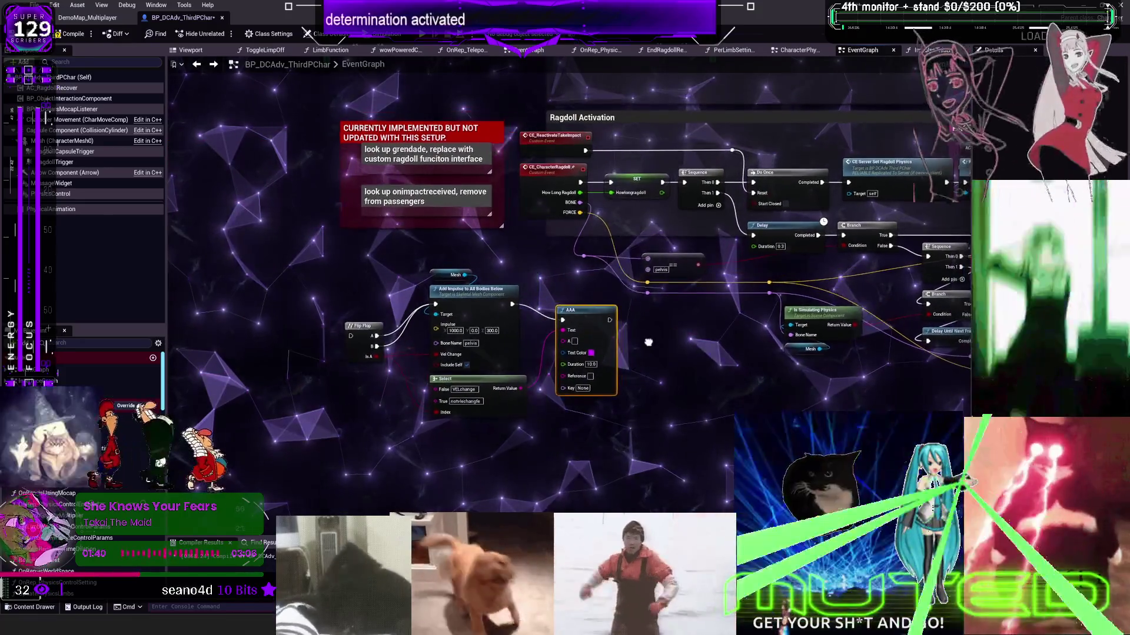
{"action": "left_click_drag", "start_coordinate": [617, 285], "coordinate": [580, 292]}
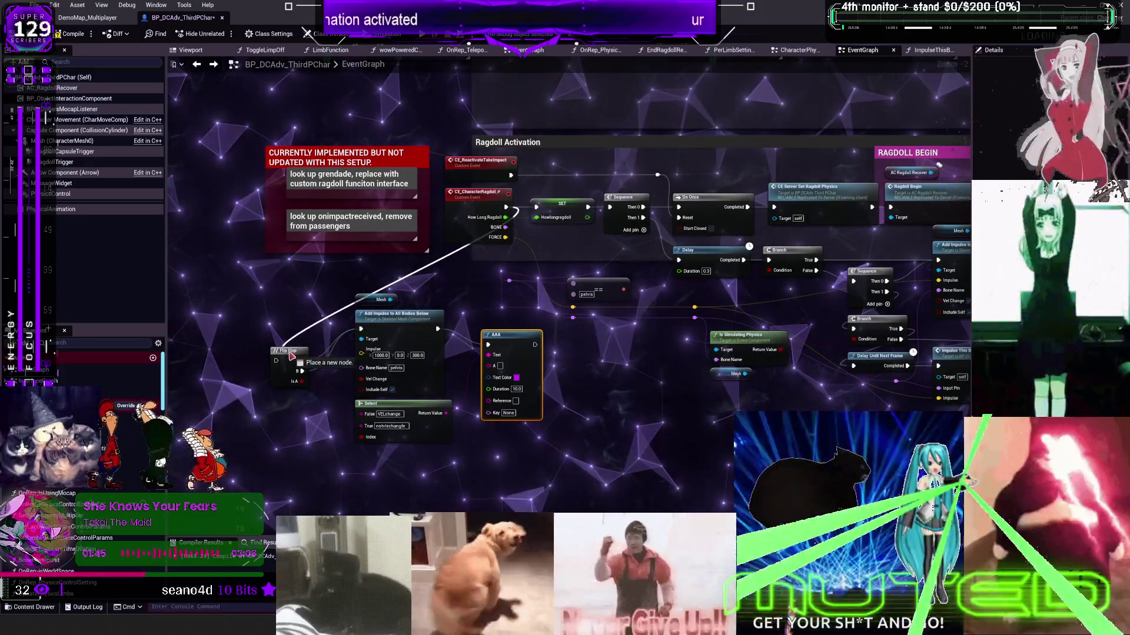
{"action": "left_click_drag", "start_coordinate": [521, 264], "coordinate": [521, 266]}
{"action": "left_click_drag", "start_coordinate": [601, 202], "coordinate": [506, 201]}
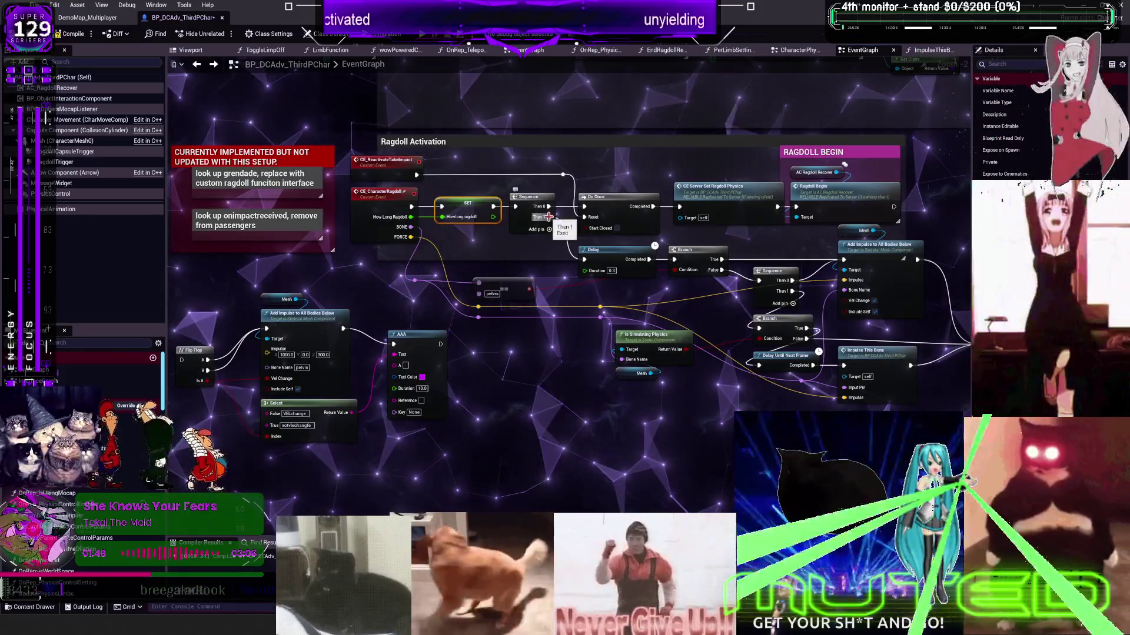
- Move the Delay node beside the Branch down out of the chain, then go to DemoMap_Multiplayer
{"action": "left_click", "coordinate": [653, 259], "text": "alt"}
{"action": "left_click_drag", "start_coordinate": [600, 249], "coordinate": [494, 440]}
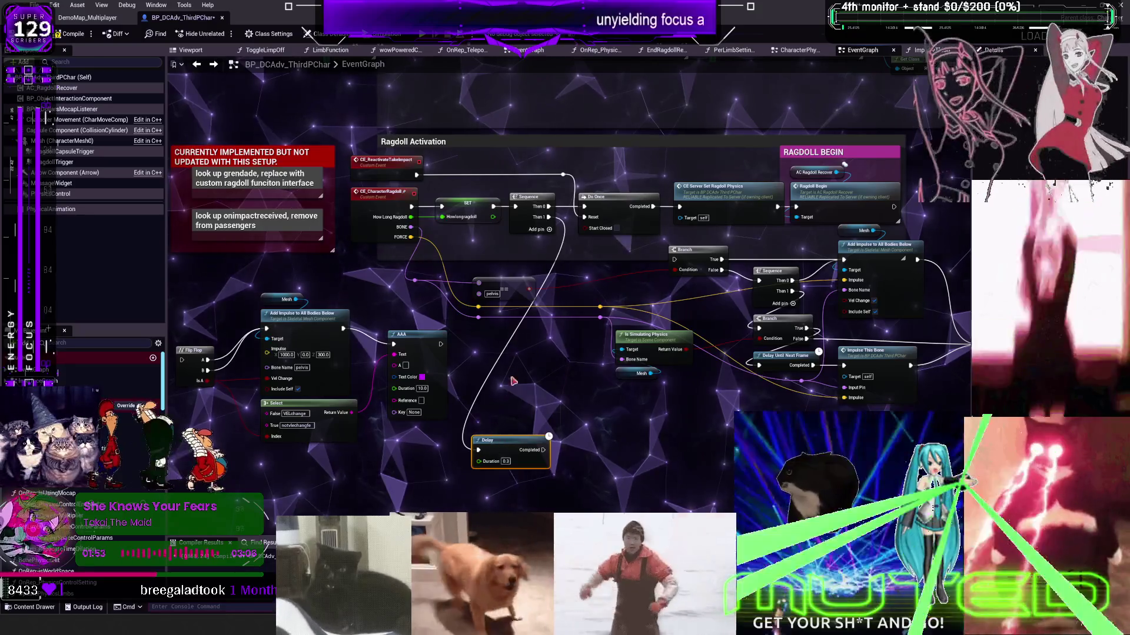
{"action": "left_click_drag", "start_coordinate": [467, 445], "coordinate": [532, 400]}
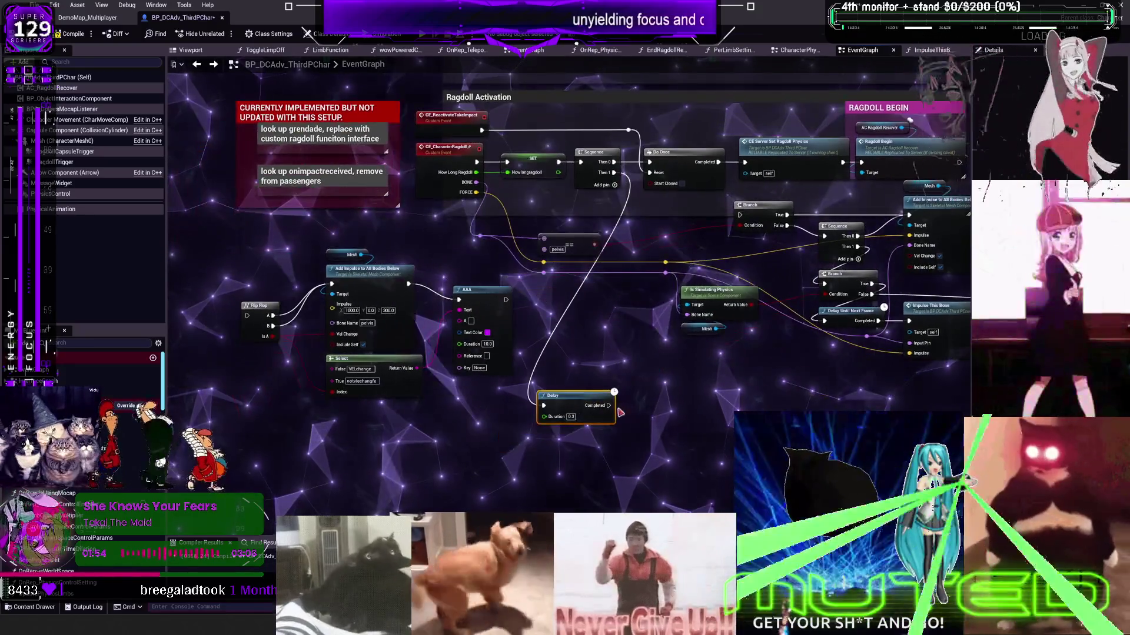
{"action": "mouse_move", "coordinate": [504, 300]}
{"action": "left_mouse_down"}
{"action": "mouse_move", "coordinate": [386, 369]}
{"action": "mouse_move", "coordinate": [350, 345]}
{"action": "mouse_move", "coordinate": [645, 286]}
{"action": "left_mouse_up"}
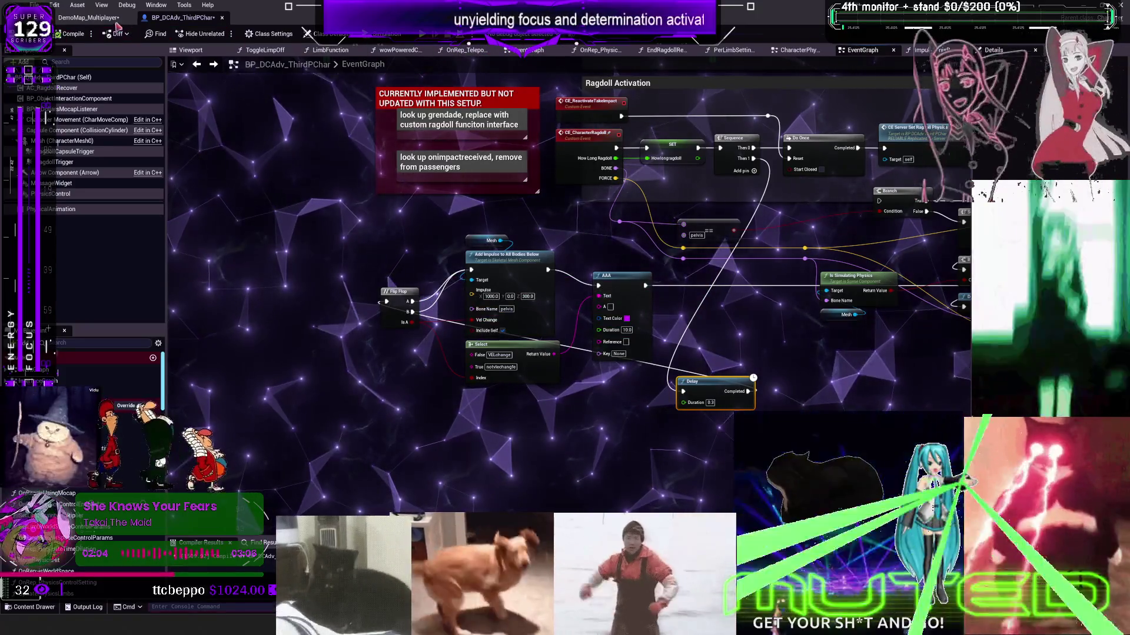
{"action": "left_click", "coordinate": [100, 18]}
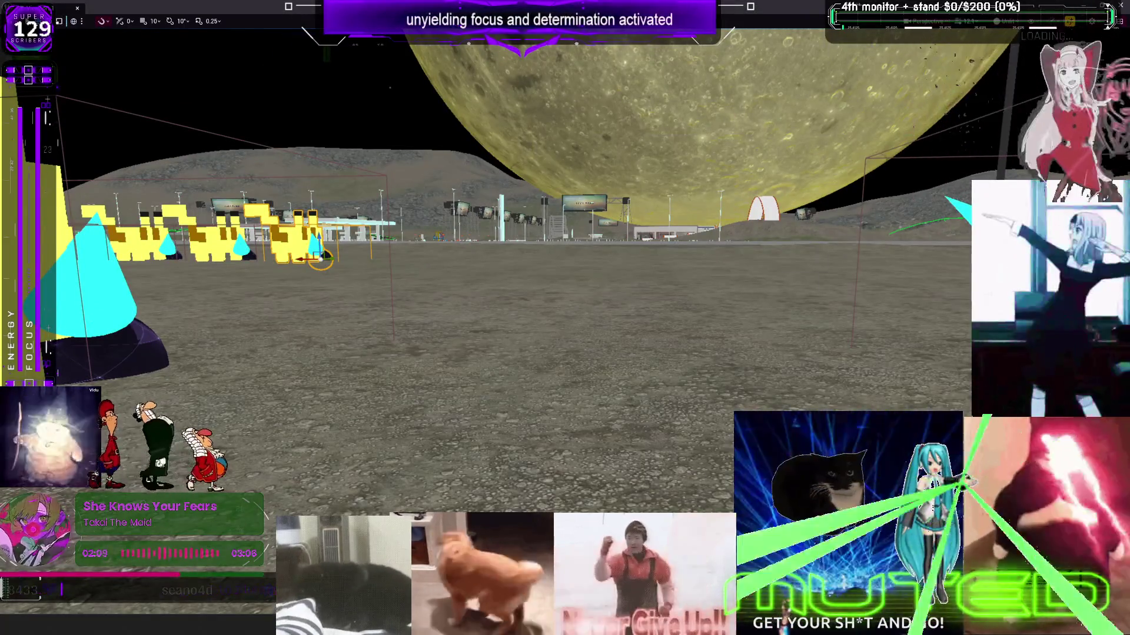
- In BP_DCAdv_ThirdPChar's EventGraph, enter 5 for Howlongragdoll on the ragdoll activation SET node
{"action": "key", "text": "ctrl+Tab"}
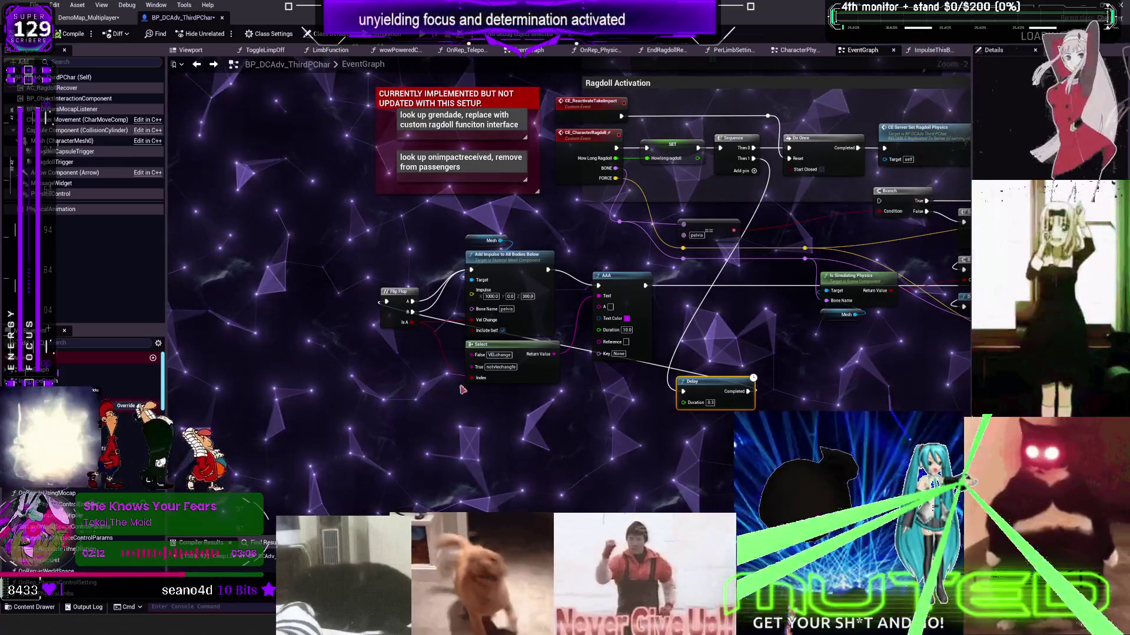
{"action": "left_click_drag", "start_coordinate": [625, 238], "coordinate": [533, 302]}
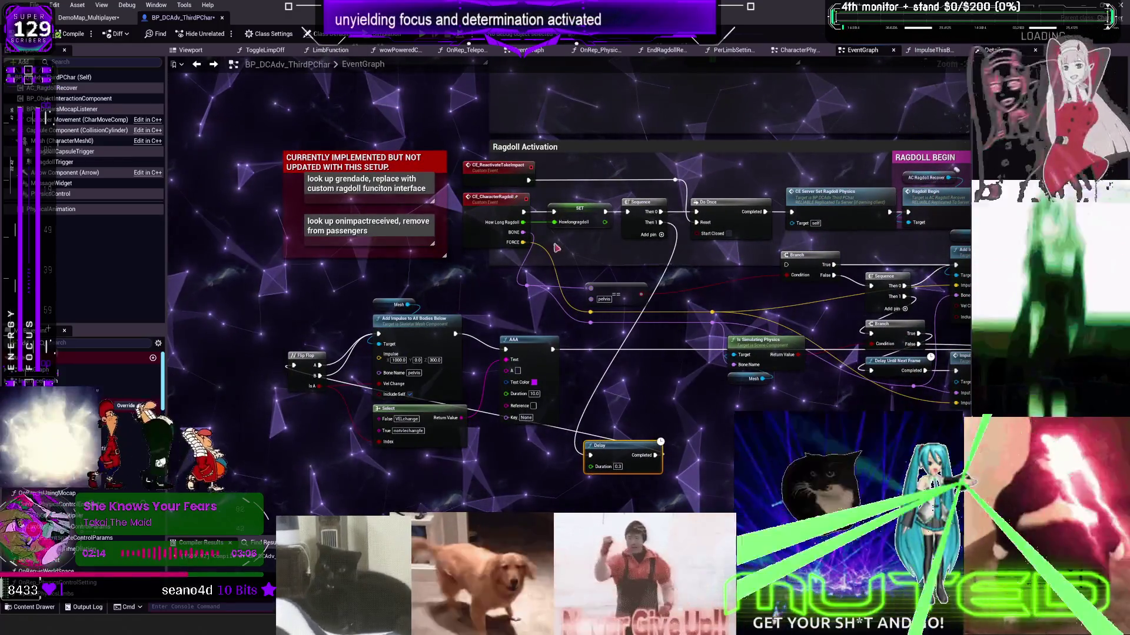
{"action": "left_click", "coordinate": [595, 223]}
{"action": "type", "text": "5"}
{"action": "key", "text": "Return"}
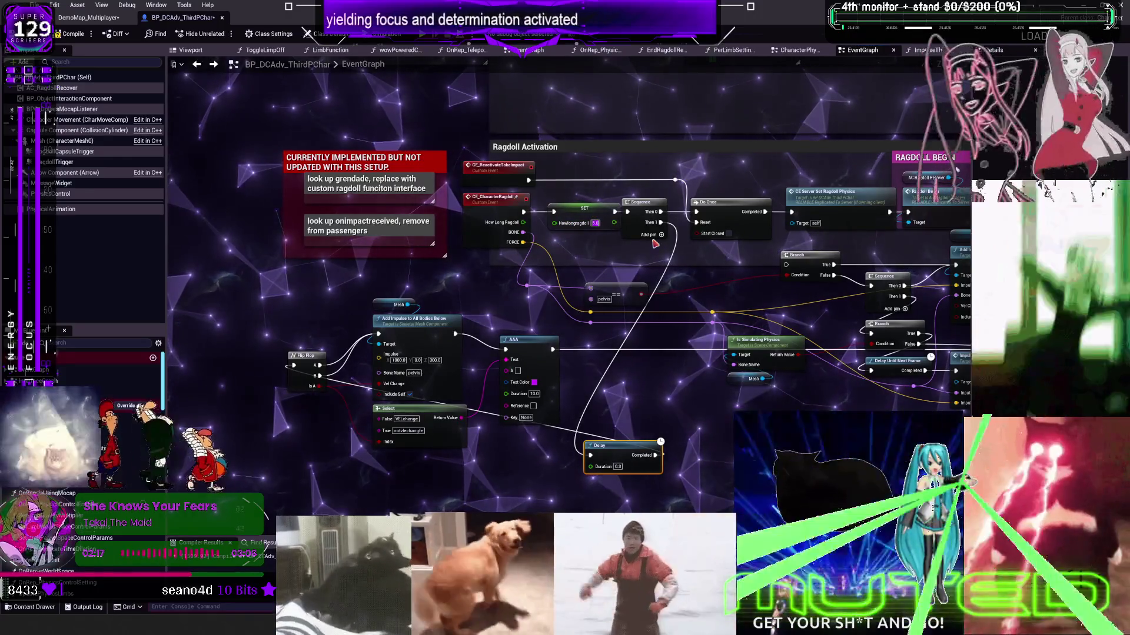
{"action": "left_click", "coordinate": [700, 451]}
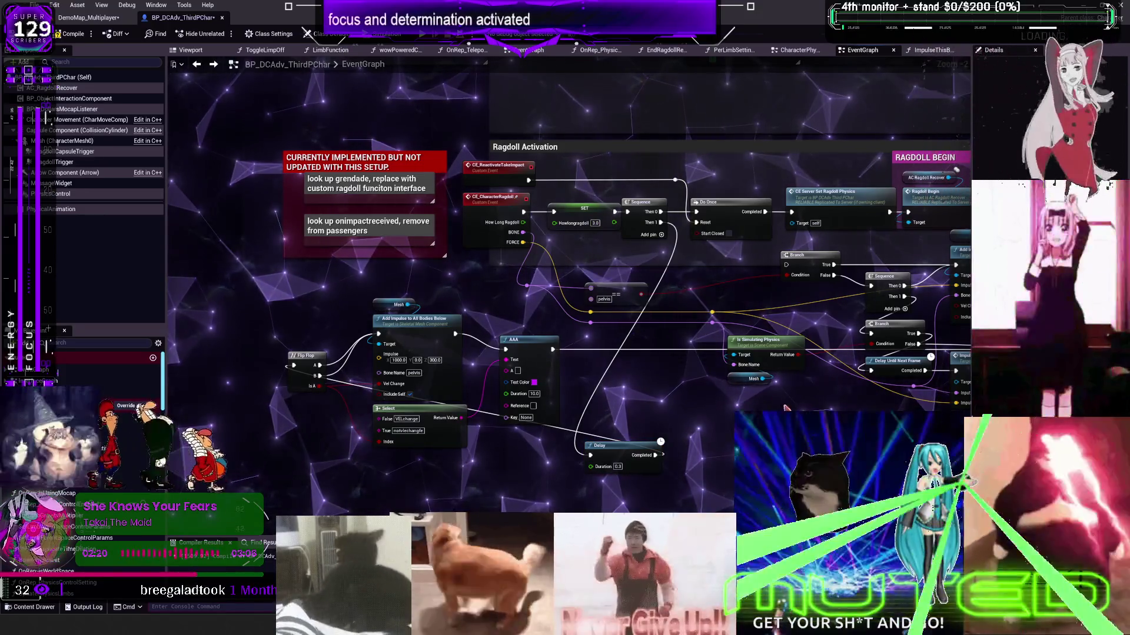
- Play DemoMap_Multiplayer, run the character toward the Pikachu targets, then stop and restore the editor layout
{"action": "left_click", "coordinate": [88, 17]}
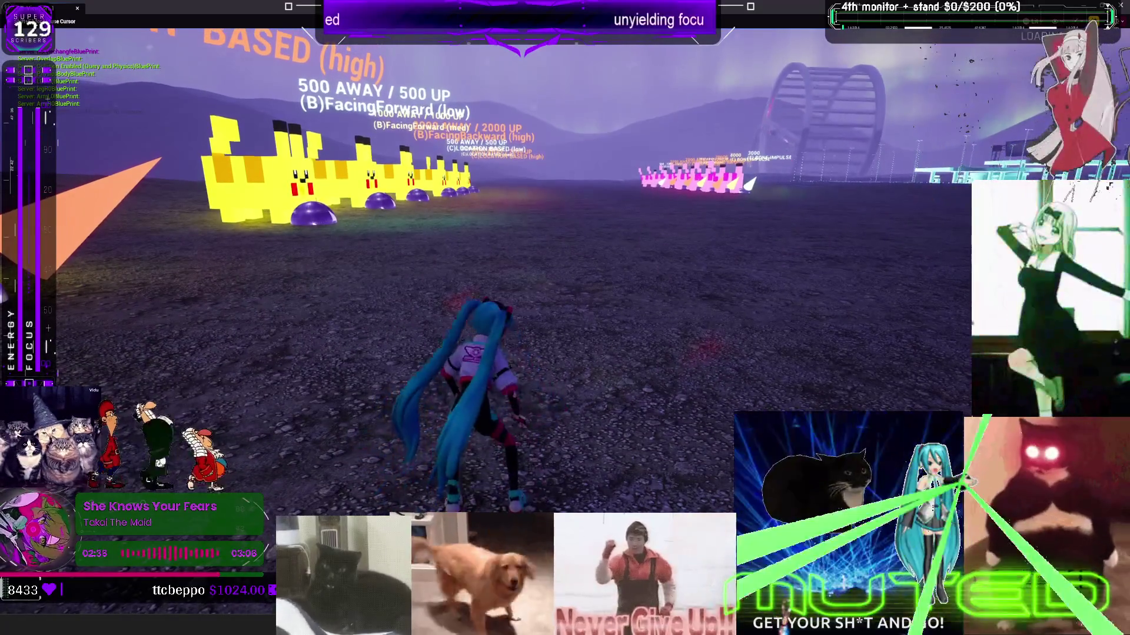
{"action": "key", "text": "w"}
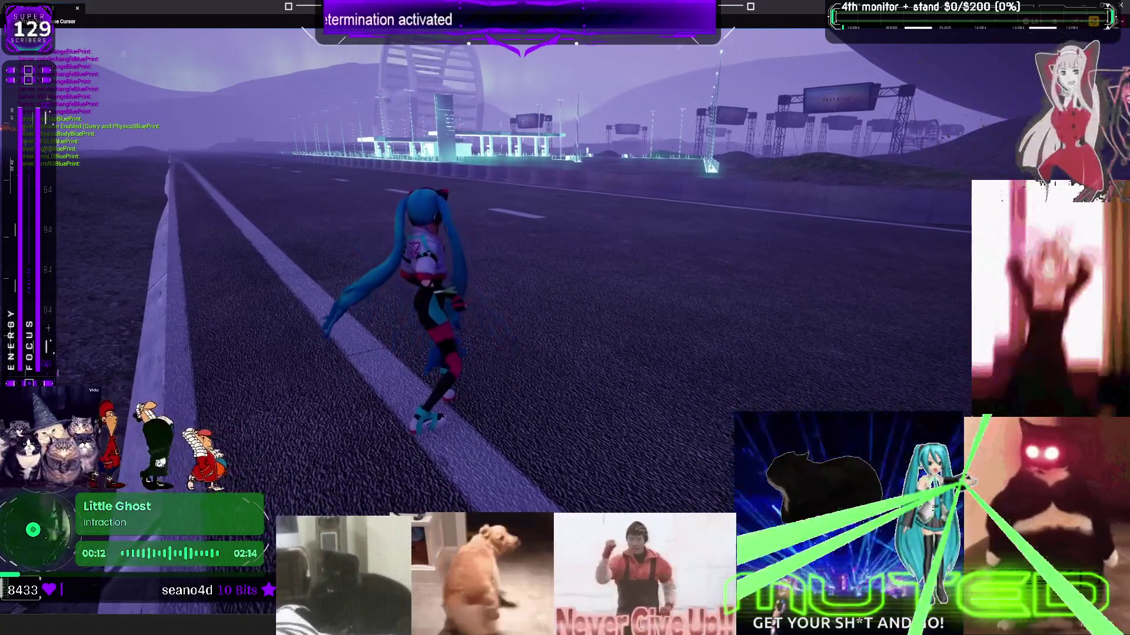
{"action": "key", "text": "Escape"}
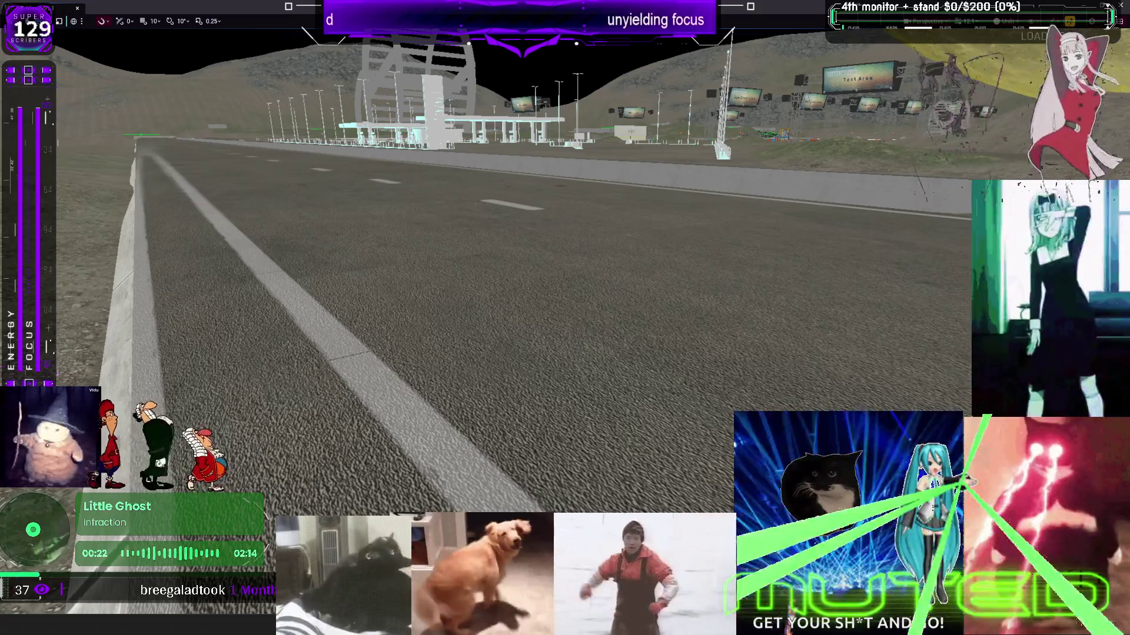
{"action": "key", "text": "Escape"}
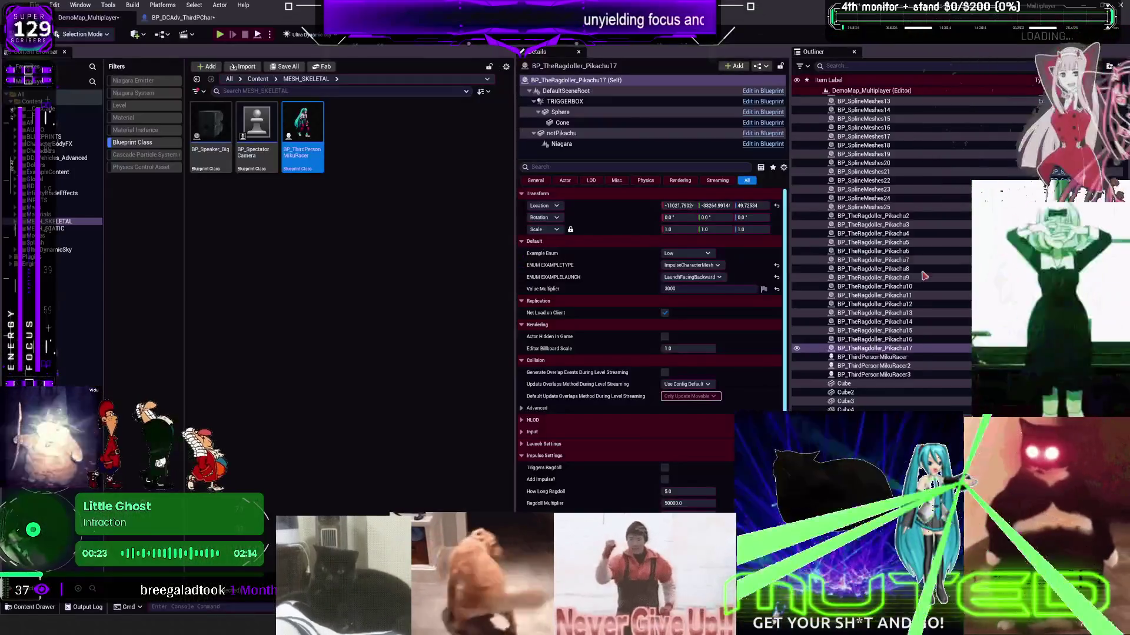
- Move the CE Multi Ragdoll Functions call and the Flip Flop/Add Impulse group lower, then jump to CE_Multi_RagdollFunctions
{"action": "left_click", "coordinate": [184, 18]}
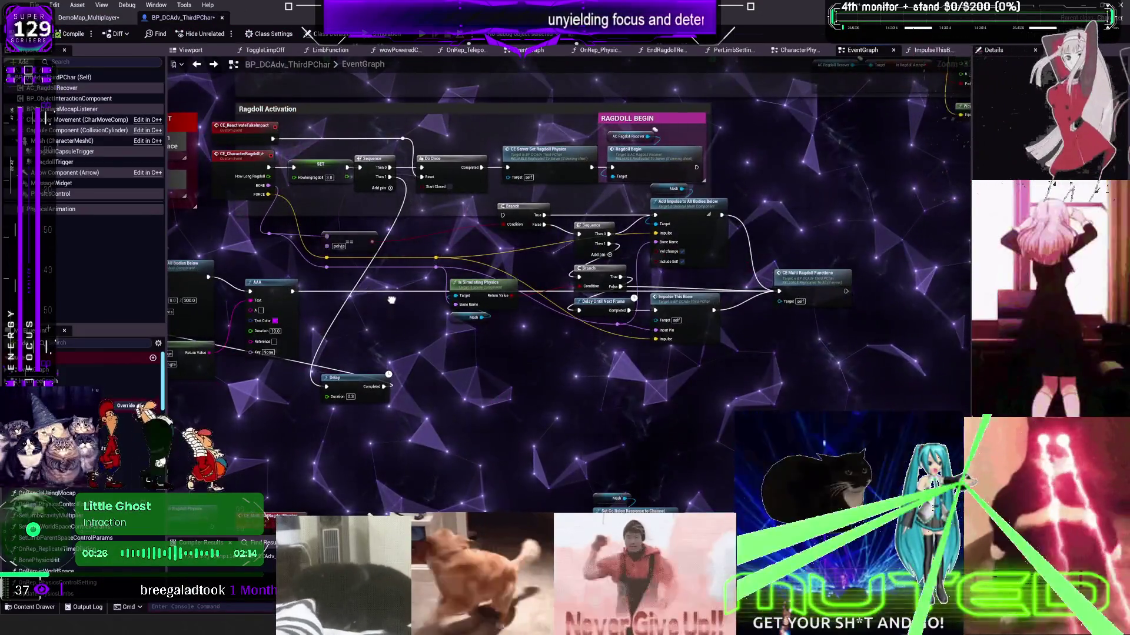
{"action": "left_click_drag", "start_coordinate": [391, 300], "coordinate": [411, 264]}
{"action": "left_click_drag", "start_coordinate": [486, 261], "coordinate": [490, 261]}
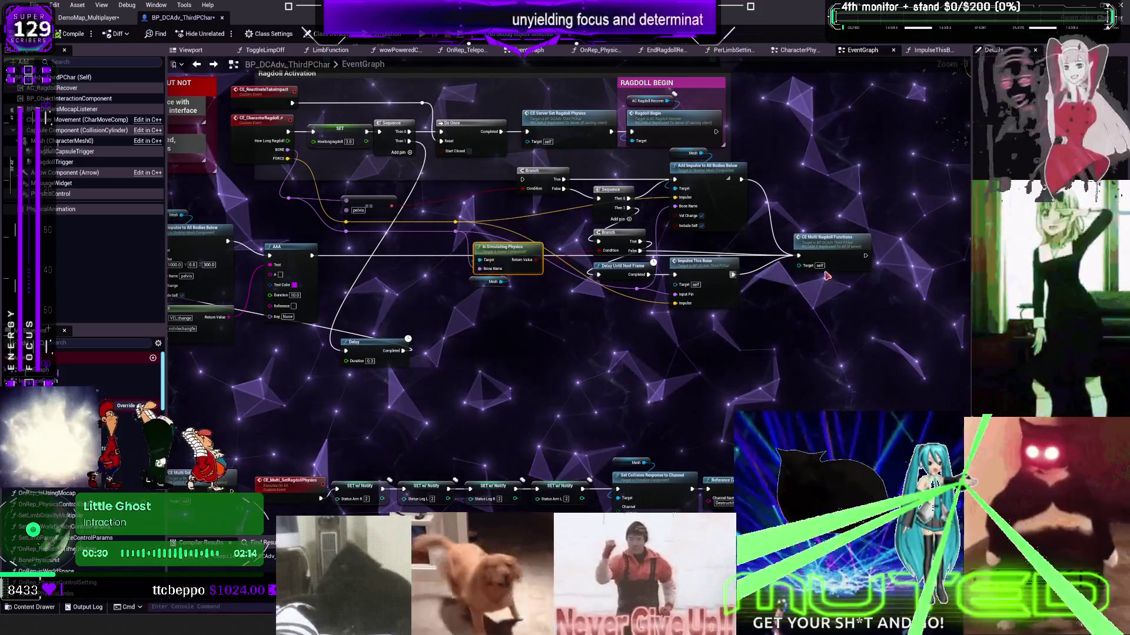
{"action": "mouse_move", "coordinate": [823, 237]}
{"action": "left_mouse_down"}
{"action": "mouse_move", "coordinate": [806, 331]}
{"action": "mouse_move", "coordinate": [624, 375]}
{"action": "left_mouse_up"}
{"action": "left_click_drag", "start_coordinate": [442, 356], "coordinate": [739, 323]}
{"action": "left_click_drag", "start_coordinate": [335, 176], "coordinate": [598, 320]}
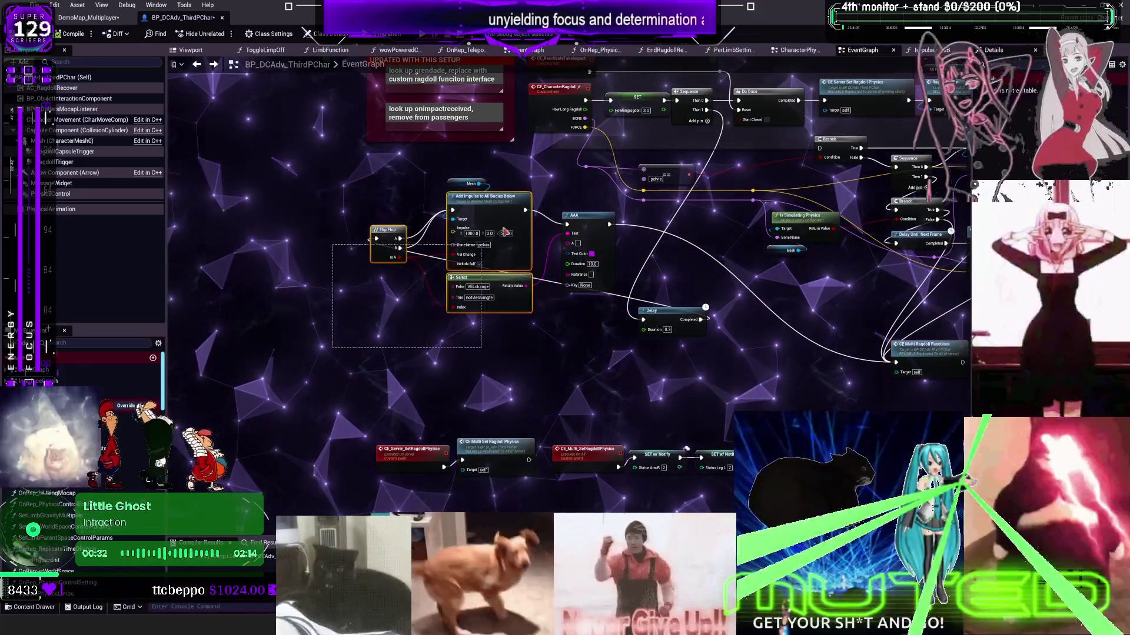
{"action": "mouse_move", "coordinate": [568, 228]}
{"action": "left_mouse_down"}
{"action": "mouse_move", "coordinate": [567, 299]}
{"action": "mouse_move", "coordinate": [602, 322]}
{"action": "left_mouse_up"}
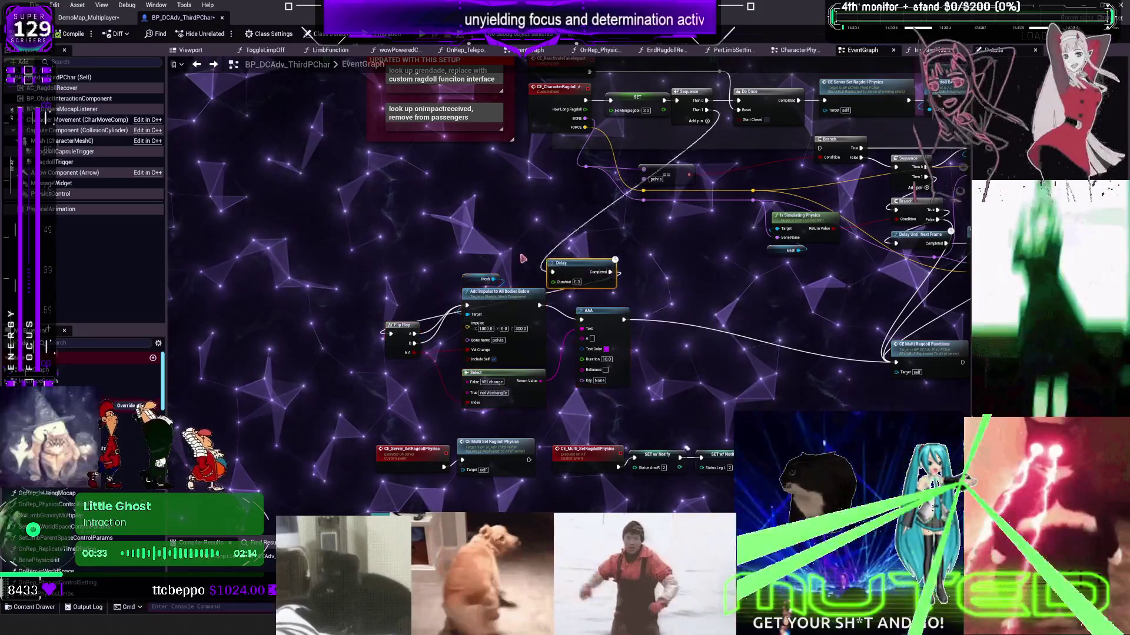
{"action": "left_click_drag", "start_coordinate": [763, 299], "coordinate": [522, 276]}
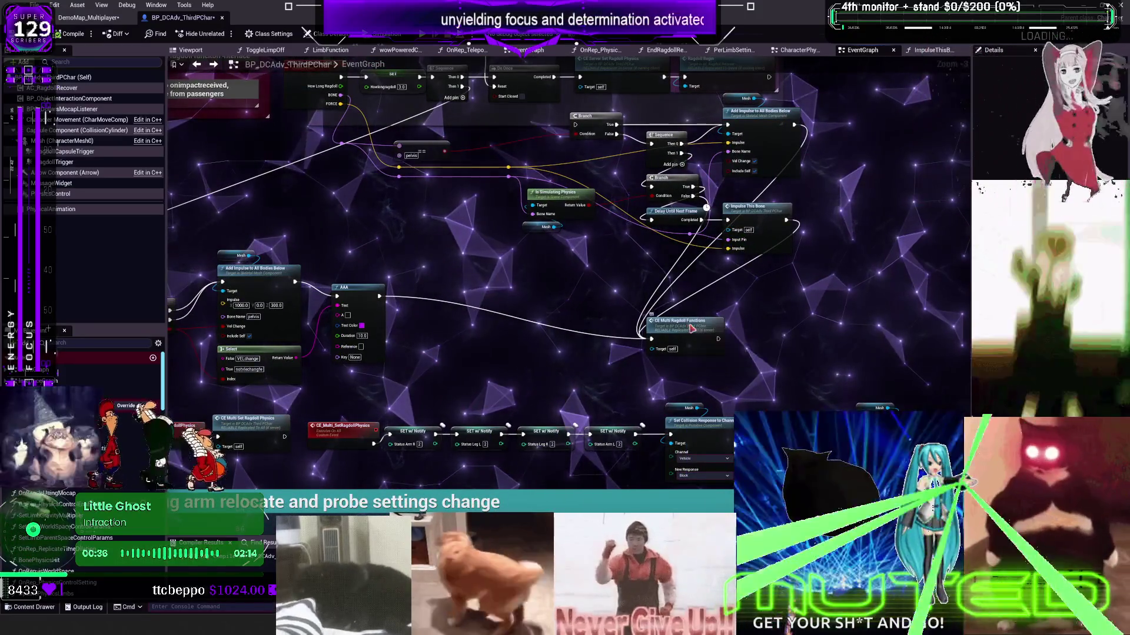
{"action": "double_click", "coordinate": [690, 326]}
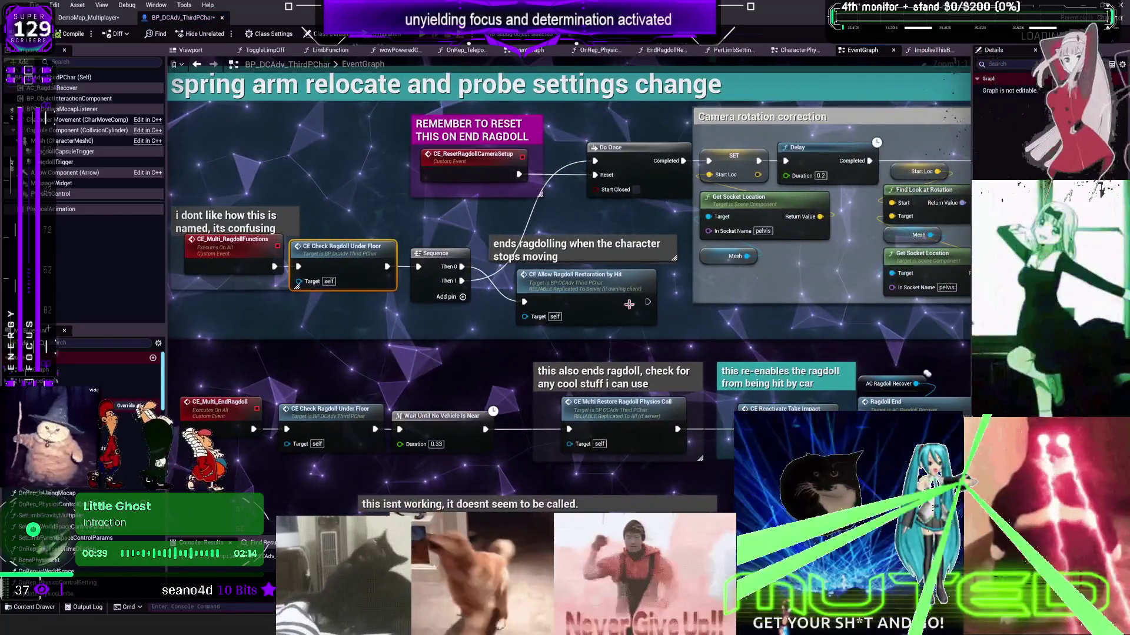
- Add an AAA print node in the spring arm group, wired from the CE_ResetRagdollCameraSetup event
{"action": "left_click", "coordinate": [645, 298]}
{"action": "left_click_drag", "start_coordinate": [645, 297], "coordinate": [563, 313]}
{"action": "left_click_drag", "start_coordinate": [664, 298], "coordinate": [737, 296]}
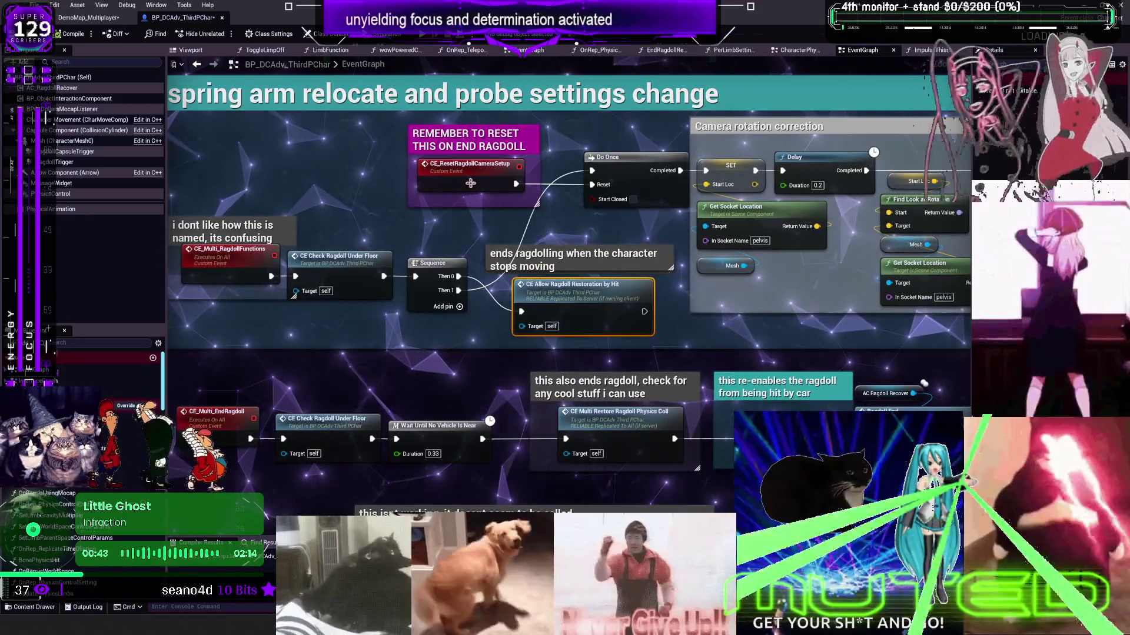
{"action": "left_click", "coordinate": [468, 169]}
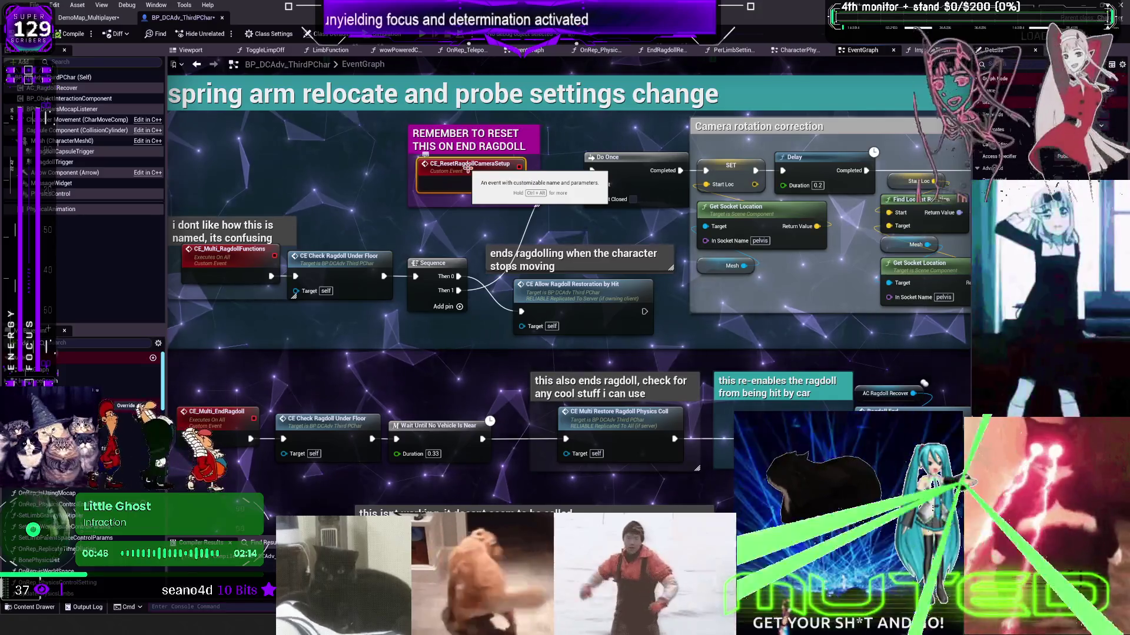
{"action": "left_click_drag", "start_coordinate": [316, 178], "coordinate": [489, 206]}
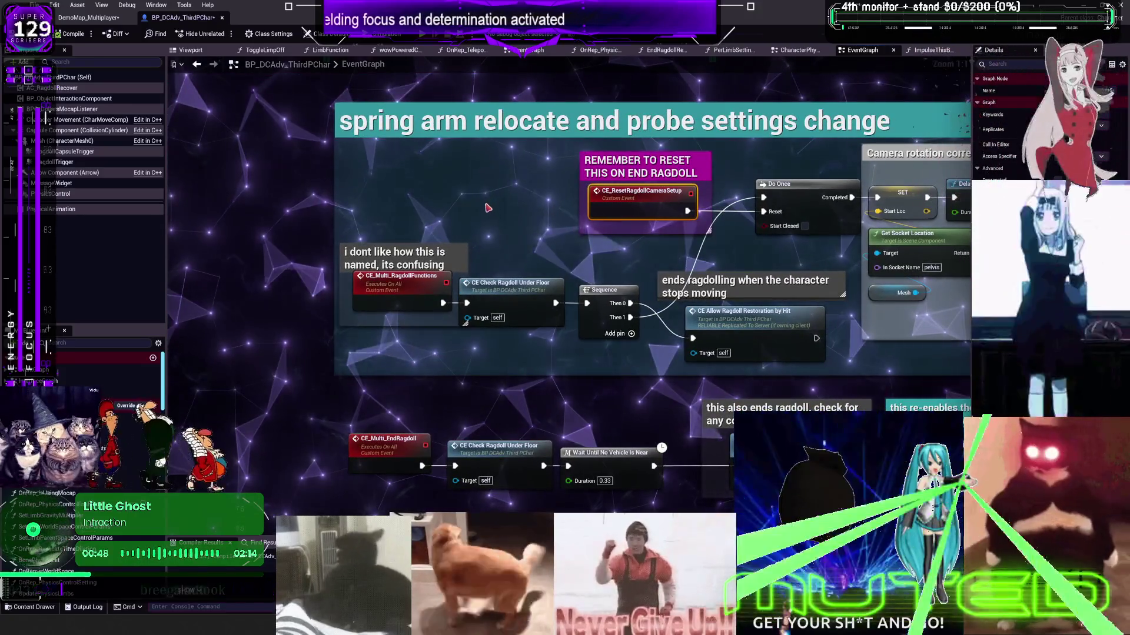
{"action": "right_click", "coordinate": [489, 206]}
{"action": "type", "text": "aaa"}
{"action": "left_click", "coordinate": [560, 247]}
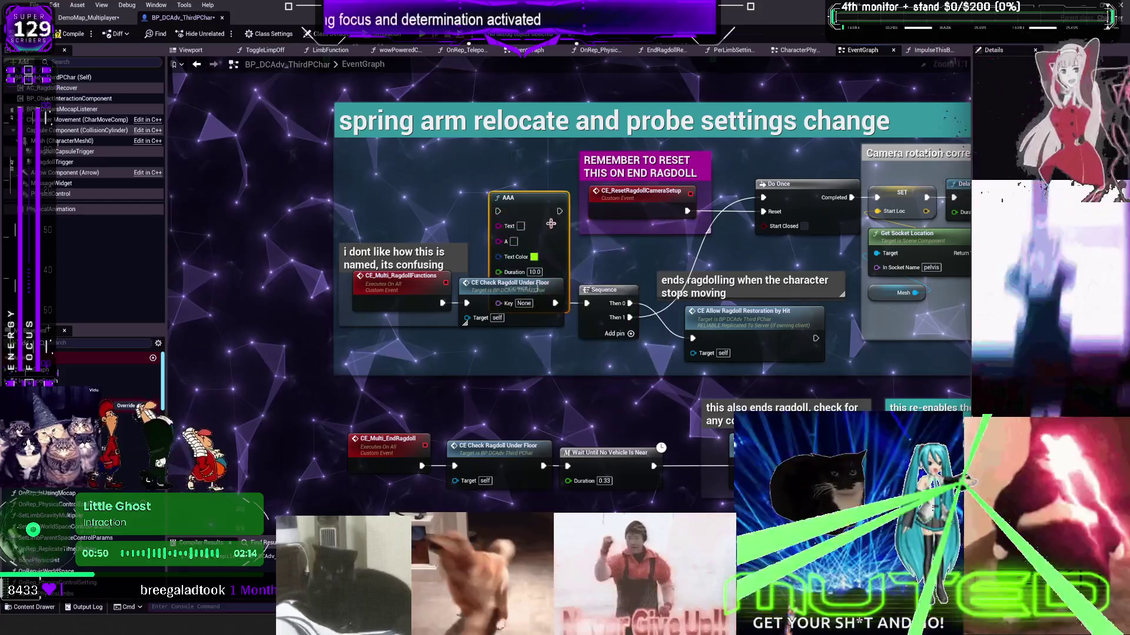
{"action": "left_click_drag", "start_coordinate": [500, 194], "coordinate": [497, 162]}
{"action": "mouse_move", "coordinate": [596, 195]}
{"action": "left_mouse_down"}
{"action": "mouse_move", "coordinate": [434, 160]}
{"action": "mouse_move", "coordinate": [329, 160]}
{"action": "left_mouse_up"}
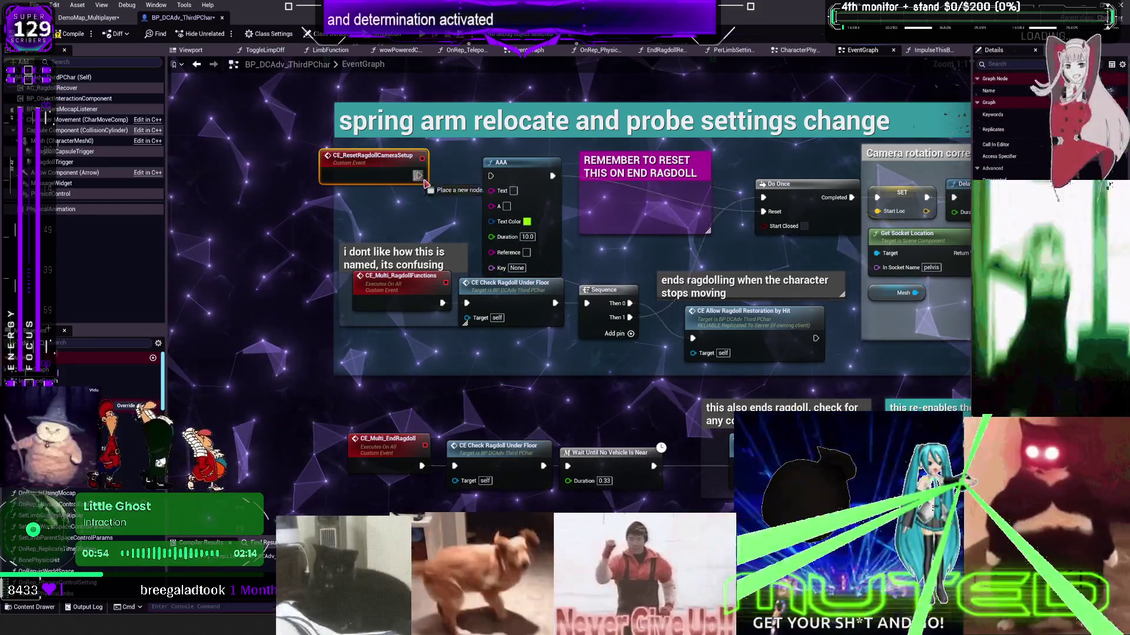
{"action": "left_click_drag", "start_coordinate": [419, 176], "coordinate": [491, 175]}
- Set the AAA text to 'RESET SETTED RESET SET' in yellow and place it beside the reset event
{"action": "left_click", "coordinate": [513, 191]}
{"action": "type", "text": "RESET SETTED"}
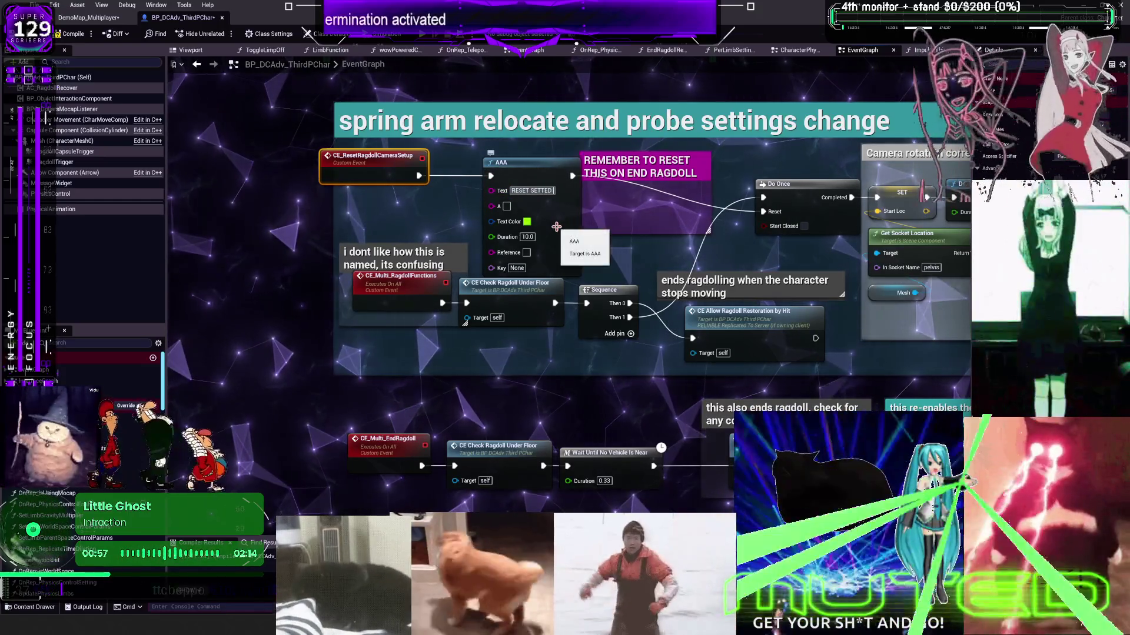
{"action": "type", "text": " RESET SET"}
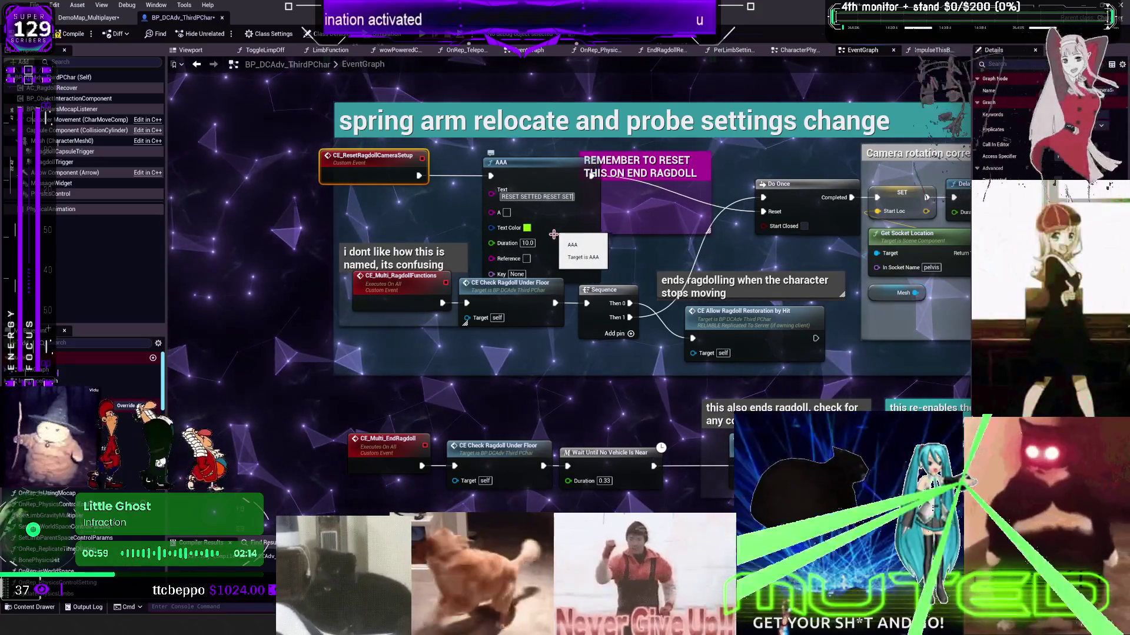
{"action": "left_click", "coordinate": [526, 228]}
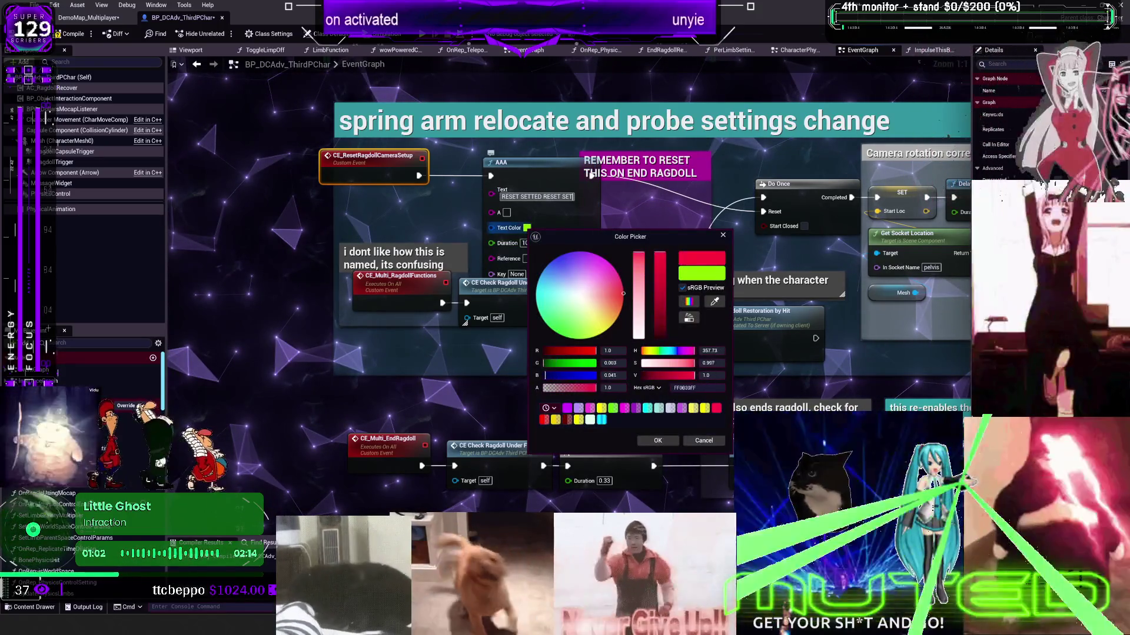
{"action": "left_click", "coordinate": [578, 419]}
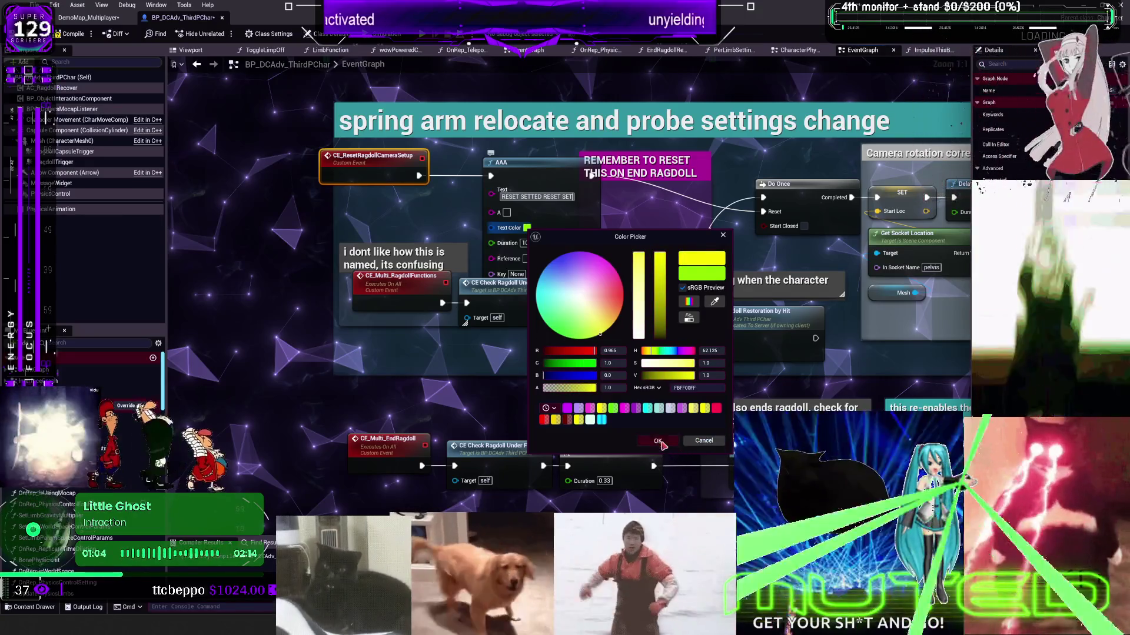
{"action": "left_click", "coordinate": [658, 441]}
{"action": "mouse_move", "coordinate": [531, 176]}
{"action": "left_mouse_down"}
{"action": "mouse_move", "coordinate": [540, 162]}
{"action": "mouse_move", "coordinate": [638, 134]}
{"action": "left_mouse_up"}
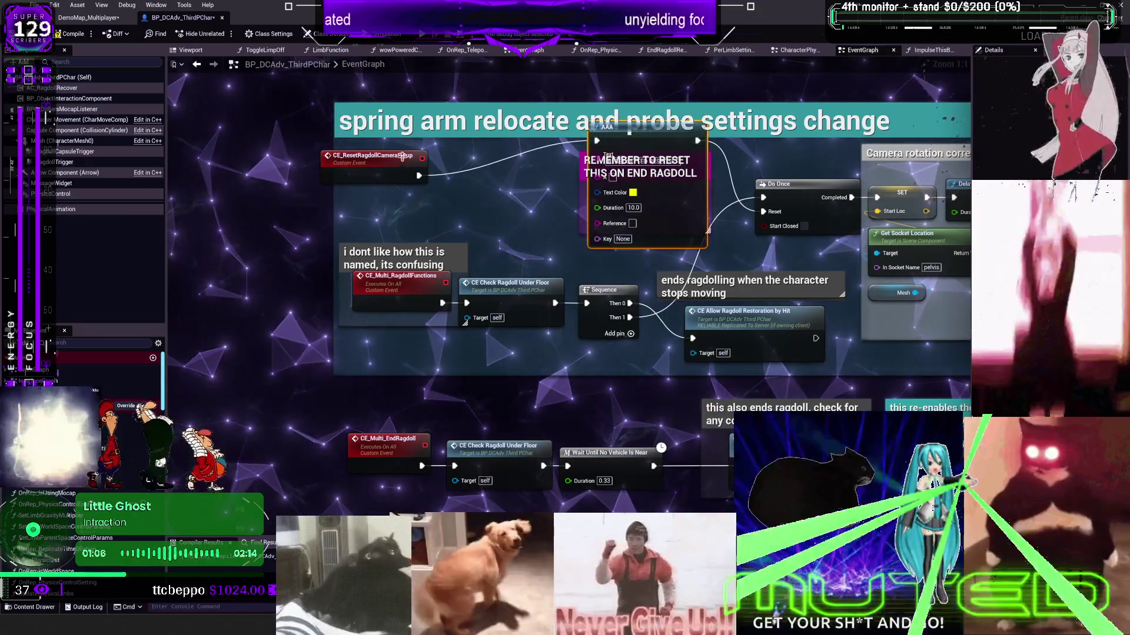
{"action": "left_click_drag", "start_coordinate": [997, 203], "coordinate": [683, 211]}
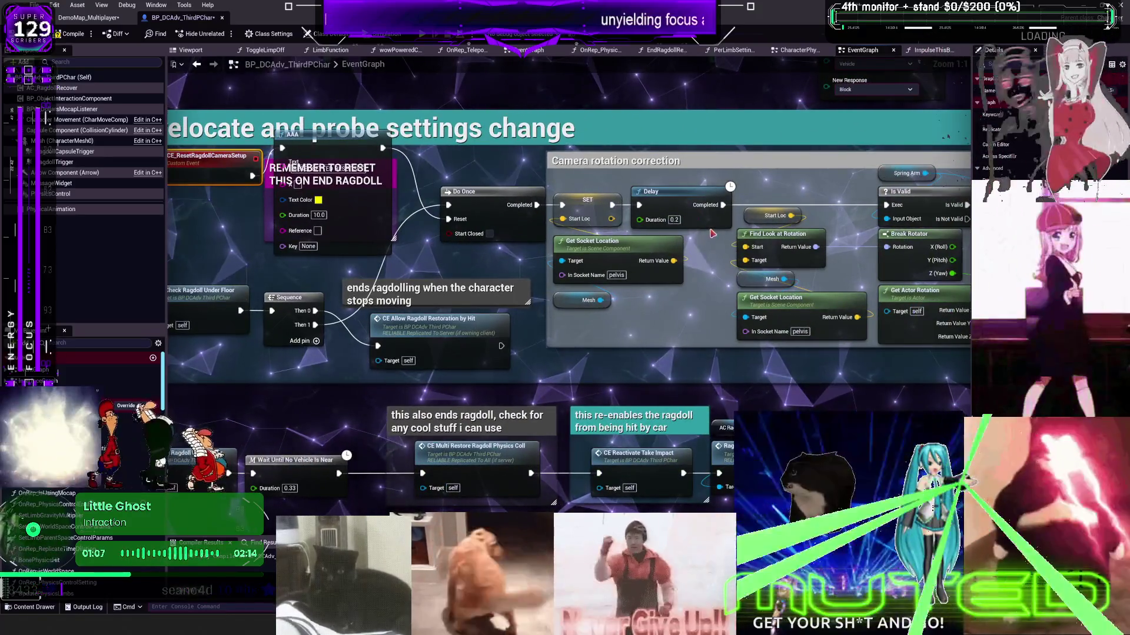
{"action": "mouse_move", "coordinate": [839, 240]}
{"action": "left_mouse_down"}
{"action": "mouse_move", "coordinate": [228, 233]}
{"action": "mouse_move", "coordinate": [1, 246]}
{"action": "left_mouse_up"}
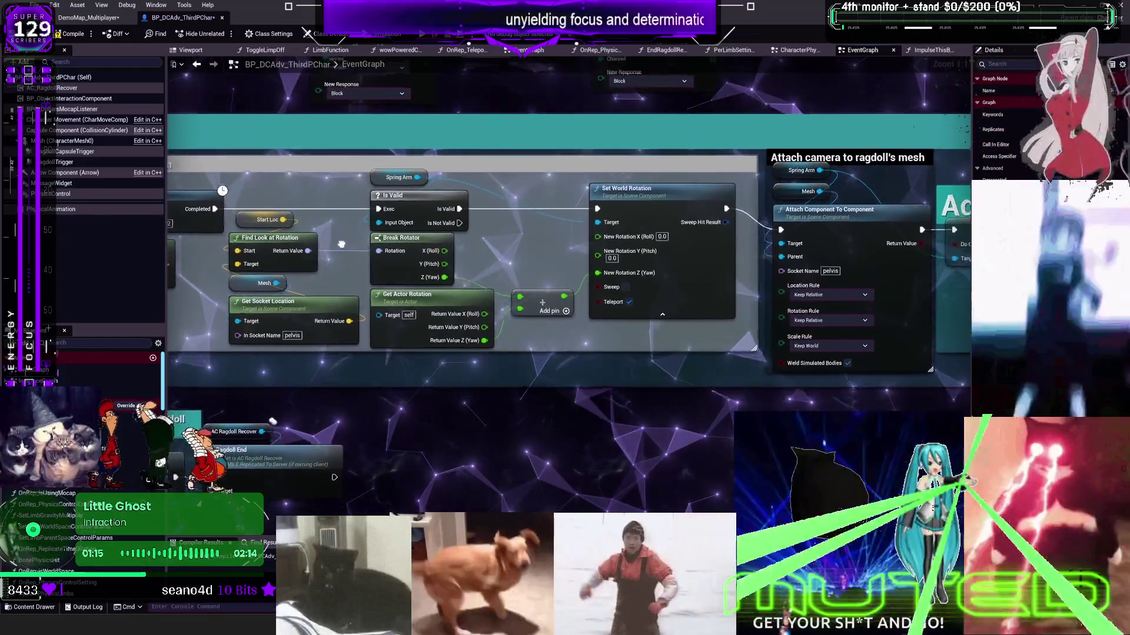
- Pan to the ragdoll physics chain and drag from Sequence Then 1 to add a 0.3-second Delay before the Branch
{"action": "left_click_drag", "start_coordinate": [341, 243], "coordinate": [324, 247]}
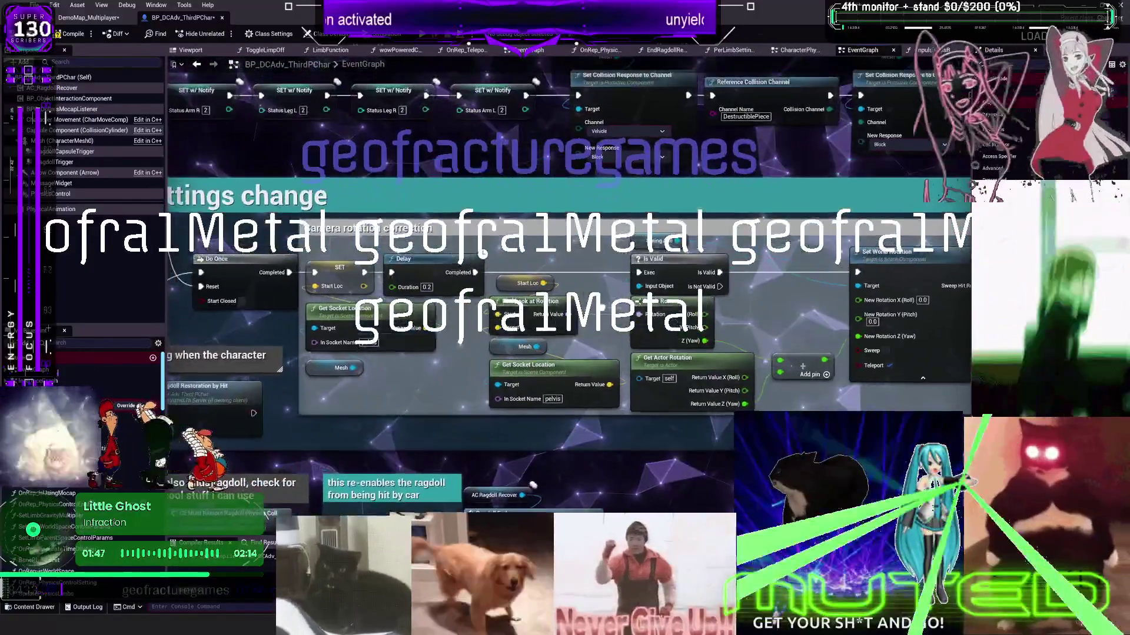
{"action": "left_click_drag", "start_coordinate": [601, 308], "coordinate": [535, 278]}
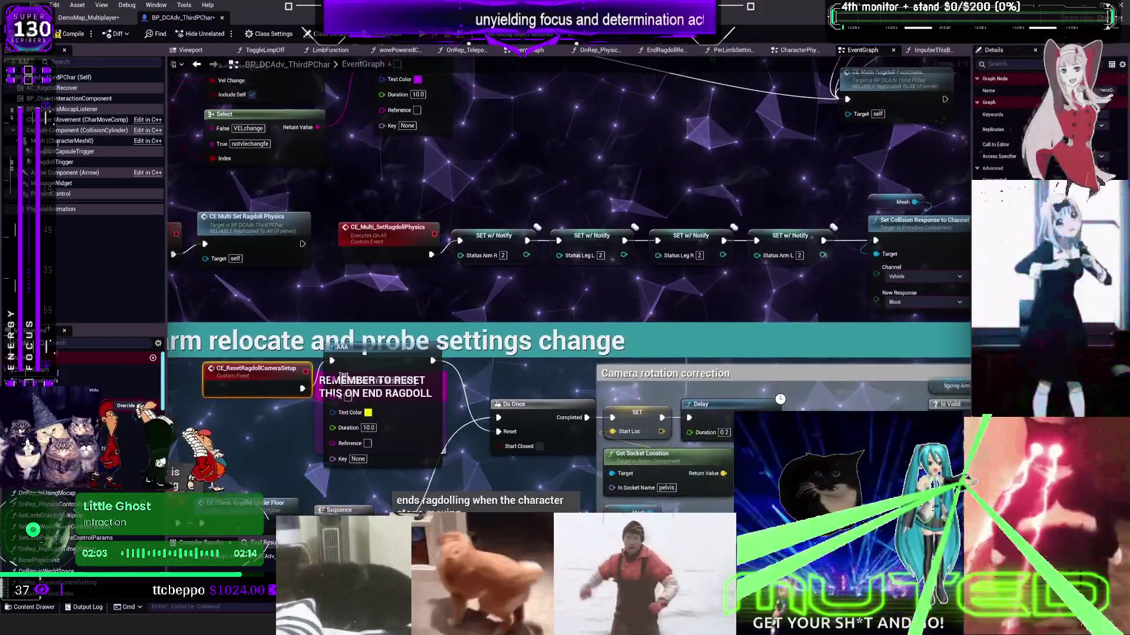
{"action": "left_click_drag", "start_coordinate": [411, 353], "coordinate": [761, 110]}
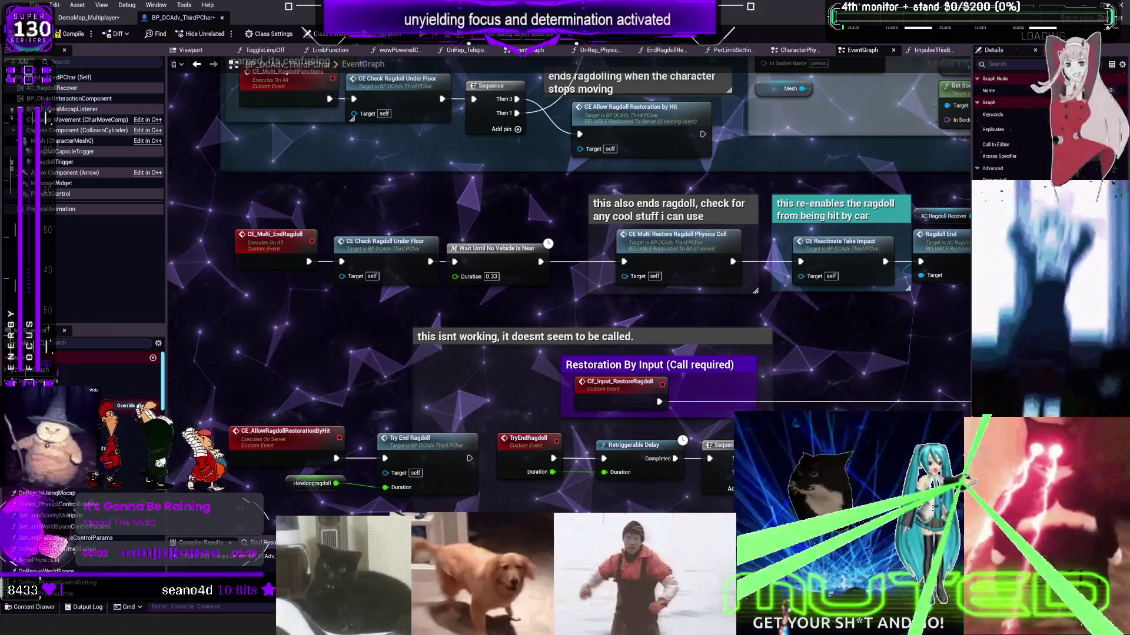
{"action": "scroll", "coordinate": [557, 268], "scroll_direction": "down", "scroll_amount": 4}
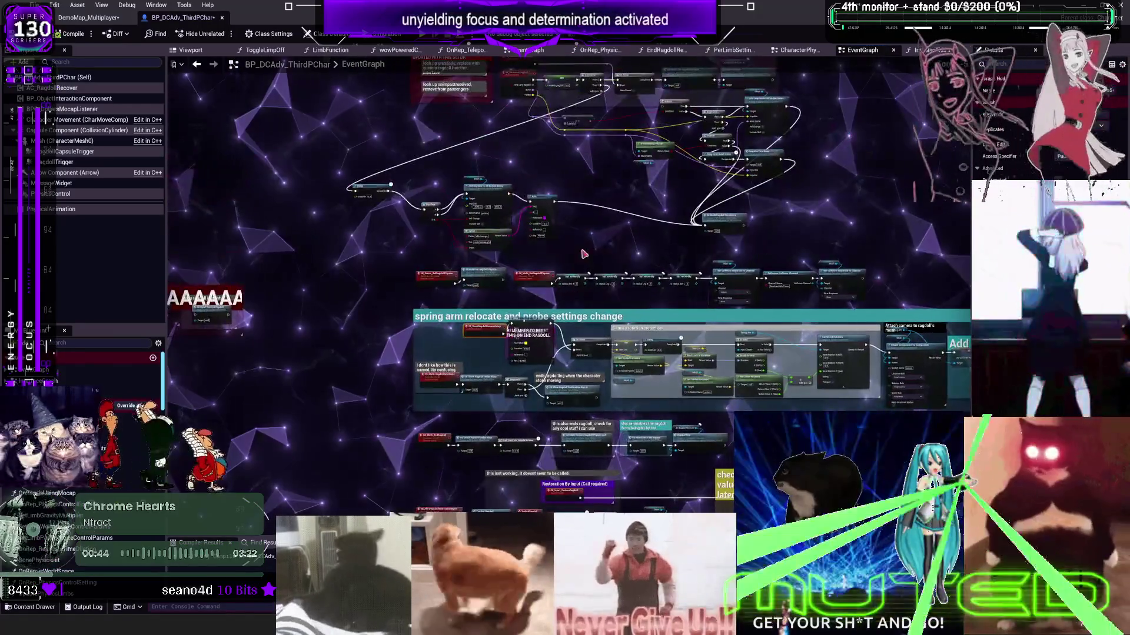
{"action": "scroll", "coordinate": [557, 268], "scroll_direction": "up", "scroll_amount": 3}
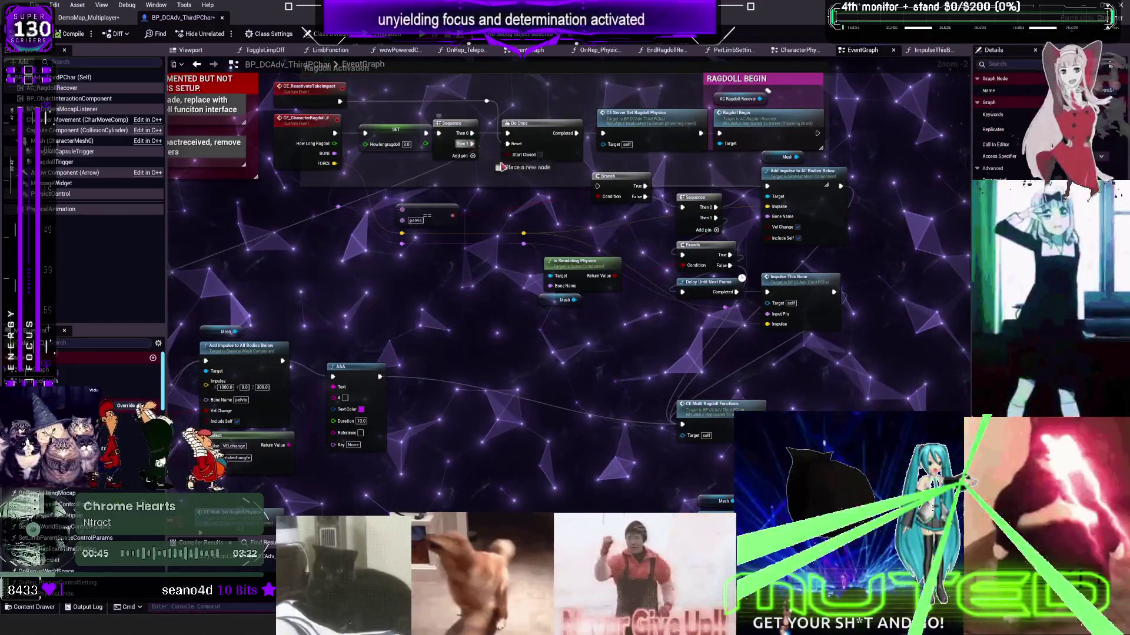
{"action": "mouse_move", "coordinate": [472, 143]}
{"action": "left_mouse_down"}
{"action": "mouse_move", "coordinate": [601, 192]}
{"action": "mouse_move", "coordinate": [297, 263]}
{"action": "mouse_move", "coordinate": [331, 308]}
{"action": "mouse_move", "coordinate": [237, 355]}
{"action": "mouse_move", "coordinate": [696, 306]}
{"action": "mouse_move", "coordinate": [598, 181]}
{"action": "mouse_move", "coordinate": [666, 186]}
{"action": "mouse_move", "coordinate": [556, 244]}
{"action": "left_mouse_up"}
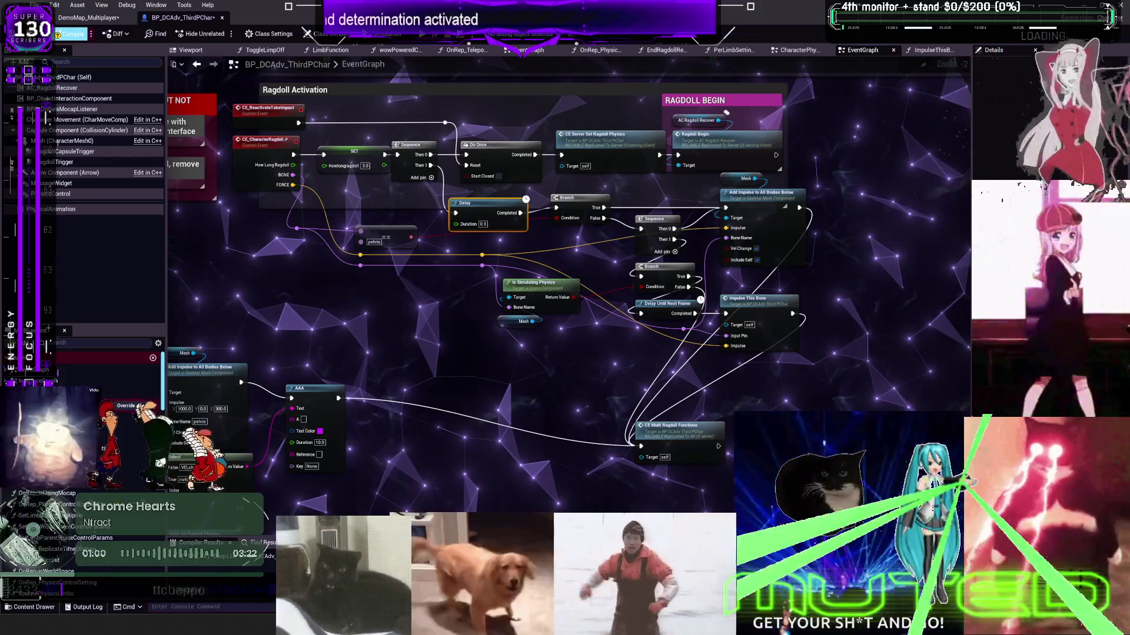
- Check the to-do chart, then return to Unreal and launch a Play In Editor session of the level
{"action": "key", "text": "alt+Tab"}
{"action": "key", "text": "alt+Tab"}
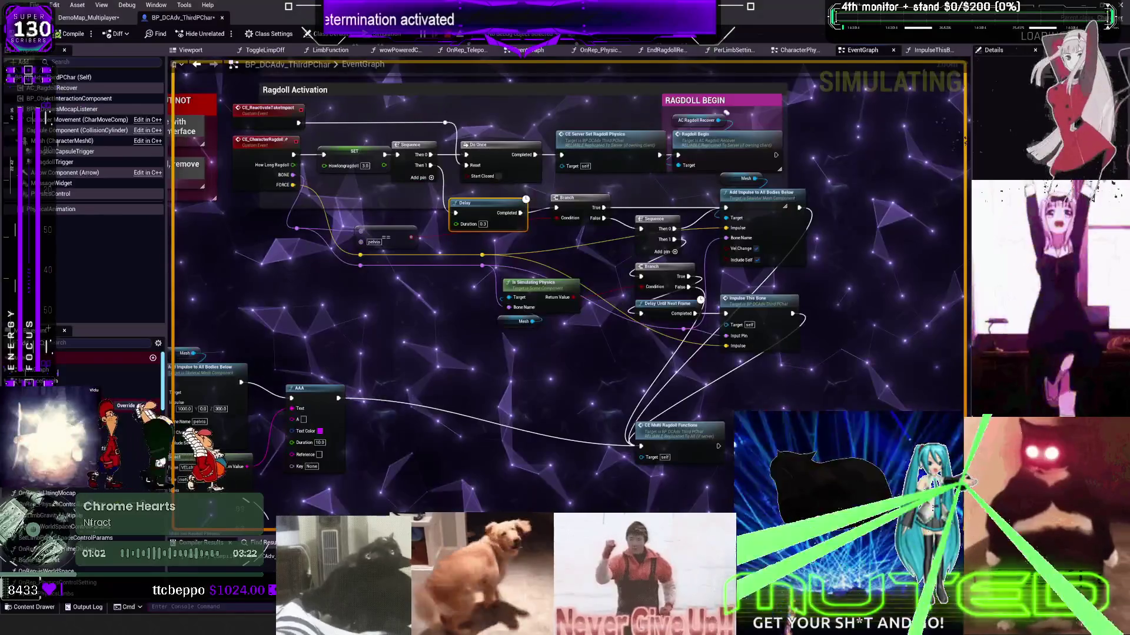
{"action": "key", "text": "alt+Tab"}
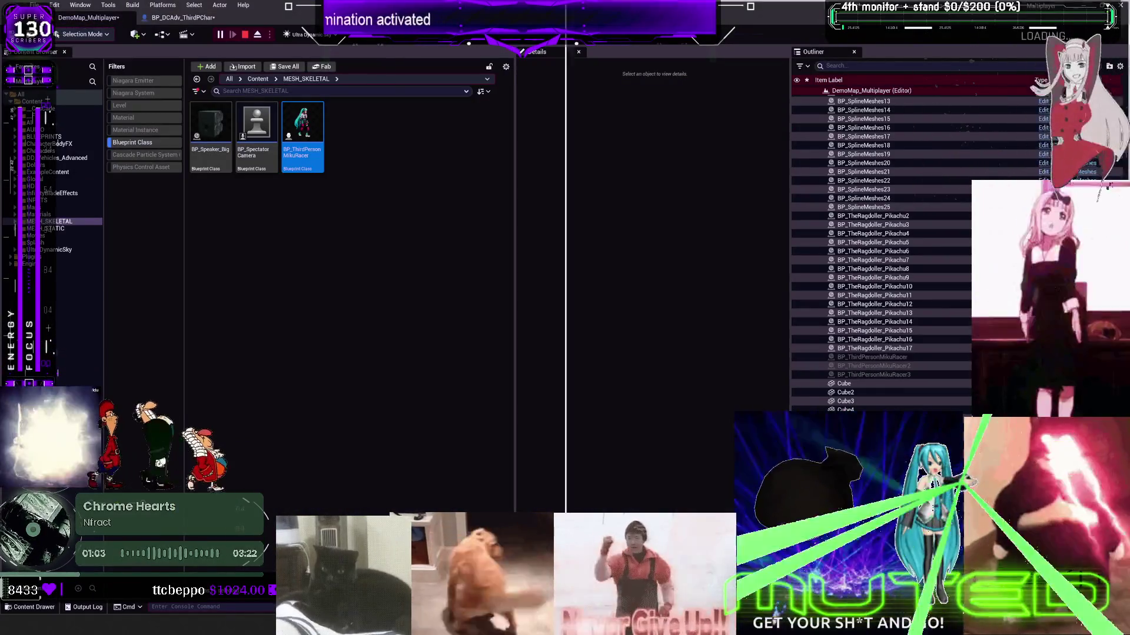
{"action": "key", "text": "alt+Tab"}
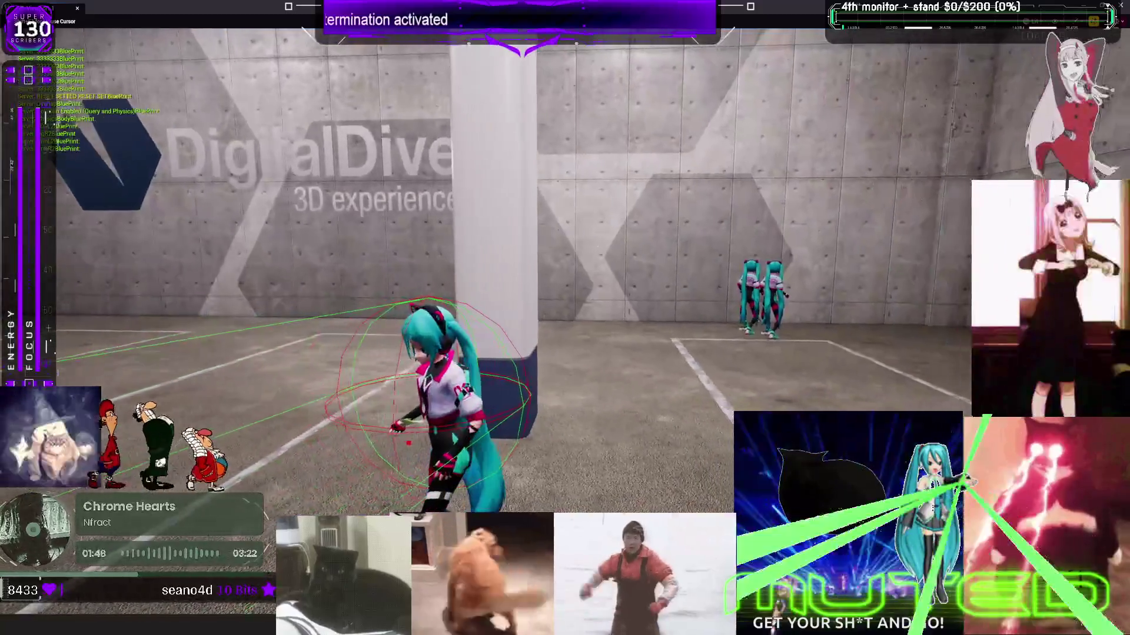
- Run Miku forward across the arena to the parked white car
{"action": "key", "text": "w"}
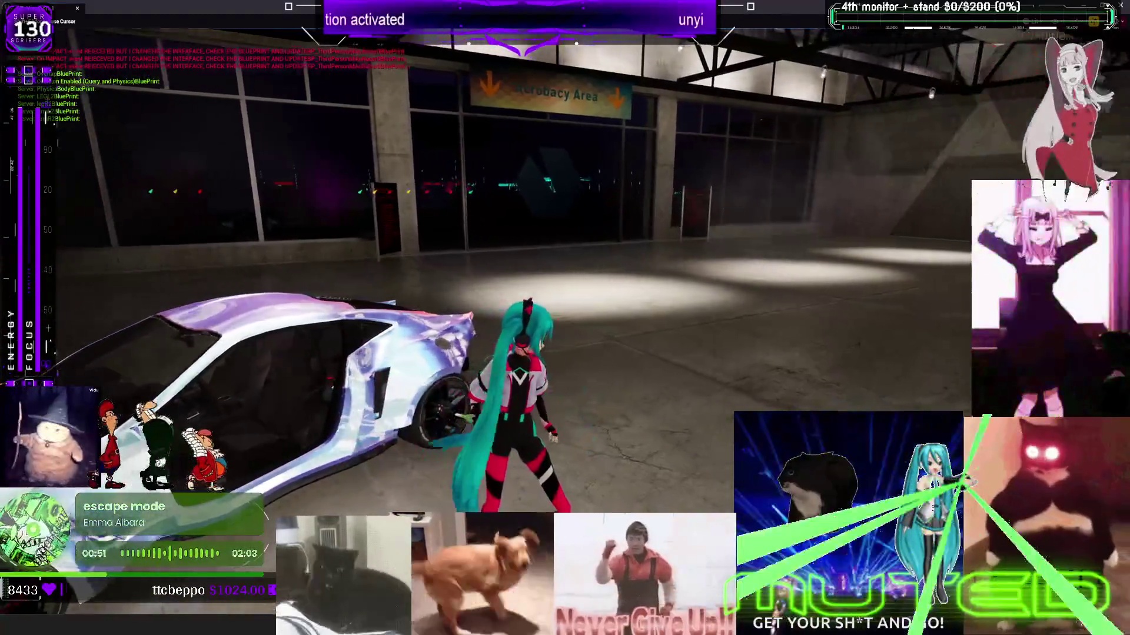
- Get into the white car, drive around the lot and through the garage, righting it after a crash
{"action": "key", "text": "f"}
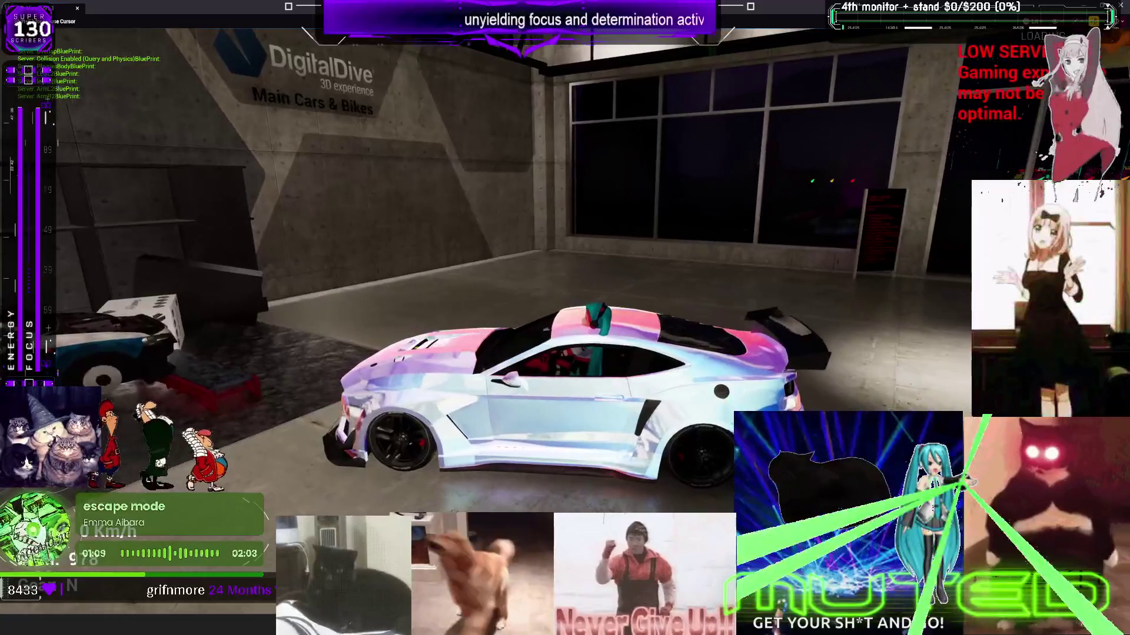
{"action": "key", "text": "w"}
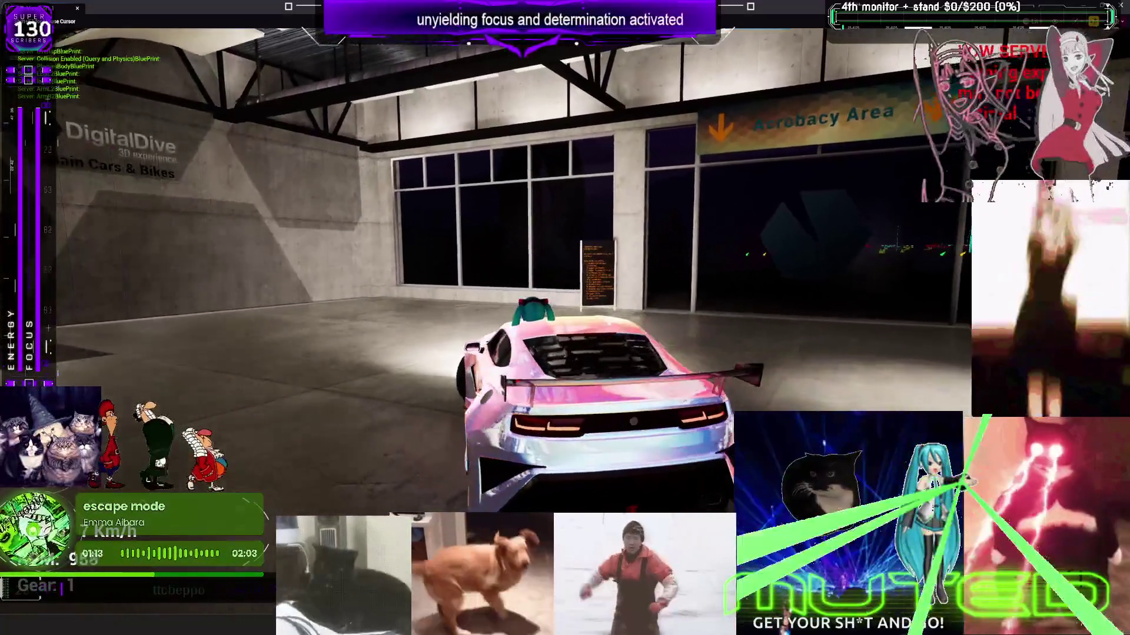
{"action": "key", "text": "d"}
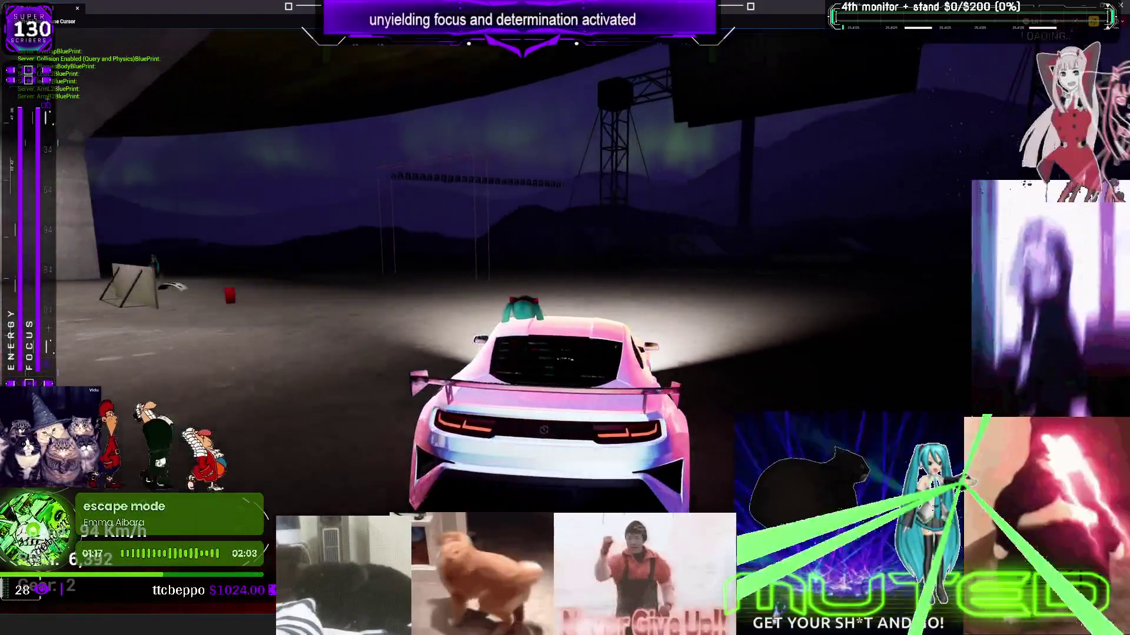
{"action": "key", "text": "a"}
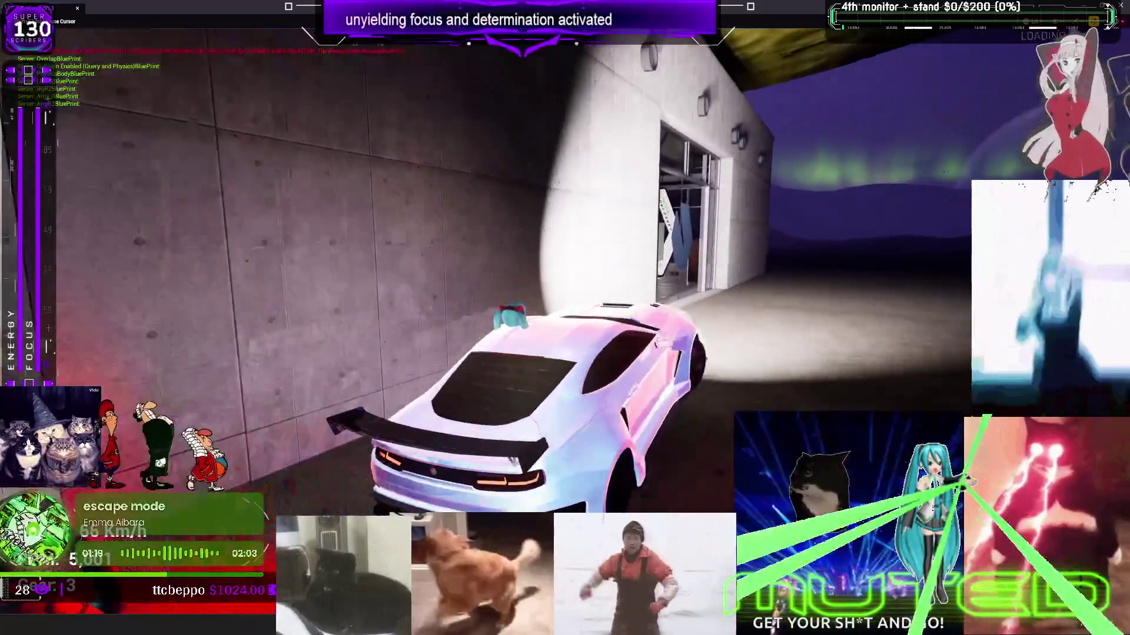
{"action": "key", "text": "d"}
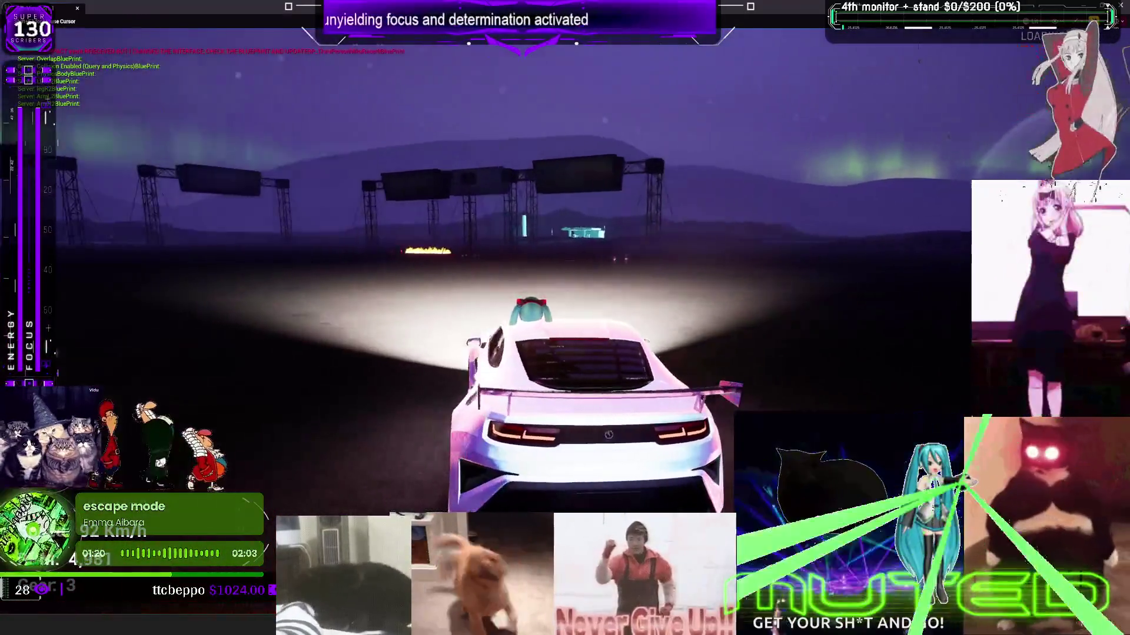
{"action": "key", "text": "d"}
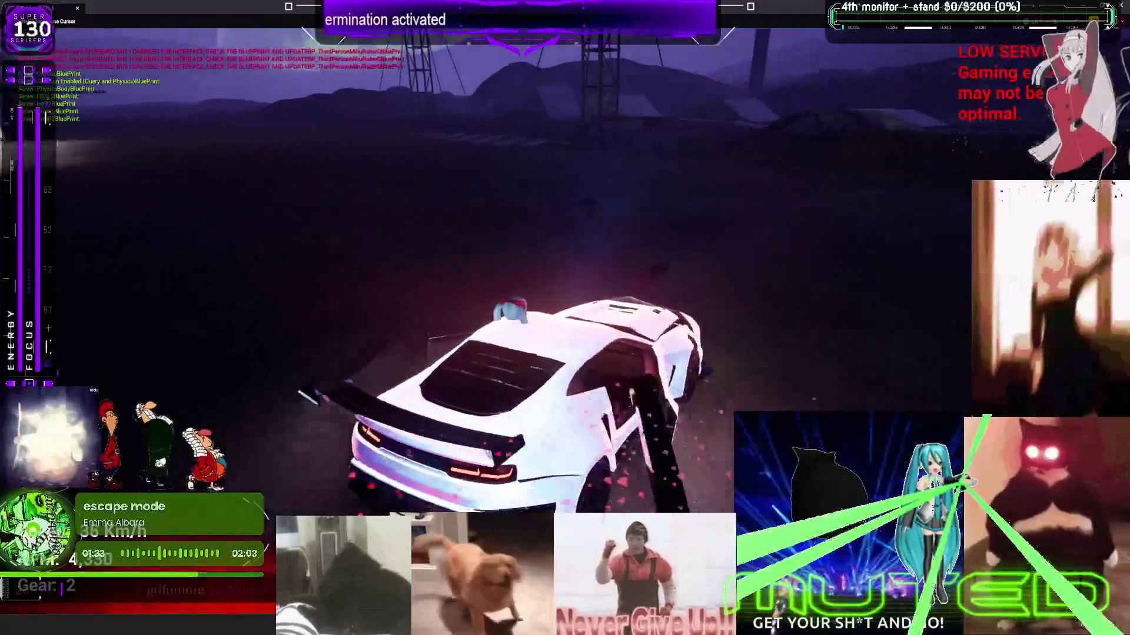
{"action": "key", "text": "w"}
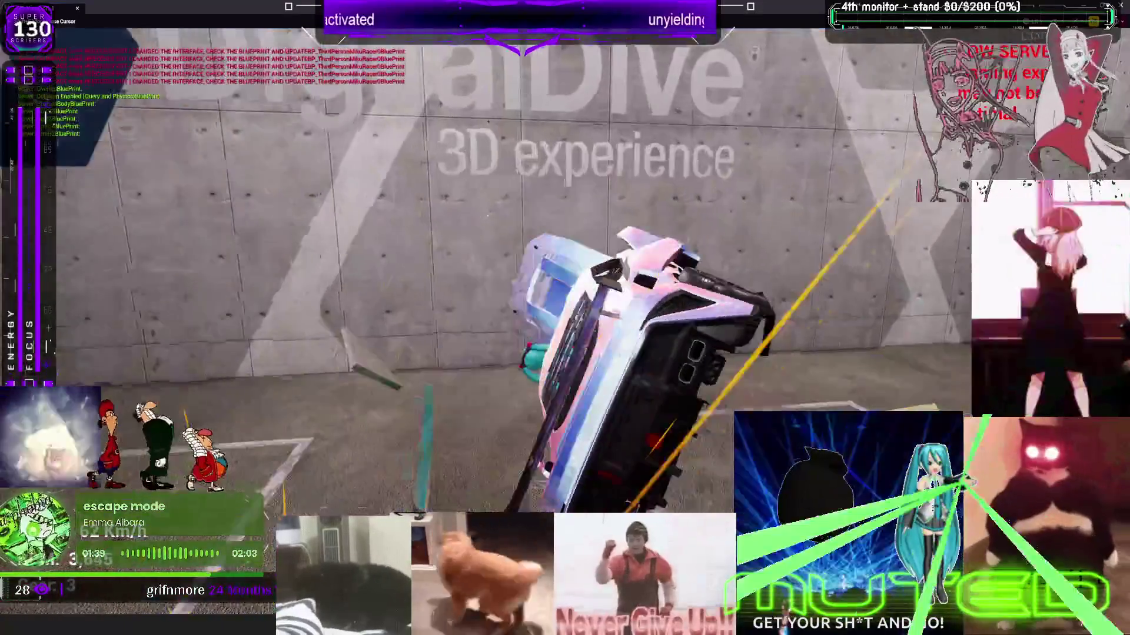
{"action": "key", "text": "s"}
{"action": "key", "text": "w"}
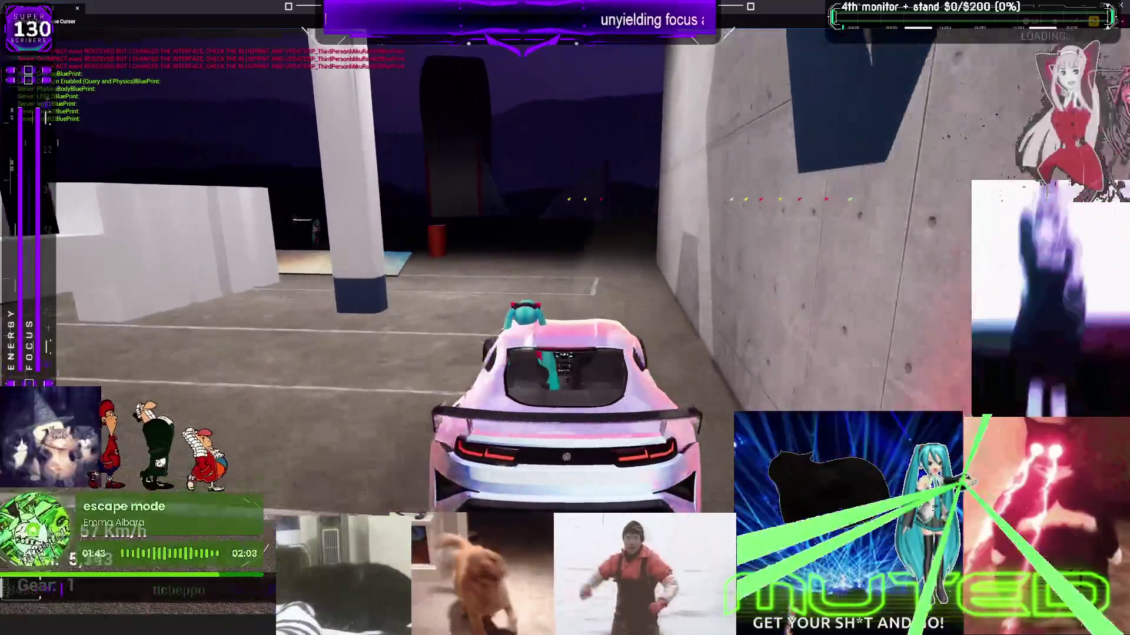
{"action": "key", "text": "d"}
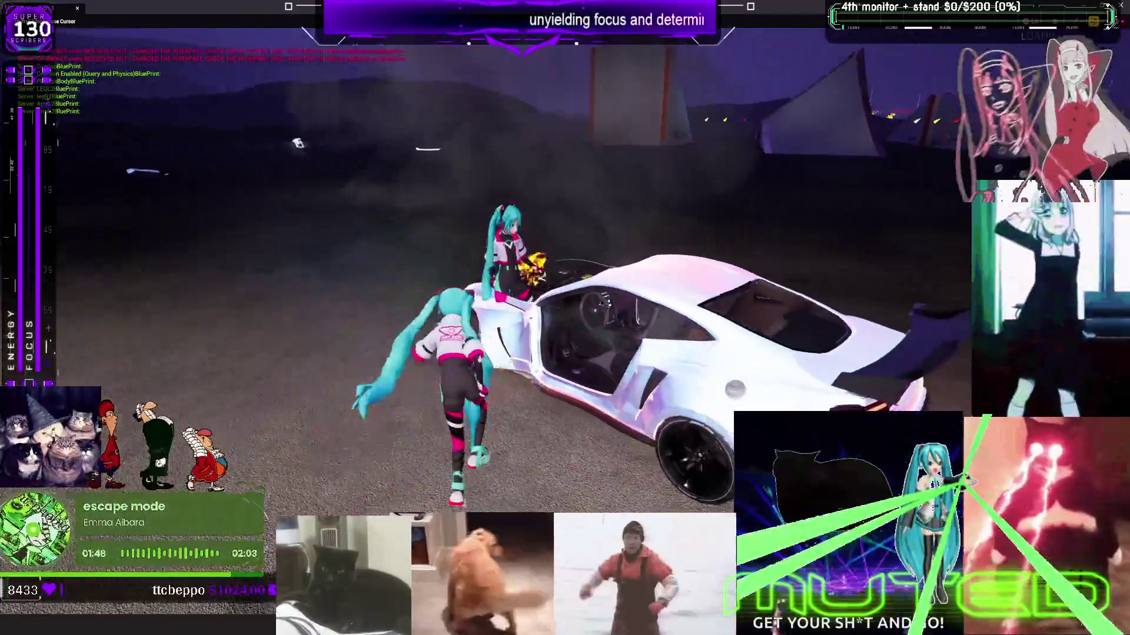
- Set off an explosion beside the car, then end the play-test and return to the level editor
{"action": "left_click", "coordinate": [225, 158]}
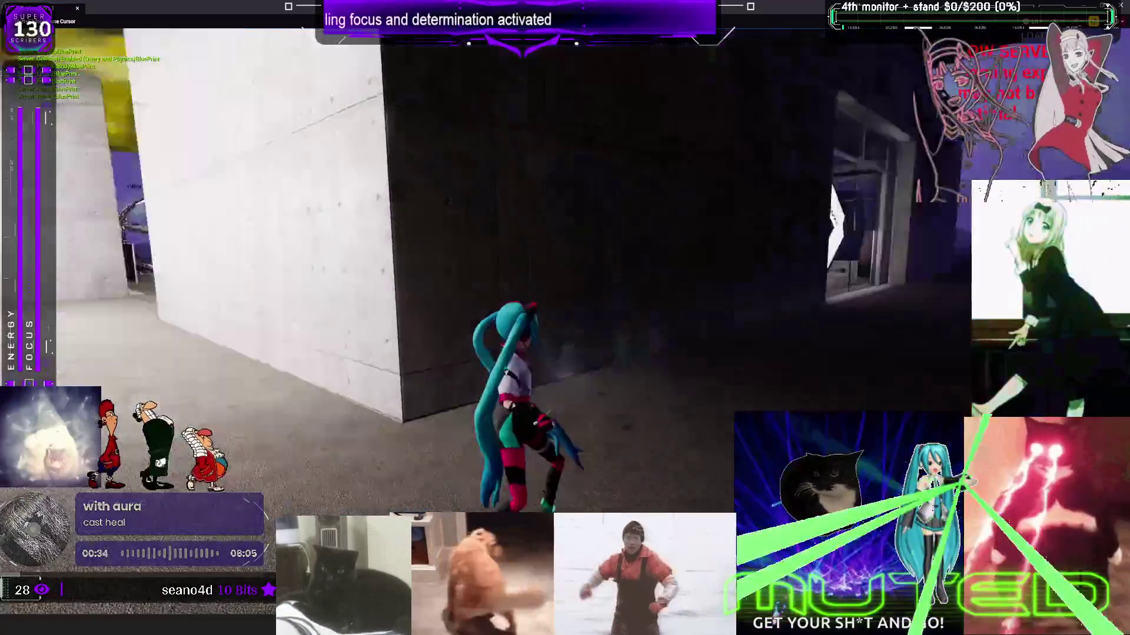
{"action": "key", "text": "Escape"}
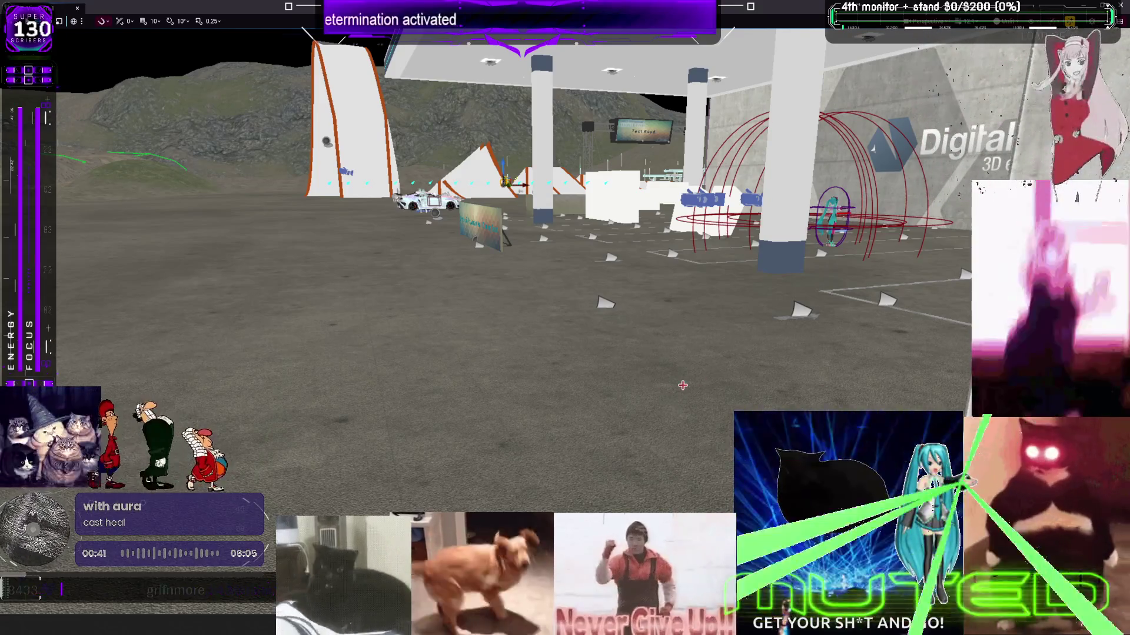
- Inspect the ImpulseThisBone function, then return to the EventGraph's RAGDOLL BEGIN pelvis impulse nodes
{"action": "key", "text": "F11"}
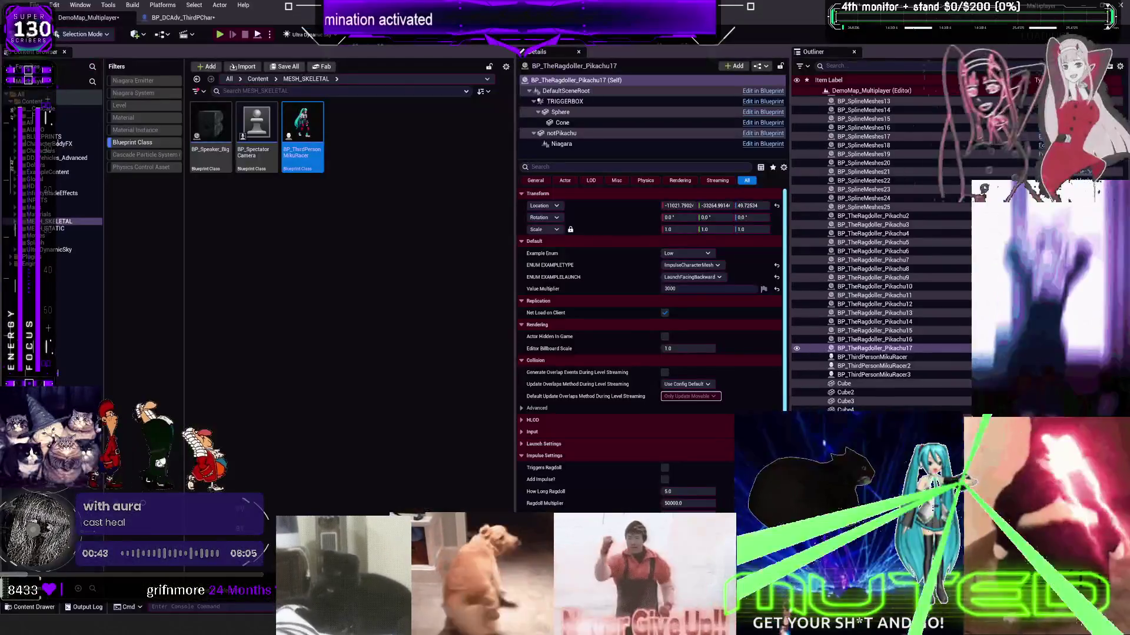
{"action": "left_click", "coordinate": [189, 18]}
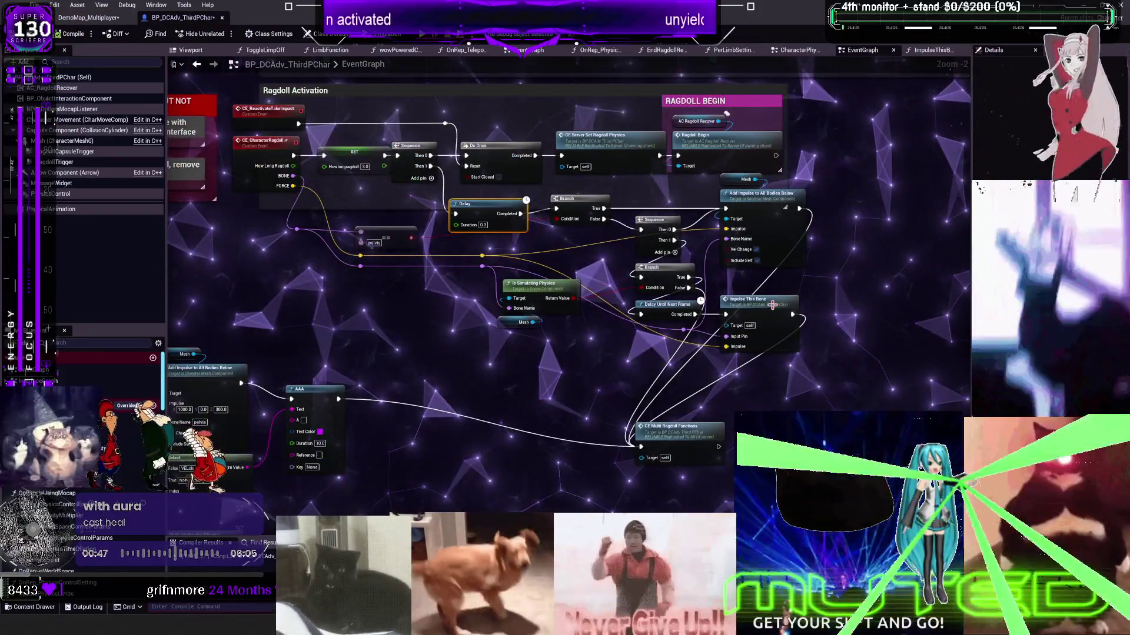
{"action": "double_click", "coordinate": [750, 299]}
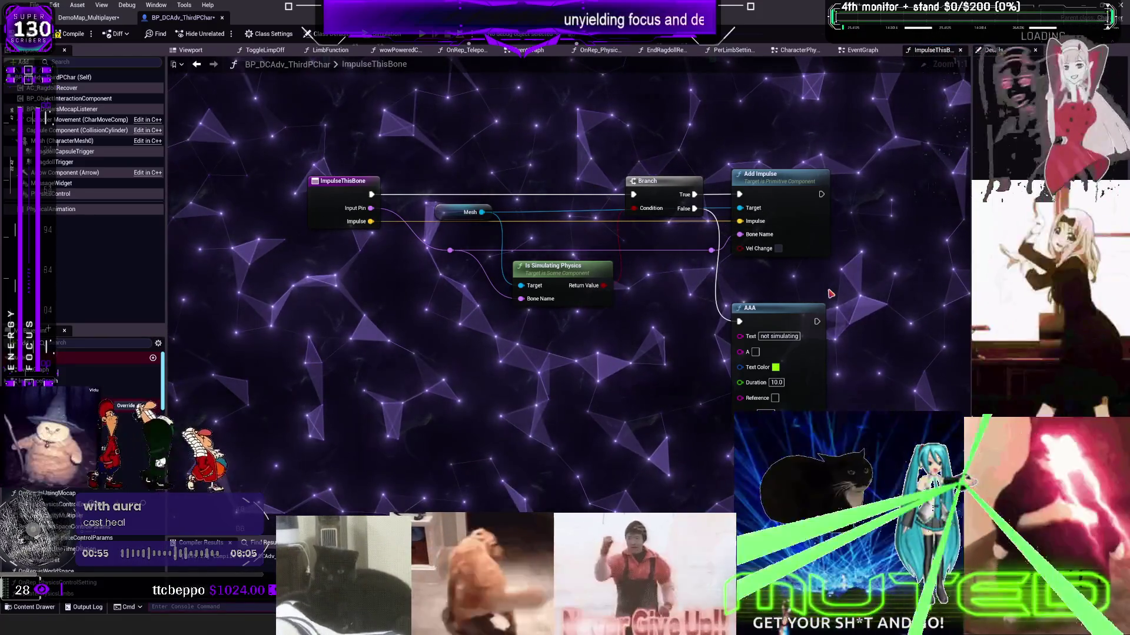
{"action": "left_click", "coordinate": [198, 65]}
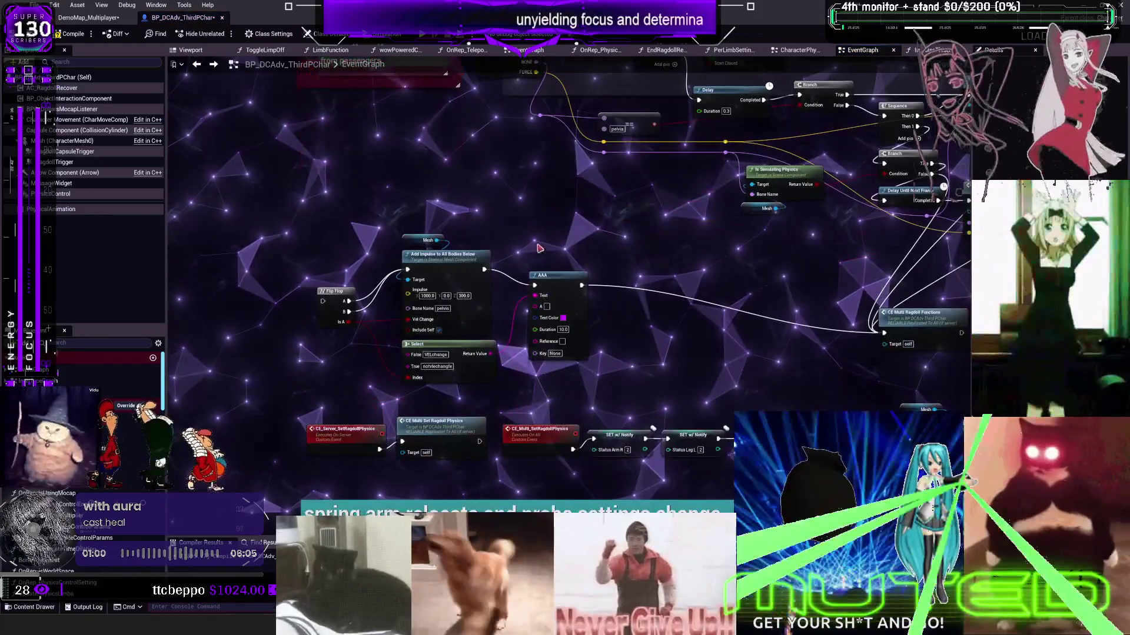
{"action": "left_click_drag", "start_coordinate": [623, 241], "coordinate": [590, 308]}
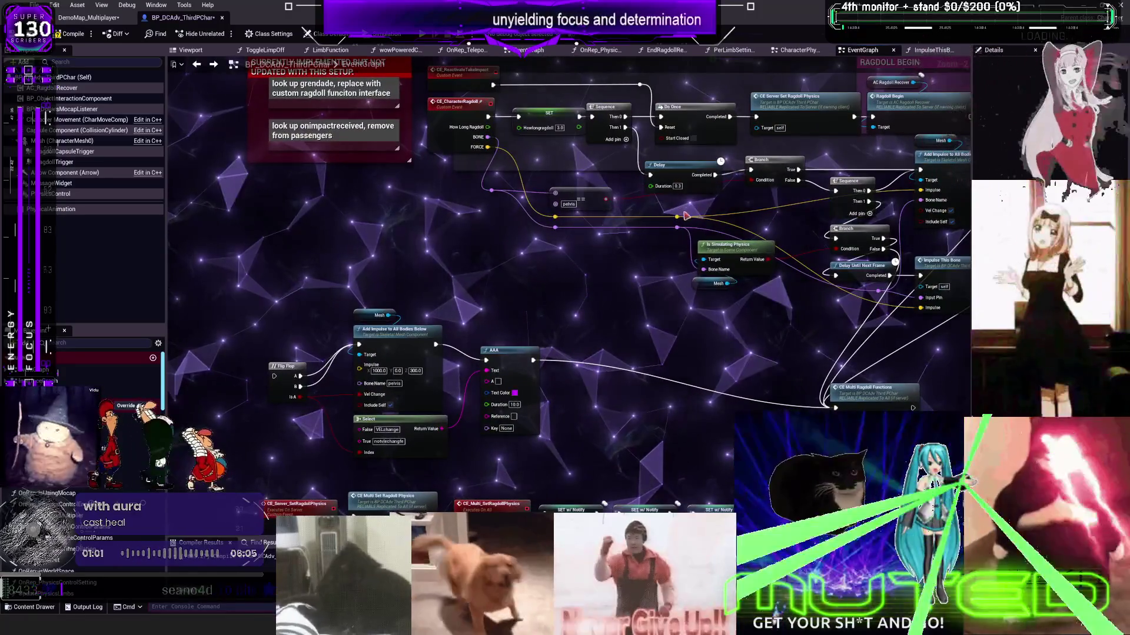
- Wire How Long Ragdoll into the Howlongragdoll SET input and nudge the Delay node upward
{"action": "left_click_drag", "start_coordinate": [489, 128], "coordinate": [518, 128]}
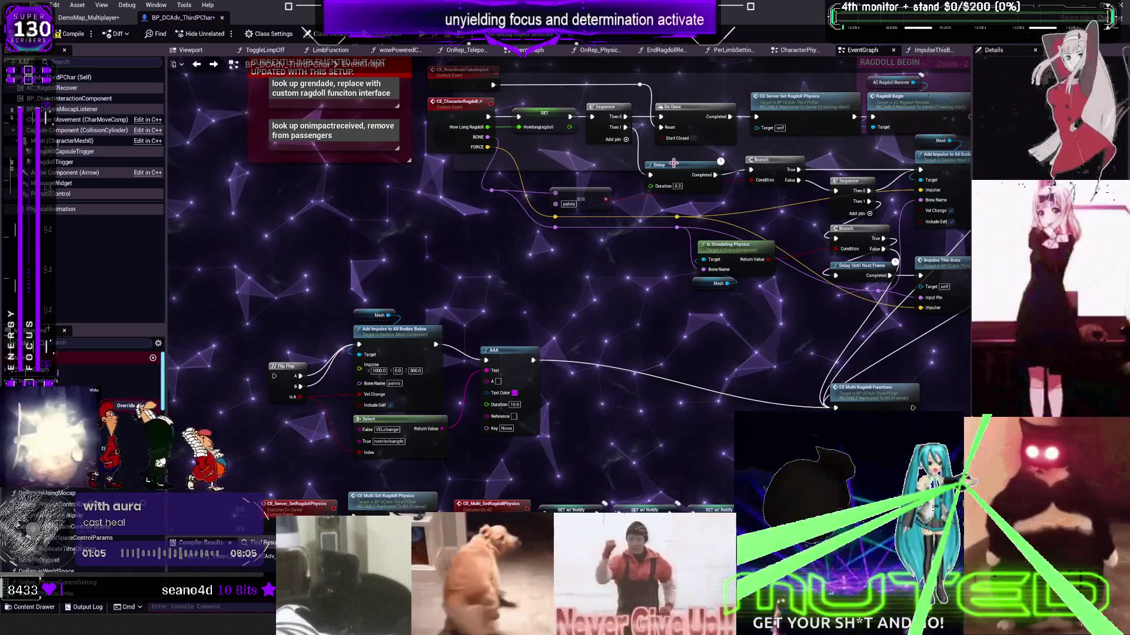
{"action": "left_click_drag", "start_coordinate": [674, 163], "coordinate": [674, 158]}
{"action": "mouse_move", "coordinate": [843, 181]}
{"action": "left_mouse_down"}
{"action": "mouse_move", "coordinate": [764, 172]}
{"action": "mouse_move", "coordinate": [650, 188]}
{"action": "left_mouse_up"}
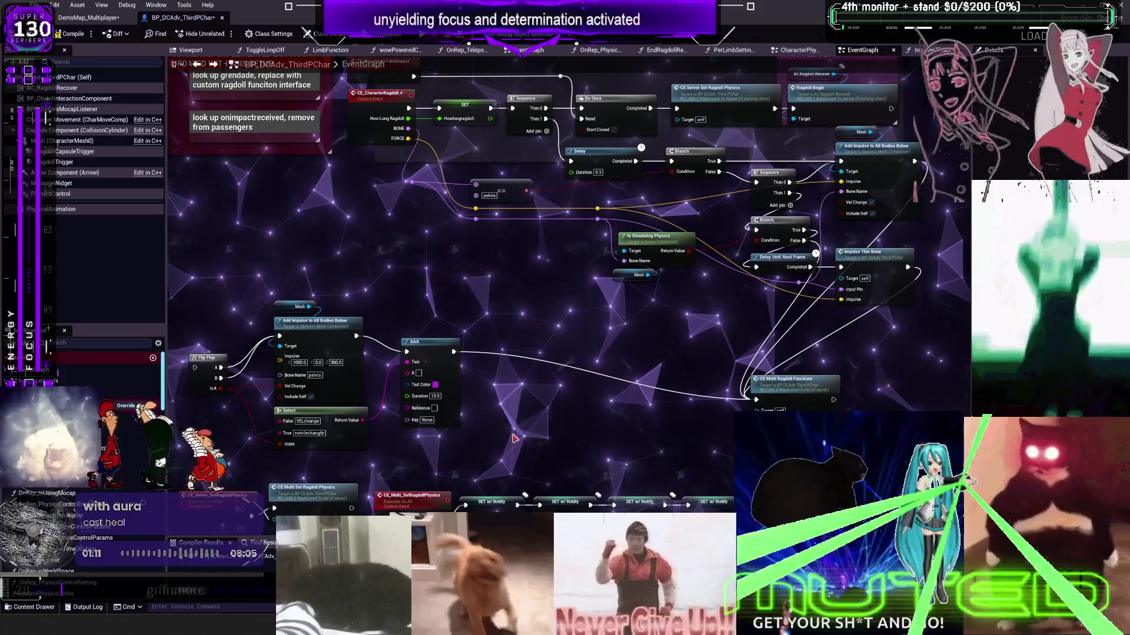
- Delete the old Add Impulse/Flip Flop nodes, place CE Multi Ragdoll Functions beside Add Impulse, and realign reroute knots
{"action": "key", "text": "Delete"}
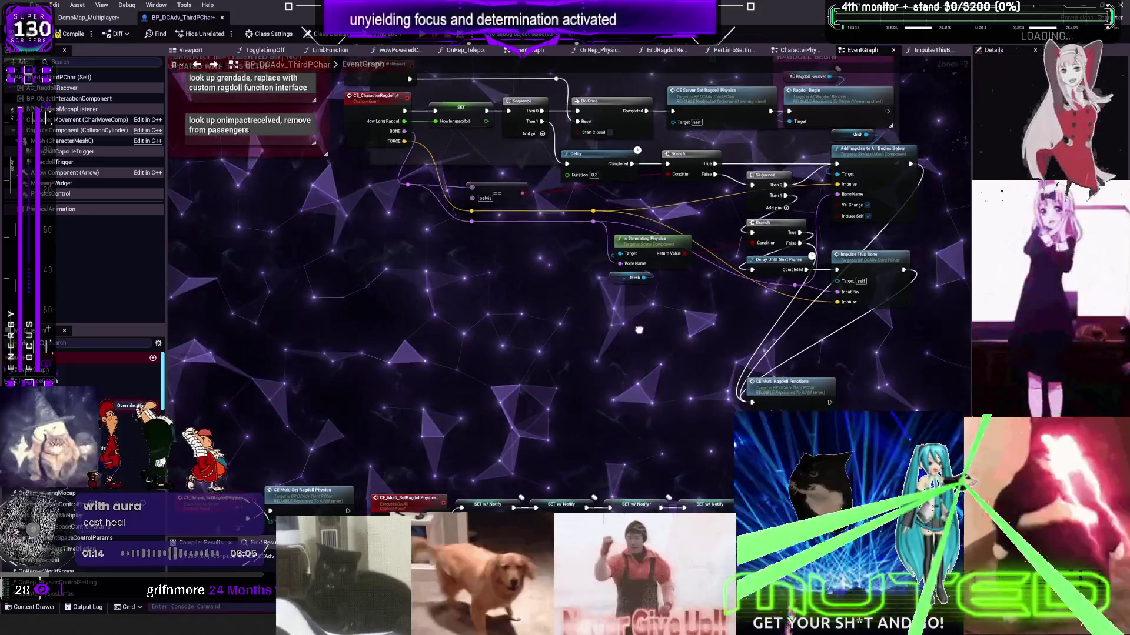
{"action": "left_click_drag", "start_coordinate": [638, 330], "coordinate": [506, 338]}
{"action": "mouse_move", "coordinate": [644, 394]}
{"action": "left_mouse_down"}
{"action": "mouse_move", "coordinate": [849, 340]}
{"action": "mouse_move", "coordinate": [824, 224]}
{"action": "mouse_move", "coordinate": [851, 235]}
{"action": "left_mouse_up"}
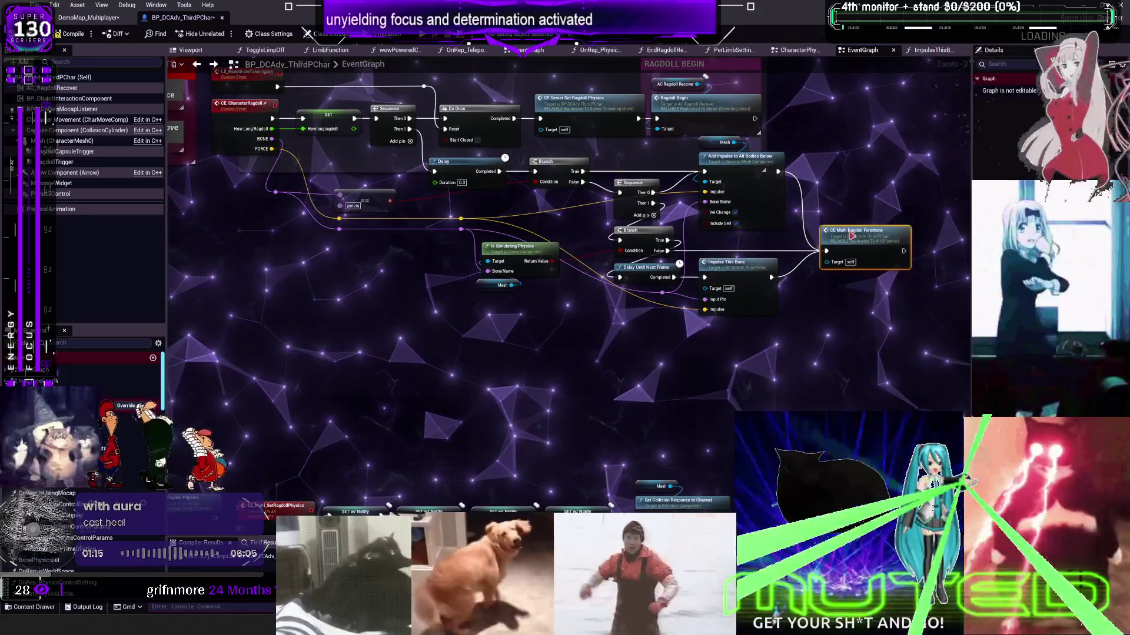
{"action": "scroll", "coordinate": [834, 148], "scroll_direction": "up", "scroll_amount": 2}
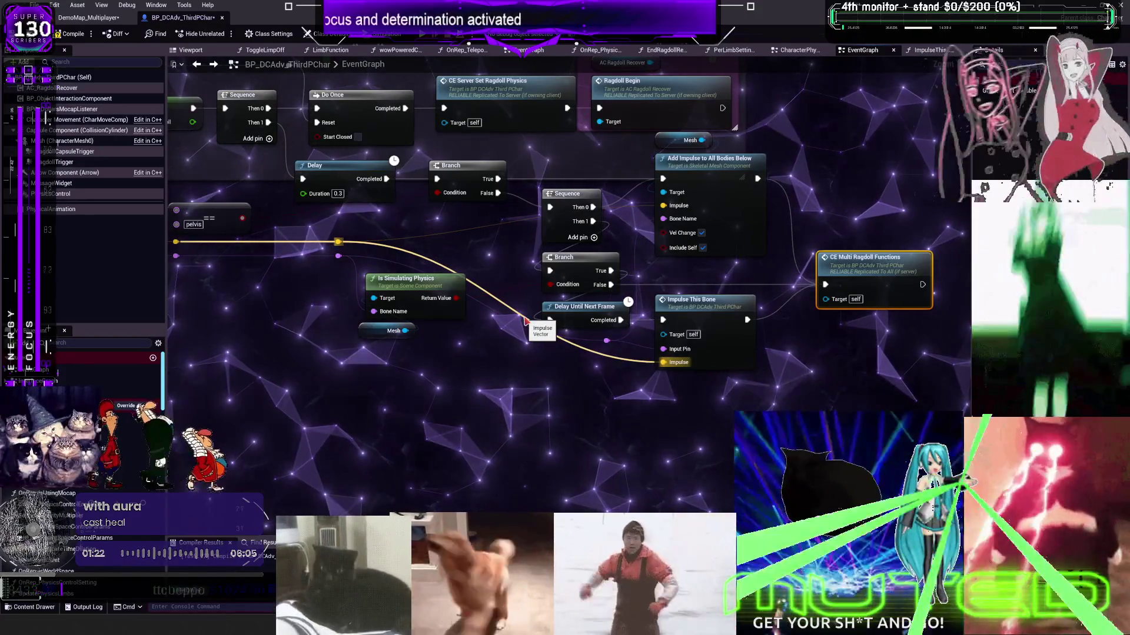
{"action": "left_click", "coordinate": [438, 454]}
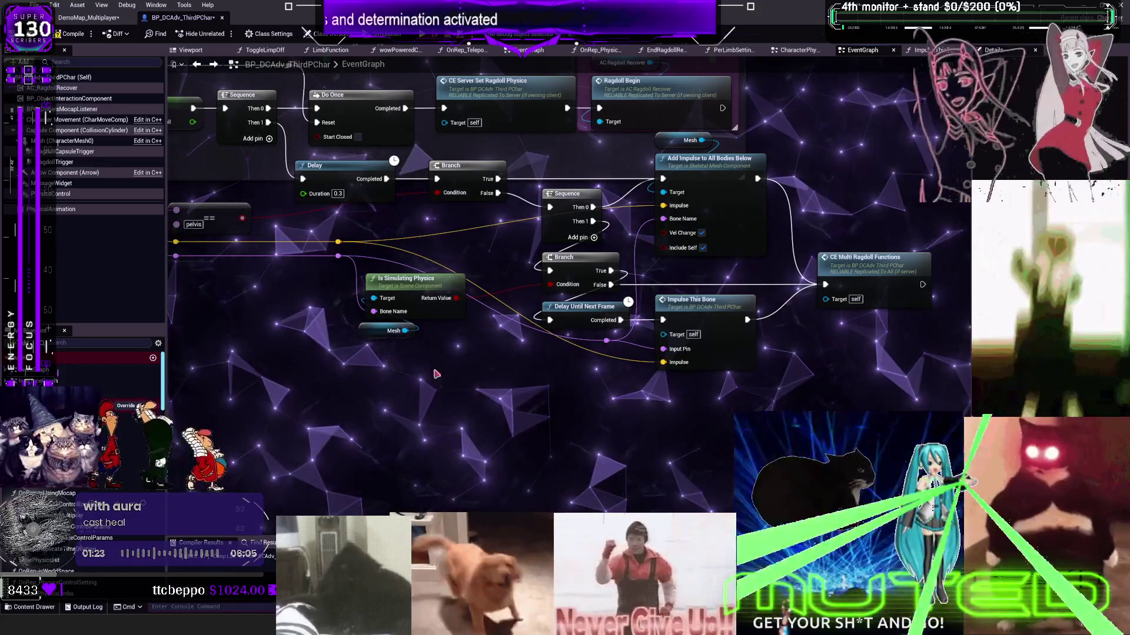
{"action": "key", "text": "ctrl+z"}
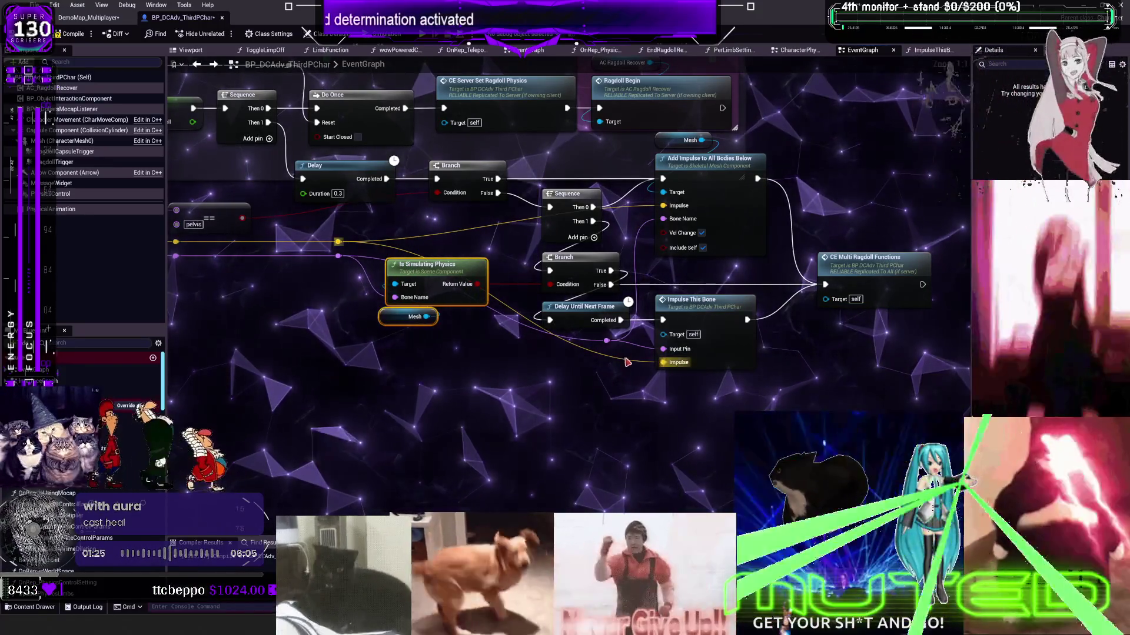
{"action": "left_click_drag", "start_coordinate": [607, 340], "coordinate": [607, 334]}
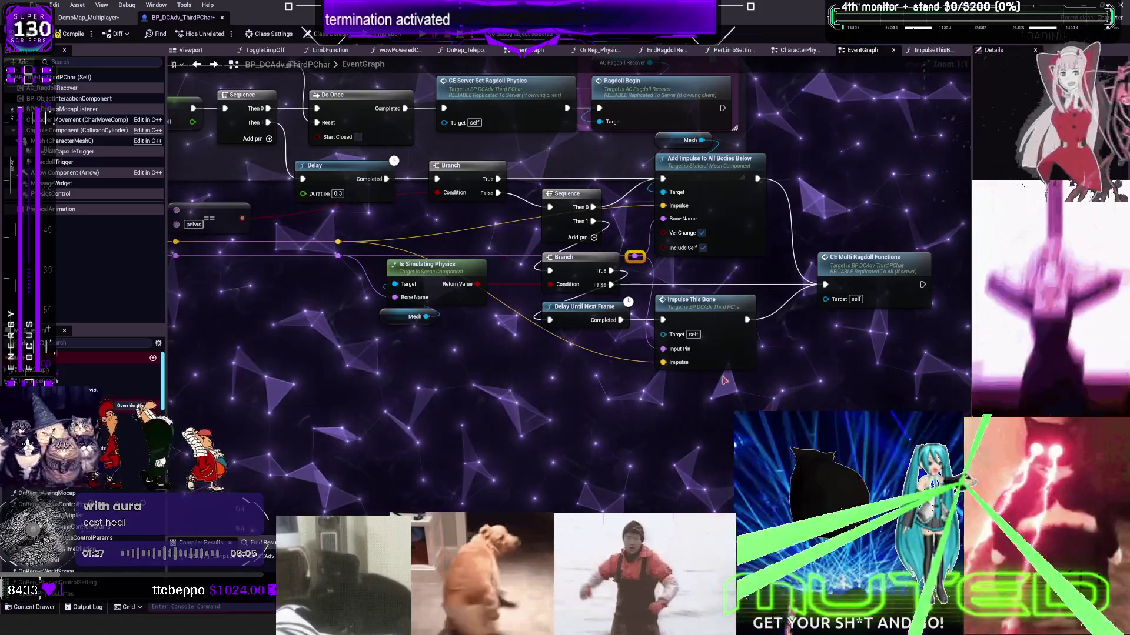
{"action": "left_click_drag", "start_coordinate": [635, 257], "coordinate": [642, 257]}
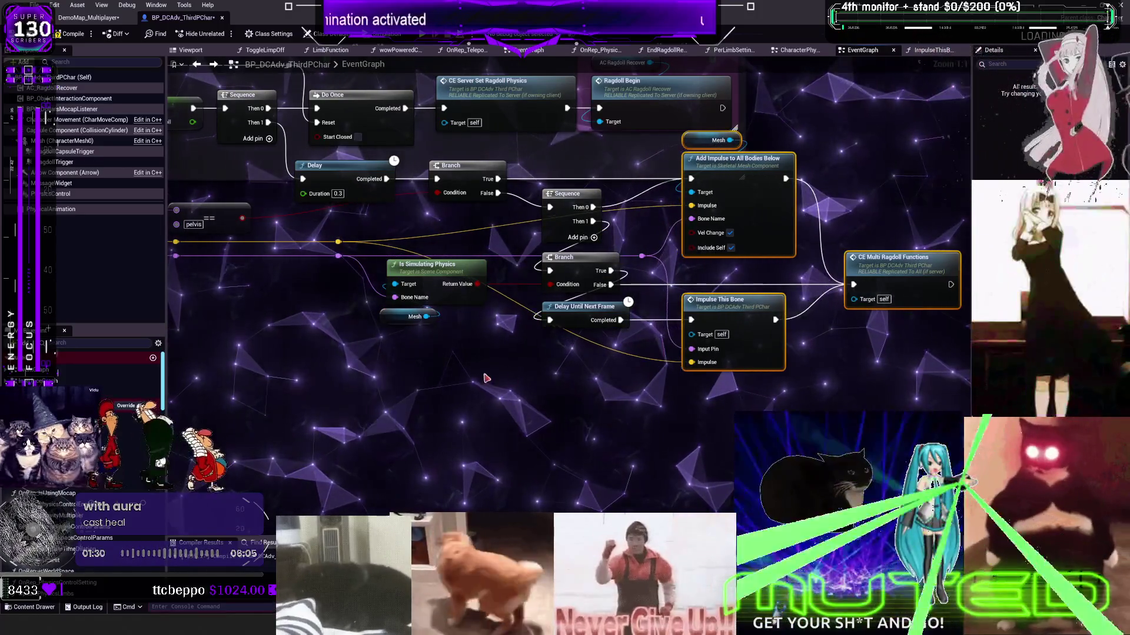
- Review the graph from CE_CharacterRagdoll through the Gate timer to the end-ragdoll restoration nodes
{"action": "left_click_drag", "start_coordinate": [485, 378], "coordinate": [576, 330]}
{"action": "left_click", "coordinate": [658, 248]}
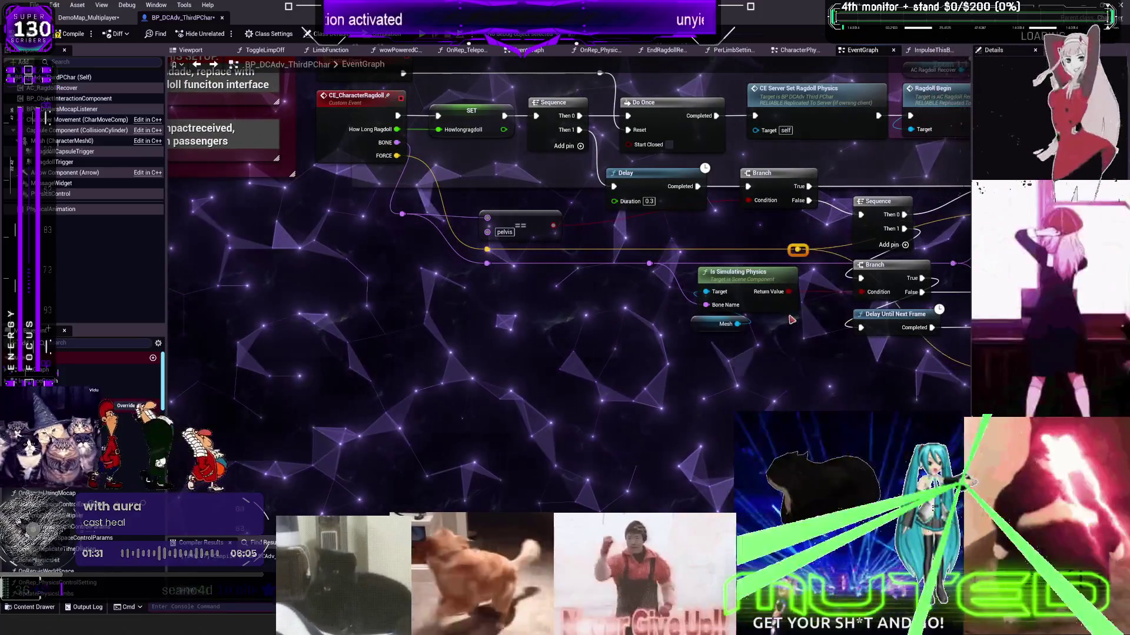
{"action": "left_click_drag", "start_coordinate": [792, 320], "coordinate": [624, 339]}
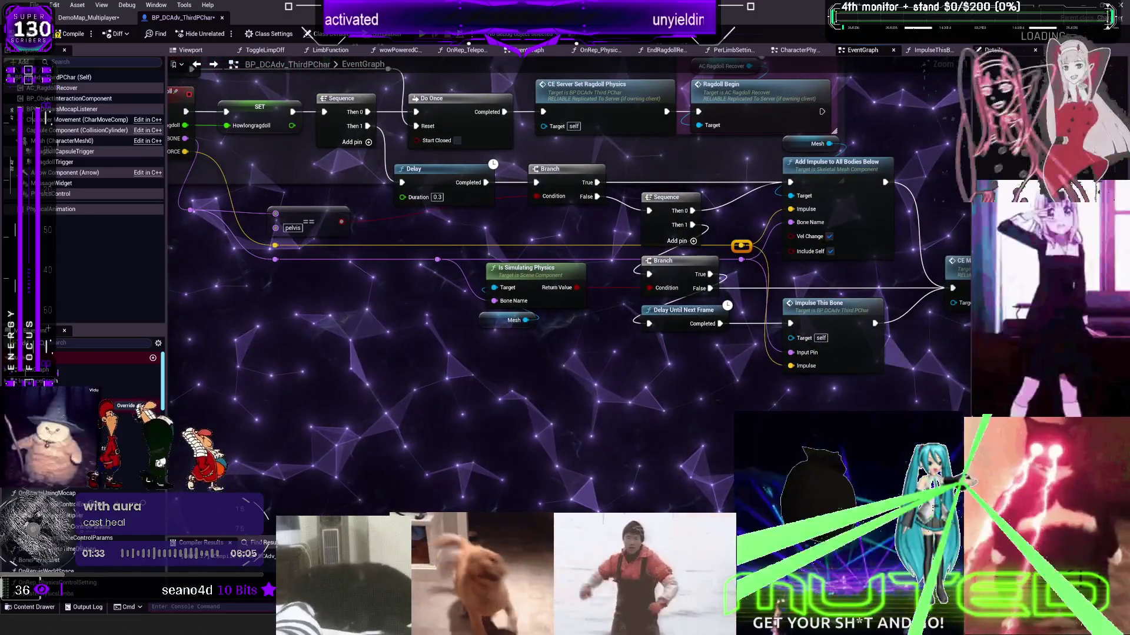
{"action": "scroll", "coordinate": [656, 353], "scroll_direction": "down", "scroll_amount": 4}
{"action": "mouse_move", "coordinate": [653, 347]}
{"action": "left_mouse_down"}
{"action": "mouse_move", "coordinate": [728, 223]}
{"action": "mouse_move", "coordinate": [710, 71]}
{"action": "mouse_move", "coordinate": [670, 60]}
{"action": "mouse_move", "coordinate": [697, 69]}
{"action": "left_mouse_up"}
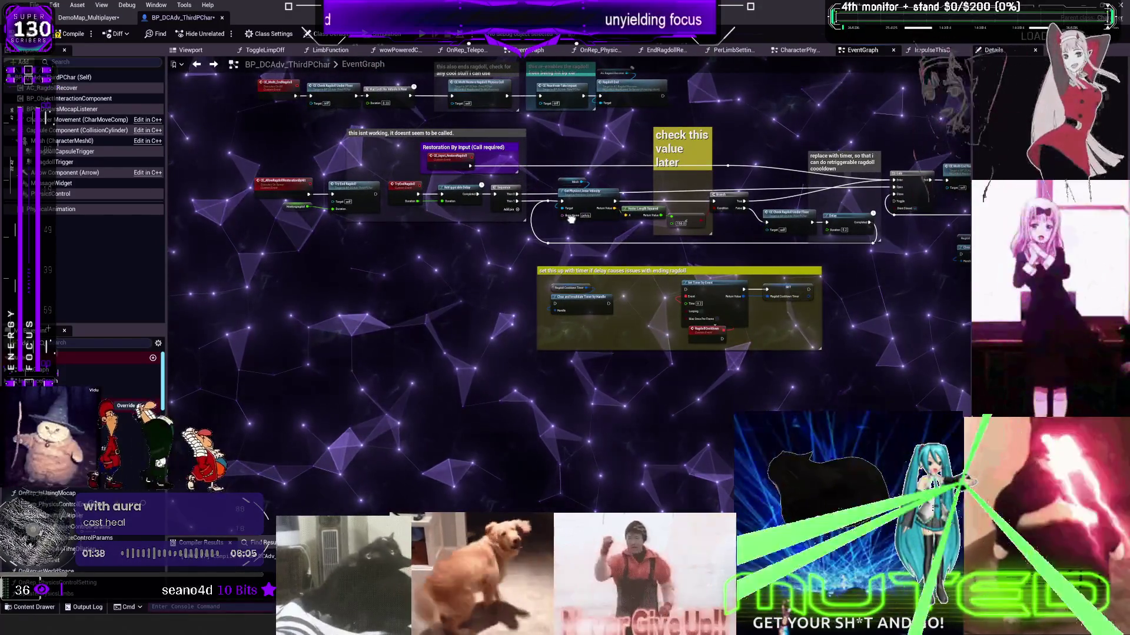
{"action": "left_click_drag", "start_coordinate": [570, 219], "coordinate": [327, 266]}
{"action": "scroll", "coordinate": [788, 276], "scroll_direction": "up", "scroll_amount": 4}
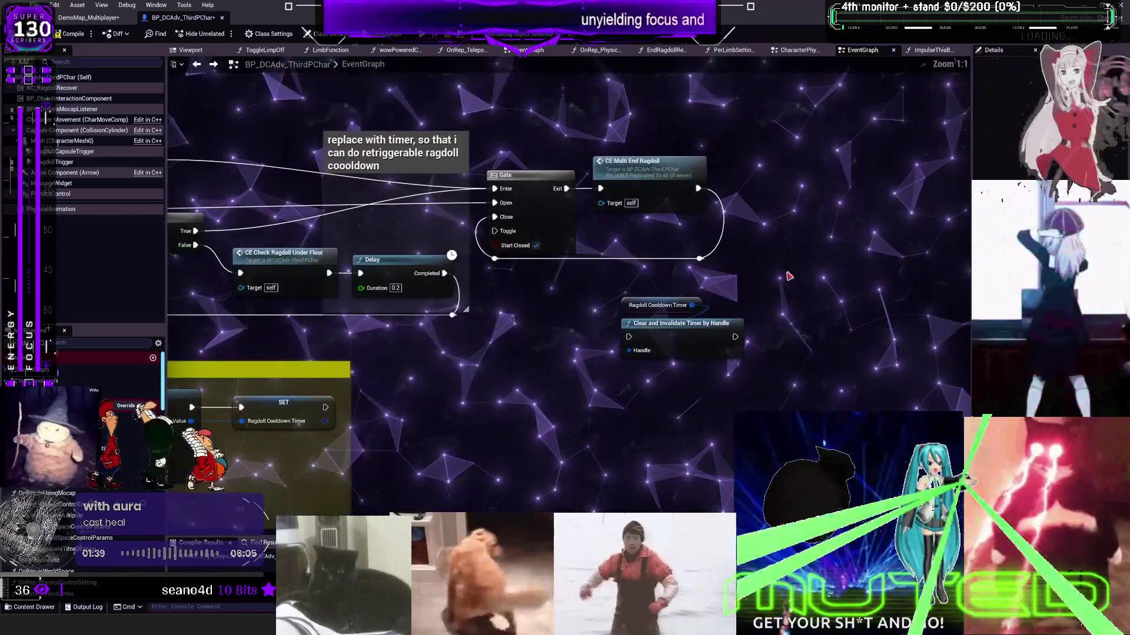
{"action": "scroll", "coordinate": [659, 272], "scroll_direction": "down", "scroll_amount": 3}
{"action": "mouse_move", "coordinate": [440, 248]}
{"action": "left_mouse_down"}
{"action": "mouse_move", "coordinate": [529, 271]}
{"action": "mouse_move", "coordinate": [673, 246]}
{"action": "left_mouse_up"}
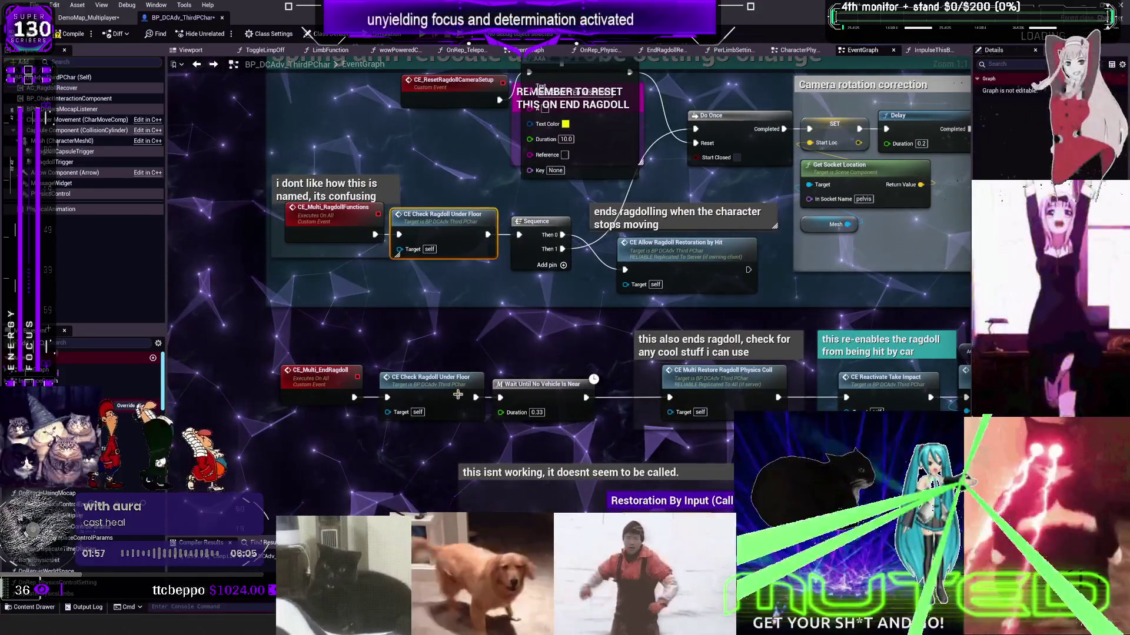
- Jump to CE_CheckRagdollUnderFloor and review the camera re-attach, movement reset and under-floor check sections
{"action": "double_click", "coordinate": [458, 394]}
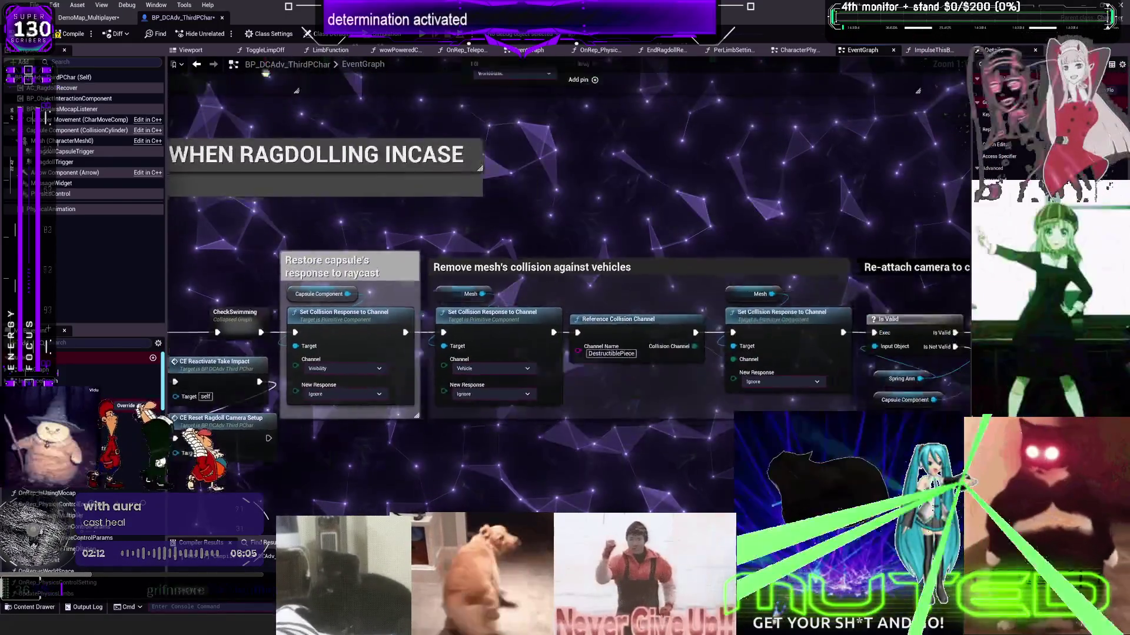
{"action": "left_click_drag", "start_coordinate": [1112, 146], "coordinate": [686, 109]}
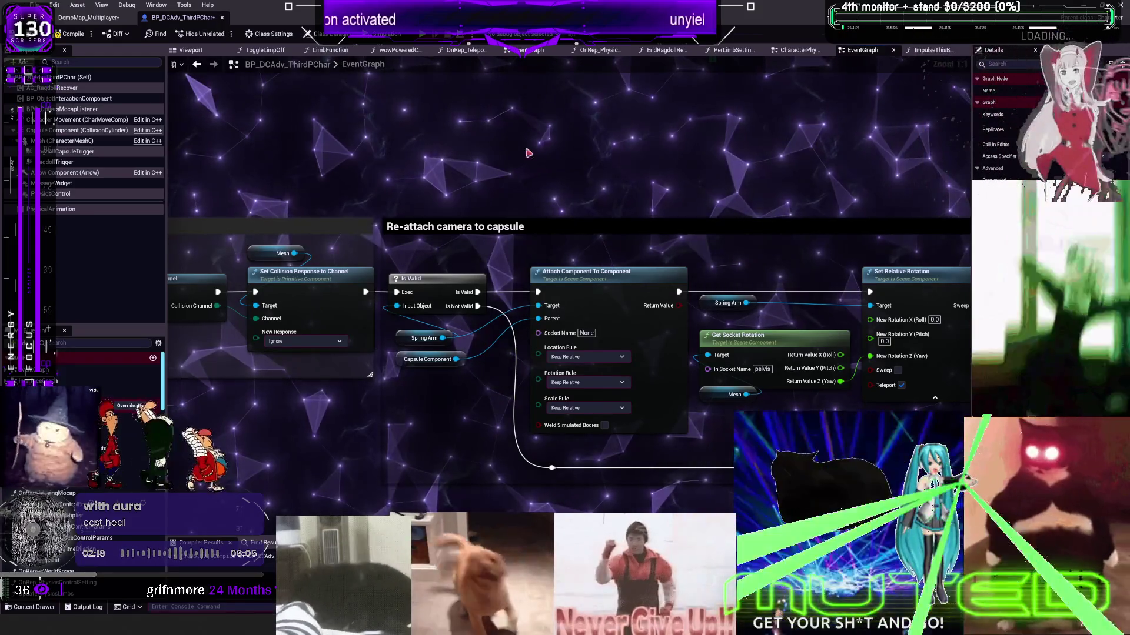
{"action": "left_click_drag", "start_coordinate": [641, 129], "coordinate": [243, 114]}
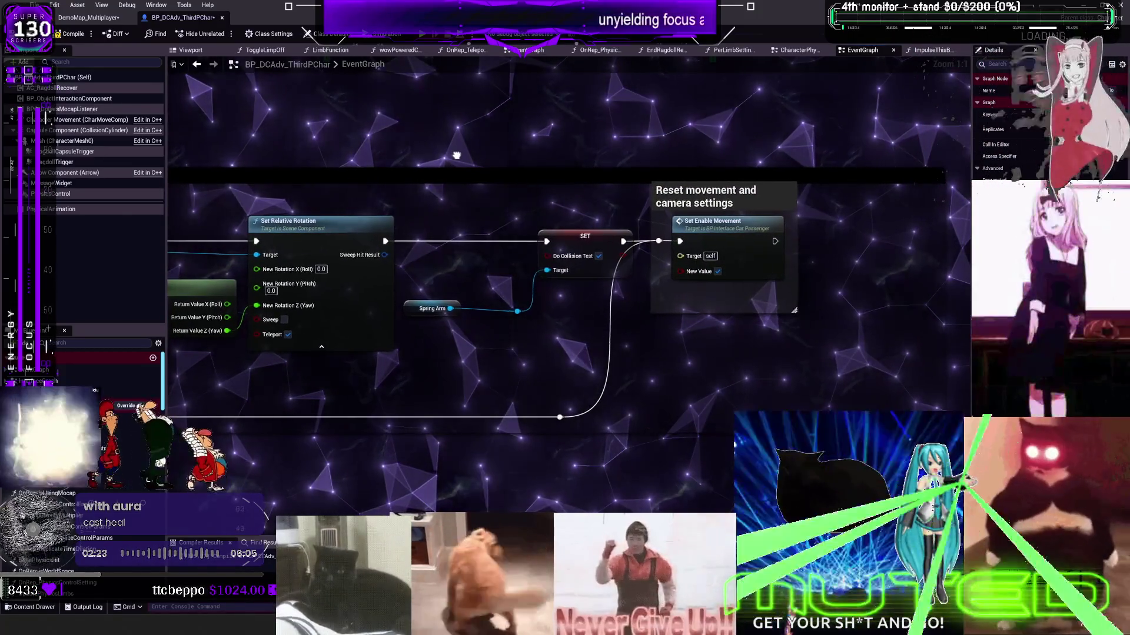
{"action": "mouse_move", "coordinate": [455, 154]}
{"action": "left_mouse_down"}
{"action": "mouse_move", "coordinate": [620, 160]}
{"action": "mouse_move", "coordinate": [517, 164]}
{"action": "left_mouse_up"}
{"action": "scroll", "coordinate": [517, 164], "scroll_direction": "down", "scroll_amount": 3}
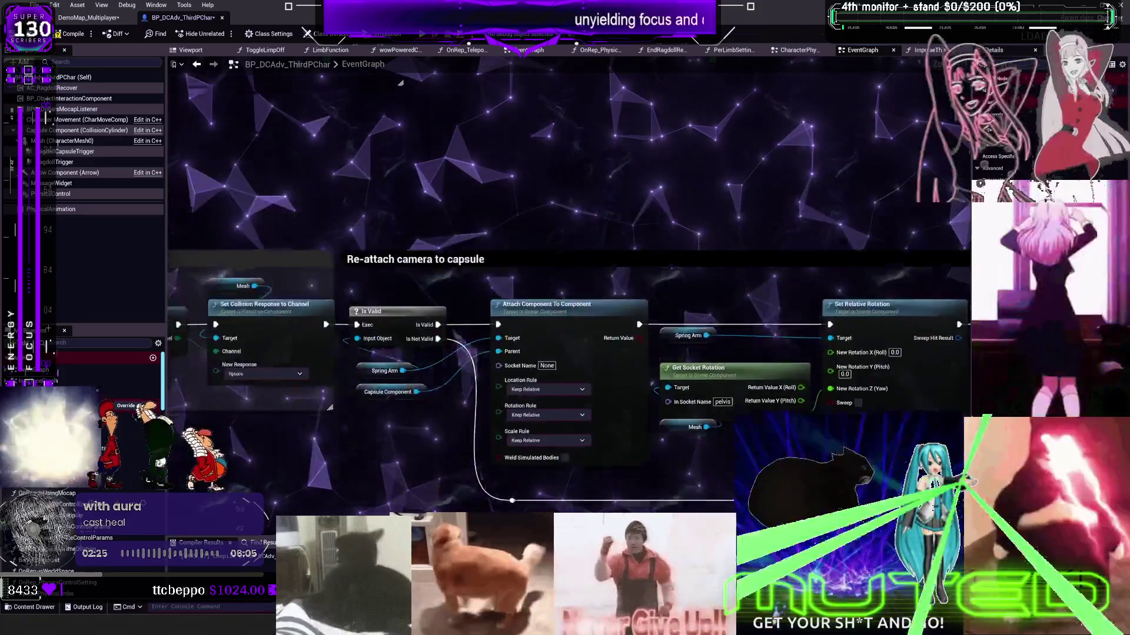
{"action": "scroll", "coordinate": [238, 231], "scroll_direction": "up", "scroll_amount": 1}
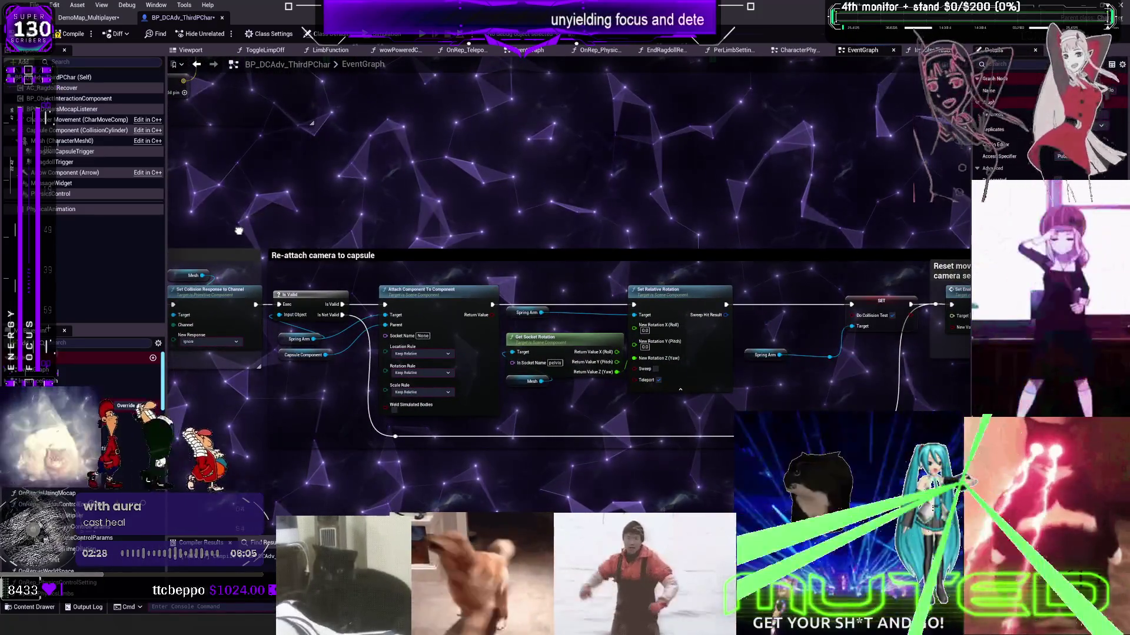
{"action": "mouse_move", "coordinate": [239, 231]}
{"action": "left_mouse_down"}
{"action": "mouse_move", "coordinate": [440, 192]}
{"action": "mouse_move", "coordinate": [580, 333]}
{"action": "left_mouse_up"}
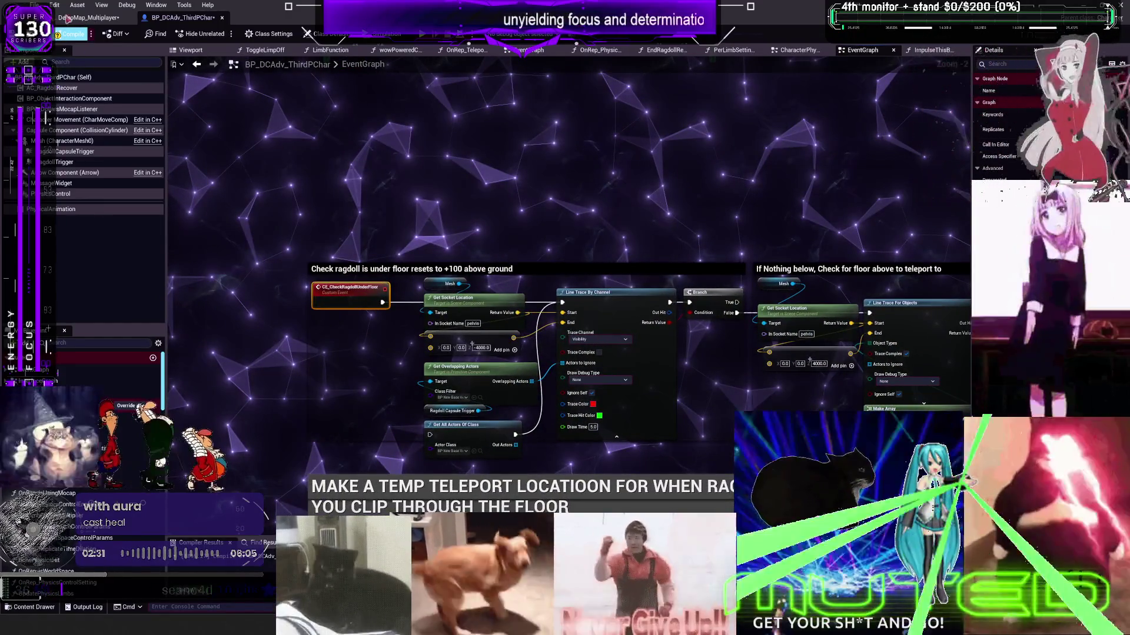
{"action": "left_click", "coordinate": [34, 4]}
{"action": "left_click", "coordinate": [65, 68]}
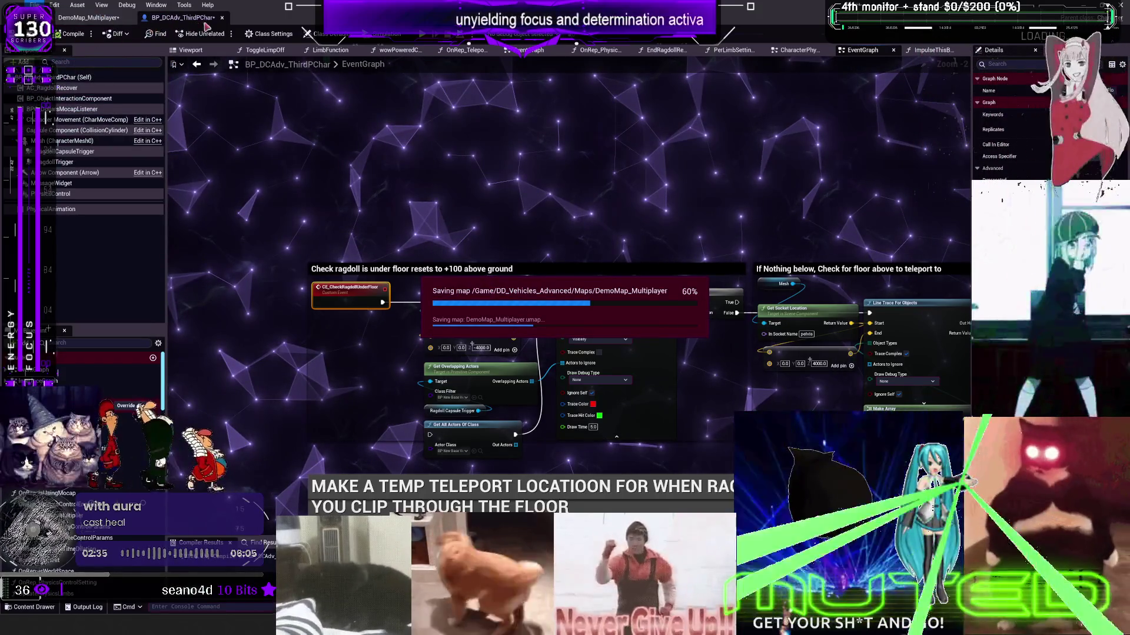
{"action": "left_click", "coordinate": [88, 18]}
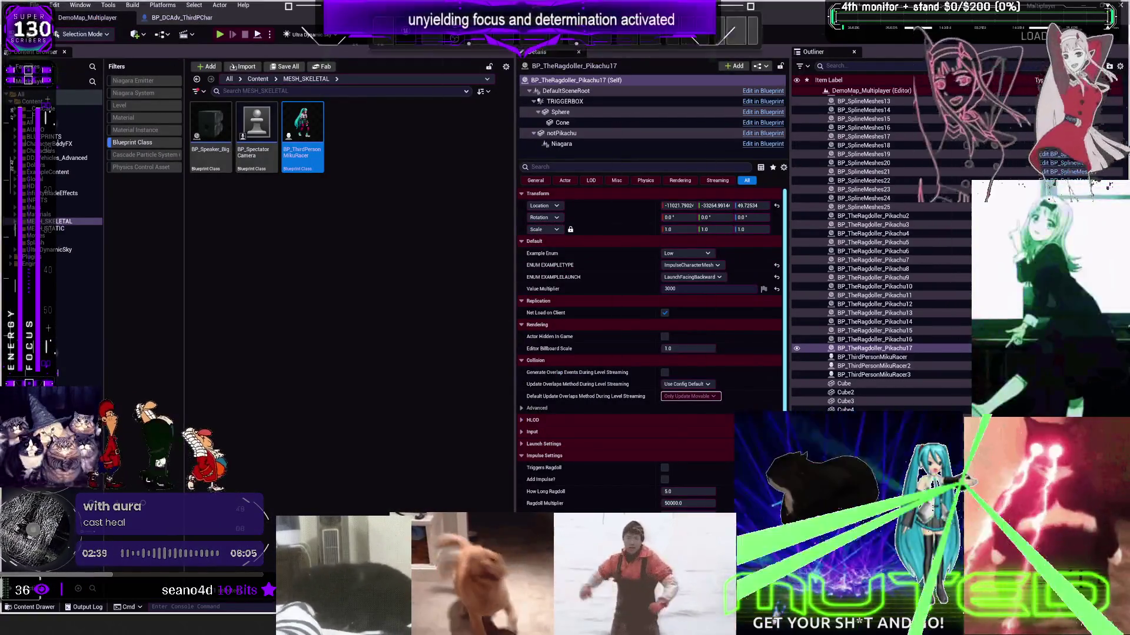
{"action": "key", "text": "F11"}
{"action": "key", "text": "f"}
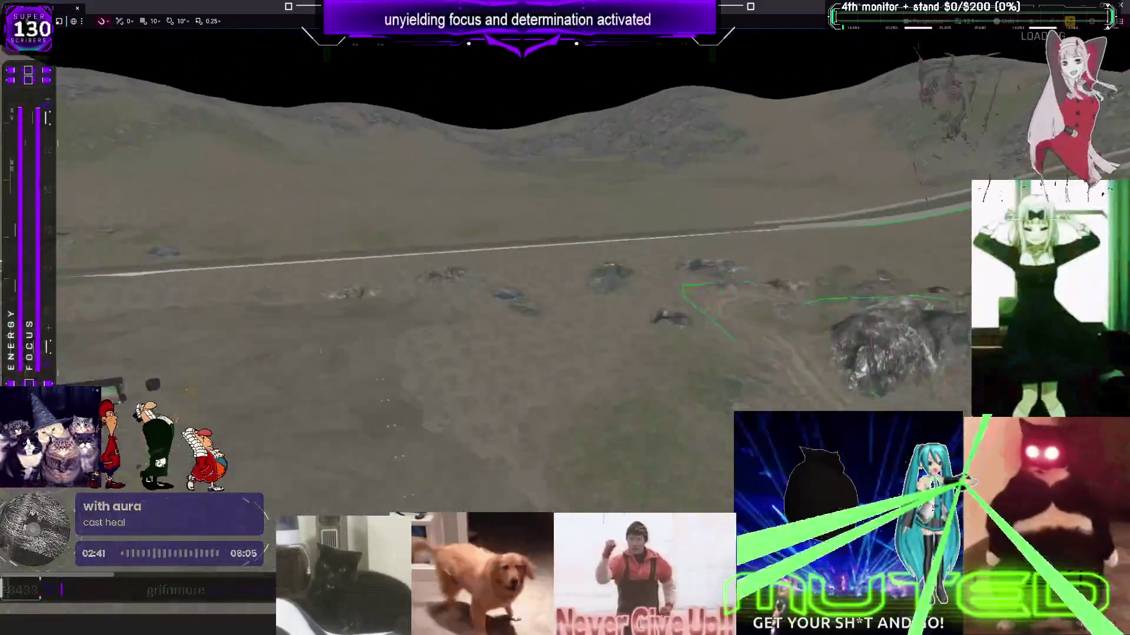
{"action": "key", "text": "F11"}
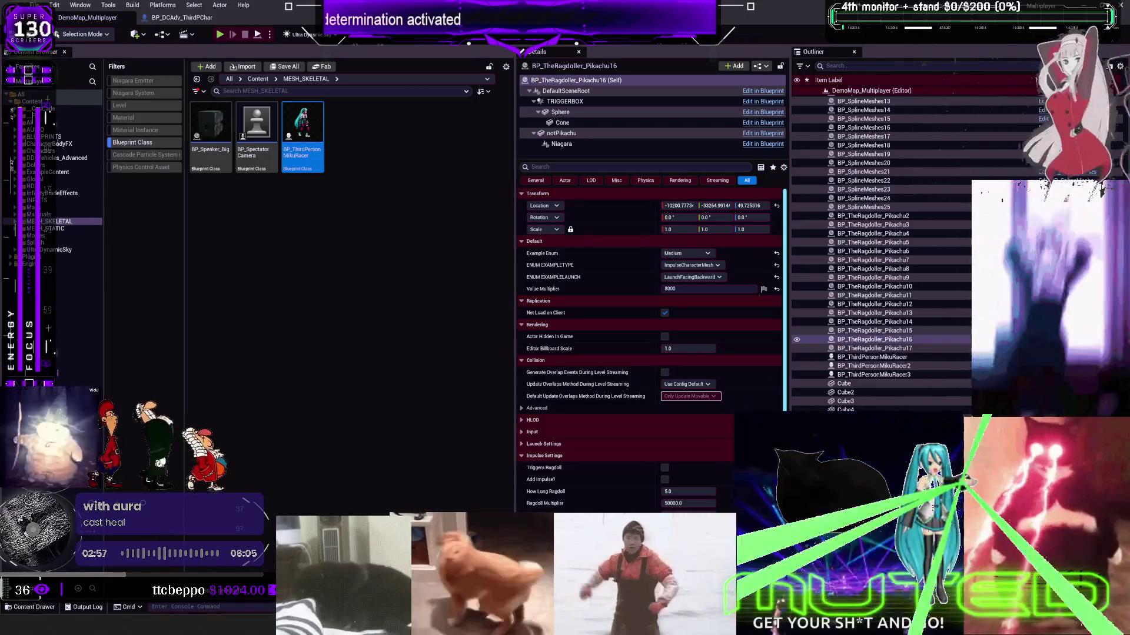
- Compare the impulse and ragdoll settings of Ragdoller Pikachu 11, 17, 16 and 12 in Details
{"action": "left_click", "coordinate": [874, 296]}
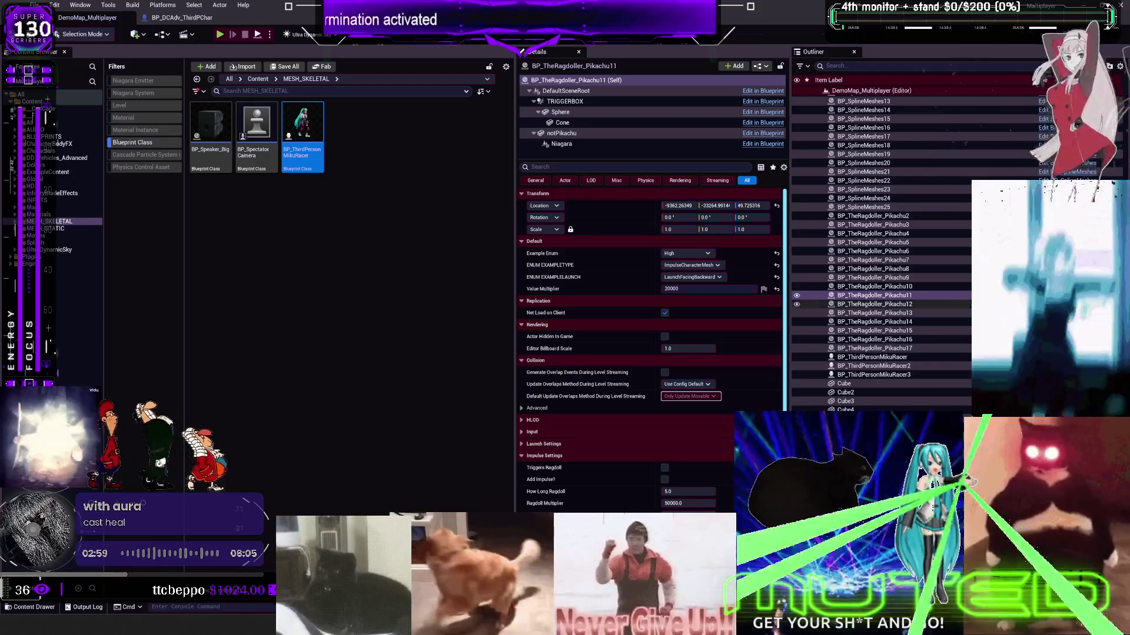
{"action": "scroll", "coordinate": [611, 402], "scroll_direction": "down", "scroll_amount": 4}
{"action": "scroll", "coordinate": [610, 402], "scroll_direction": "down", "scroll_amount": 2}
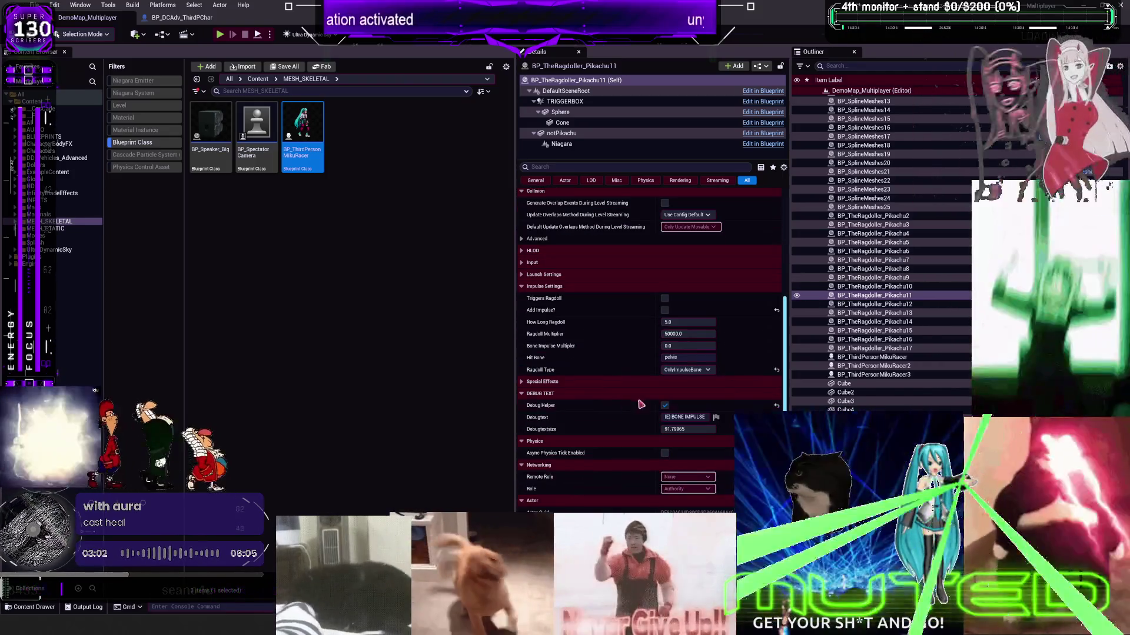
{"action": "left_click", "coordinate": [874, 348]}
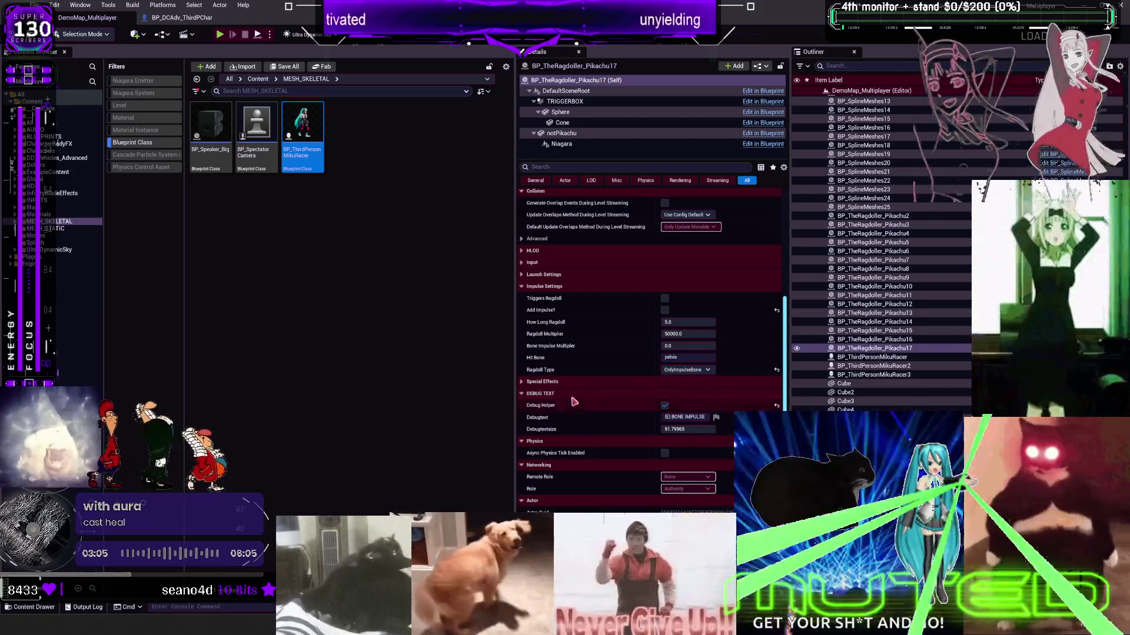
{"action": "scroll", "coordinate": [579, 395], "scroll_direction": "up", "scroll_amount": 4}
{"action": "left_click", "coordinate": [874, 340]}
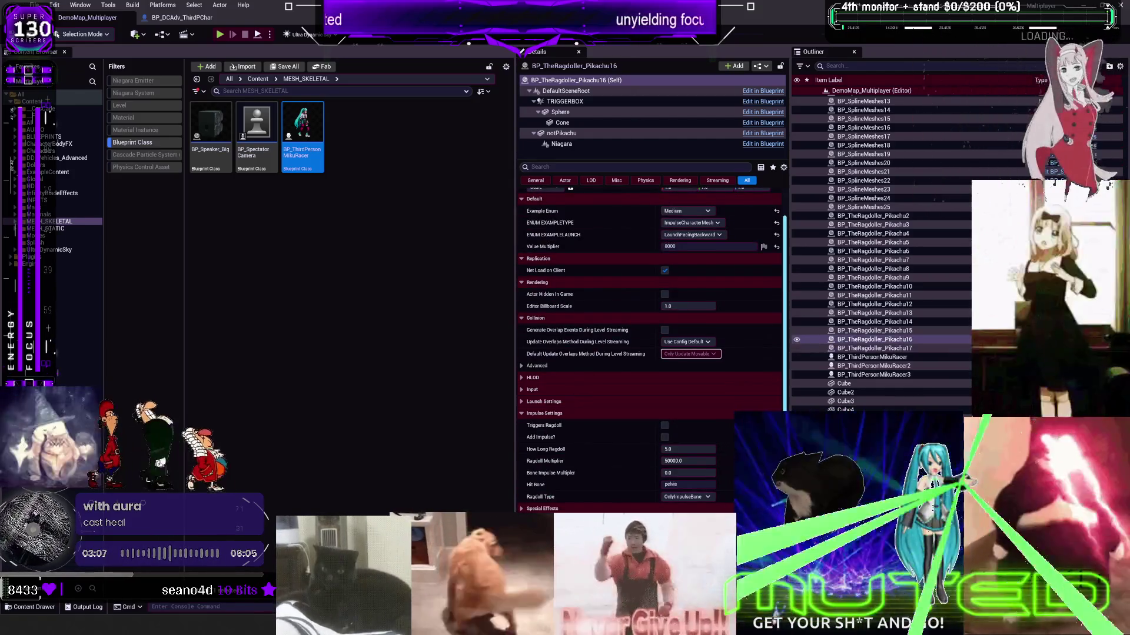
{"action": "left_click", "coordinate": [874, 296]}
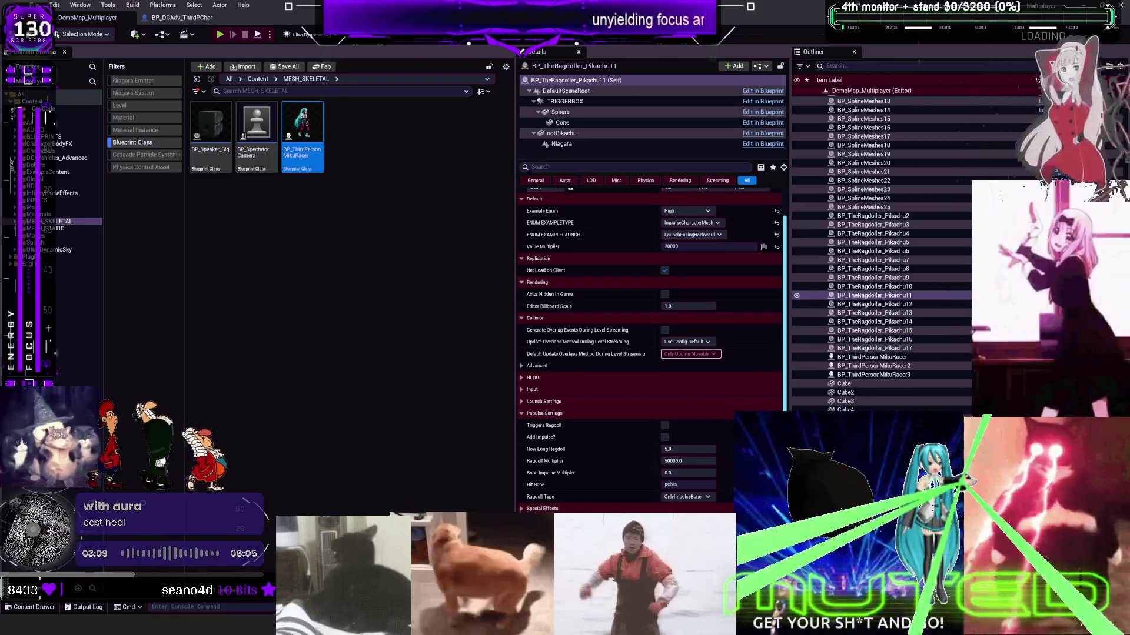
{"action": "left_click", "coordinate": [874, 304]}
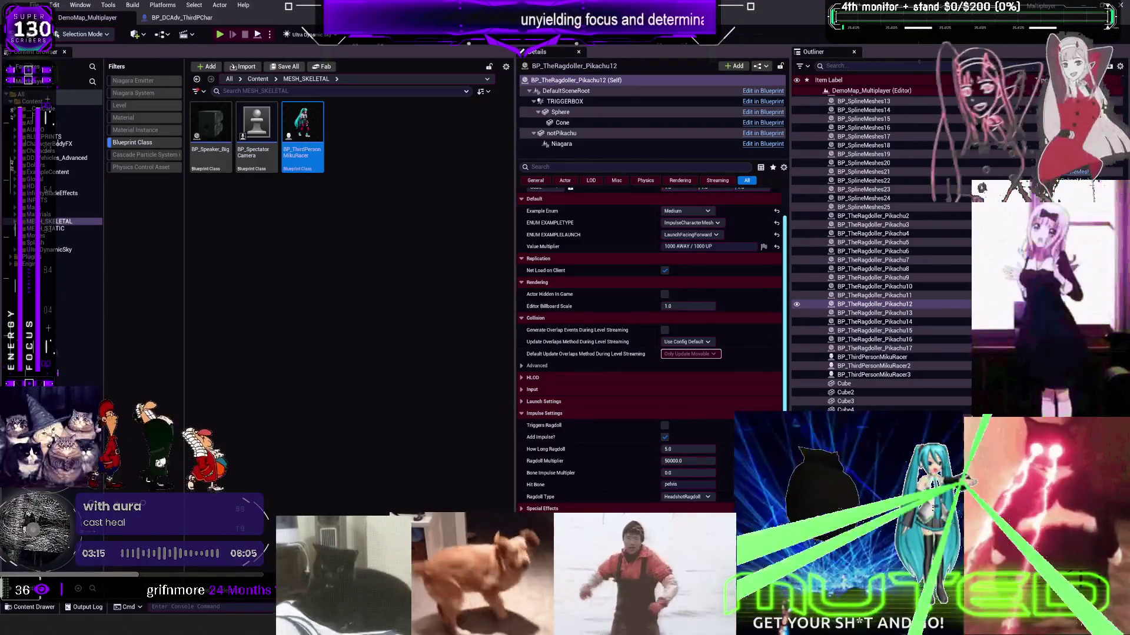
{"action": "left_click", "coordinate": [874, 296]}
- Open the Pikachu blueprint and move the bone-impulse Select and Example Enum pair up and left
{"action": "key", "text": "ctrl+e"}
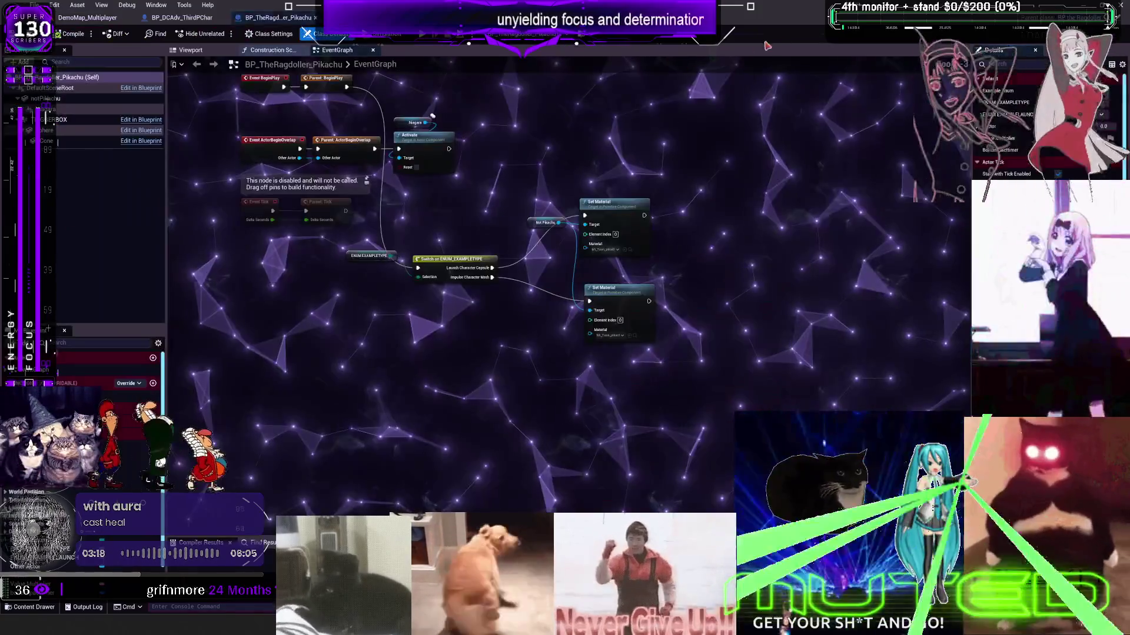
{"action": "scroll", "coordinate": [461, 448], "scroll_direction": "up", "scroll_amount": 5}
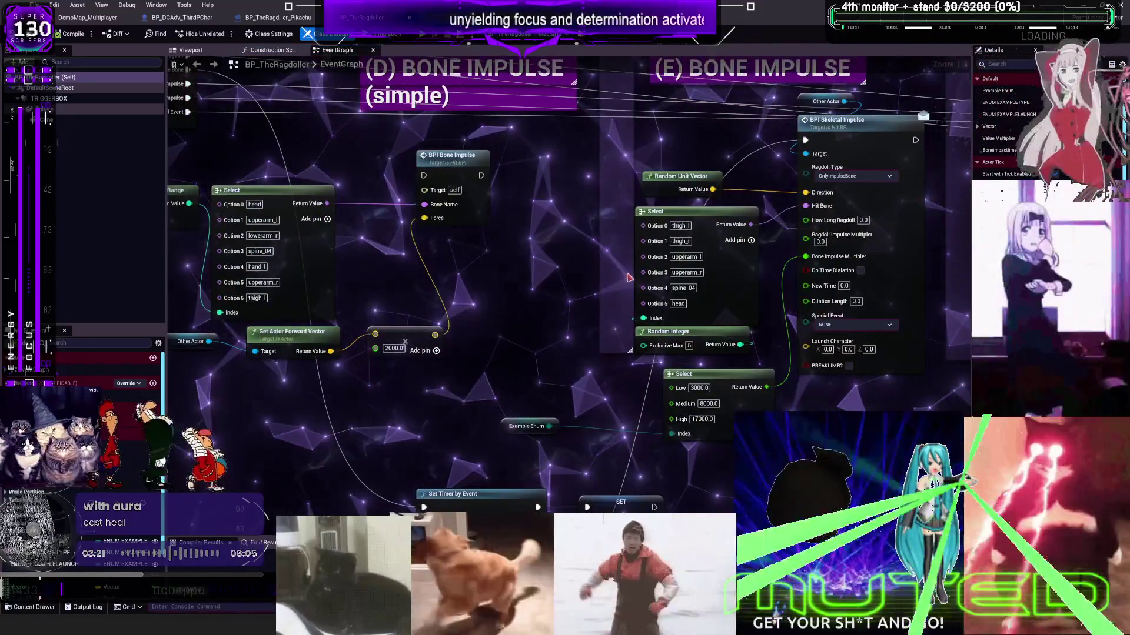
{"action": "mouse_move", "coordinate": [587, 267]}
{"action": "left_mouse_down"}
{"action": "mouse_move", "coordinate": [549, 269]}
{"action": "mouse_move", "coordinate": [796, 269]}
{"action": "mouse_move", "coordinate": [796, 387]}
{"action": "mouse_move", "coordinate": [728, 338]}
{"action": "mouse_move", "coordinate": [635, 197]}
{"action": "mouse_move", "coordinate": [355, 261]}
{"action": "left_mouse_up"}
{"action": "scroll", "coordinate": [700, 261], "scroll_direction": "down", "scroll_amount": 3}
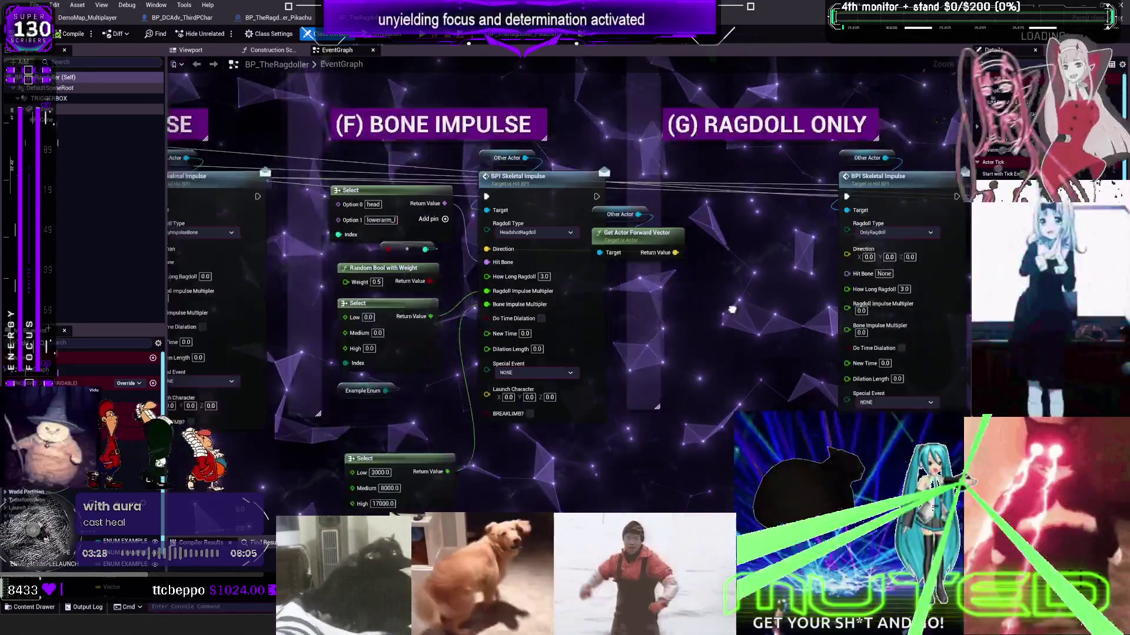
{"action": "scroll", "coordinate": [565, 294], "scroll_direction": "up", "scroll_amount": 3}
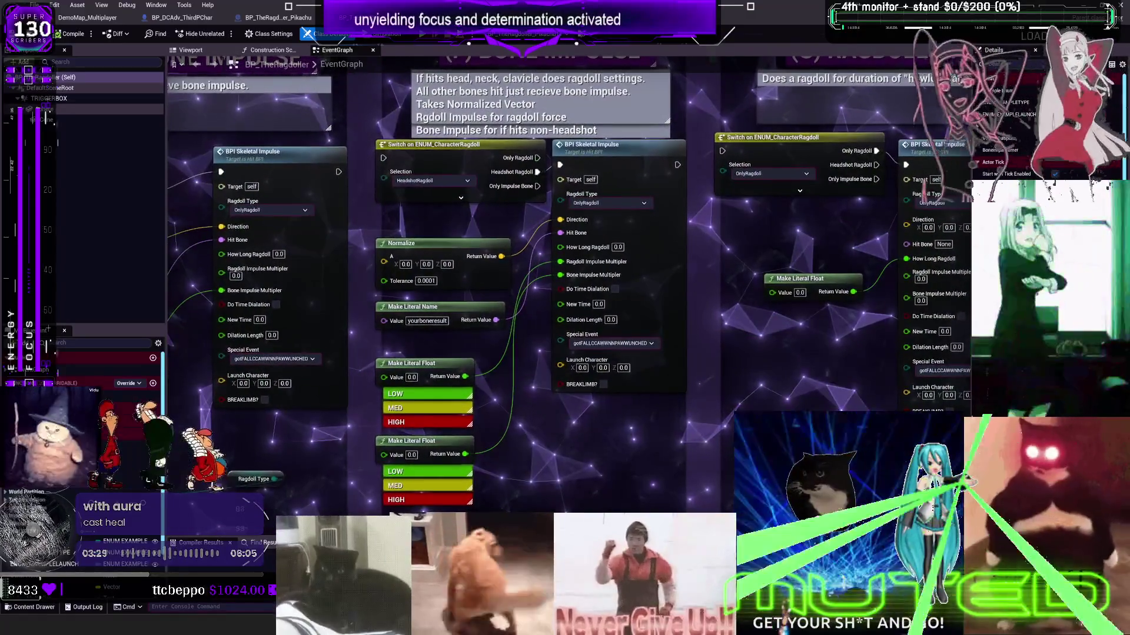
{"action": "left_click_drag", "start_coordinate": [810, 412], "coordinate": [810, 211]}
{"action": "left_click_drag", "start_coordinate": [522, 499], "coordinate": [479, 418]}
{"action": "left_click_drag", "start_coordinate": [509, 412], "coordinate": [488, 398]}
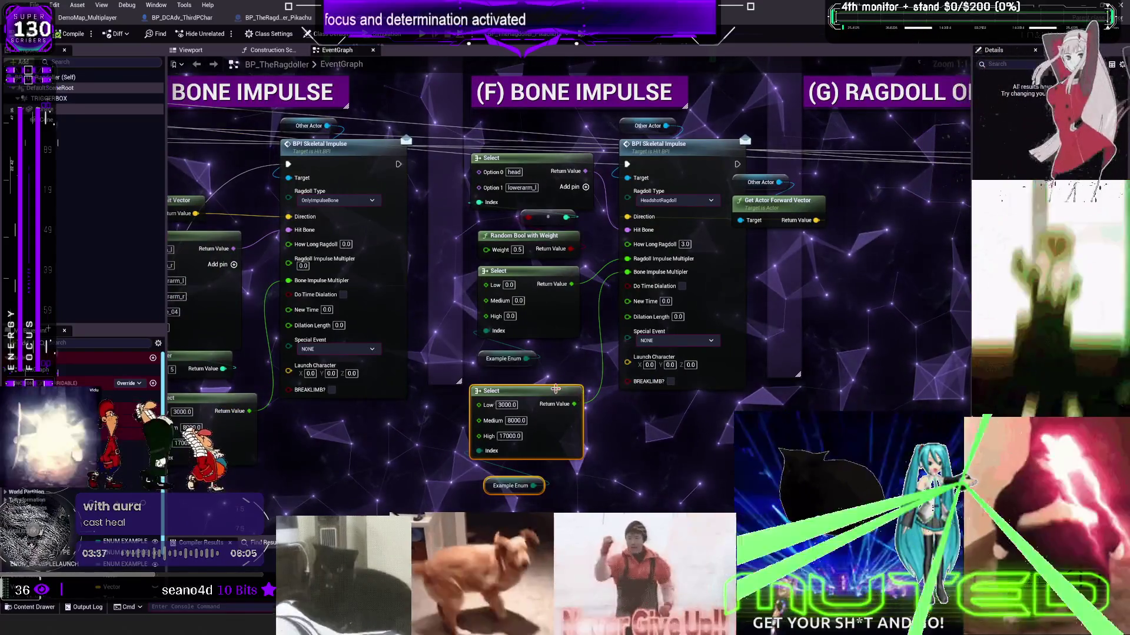
- Move section H's two Select nodes lower beneath the RAGDOLL + BONE IMPULSE section
{"action": "left_click_drag", "start_coordinate": [799, 279], "coordinate": [488, 257]}
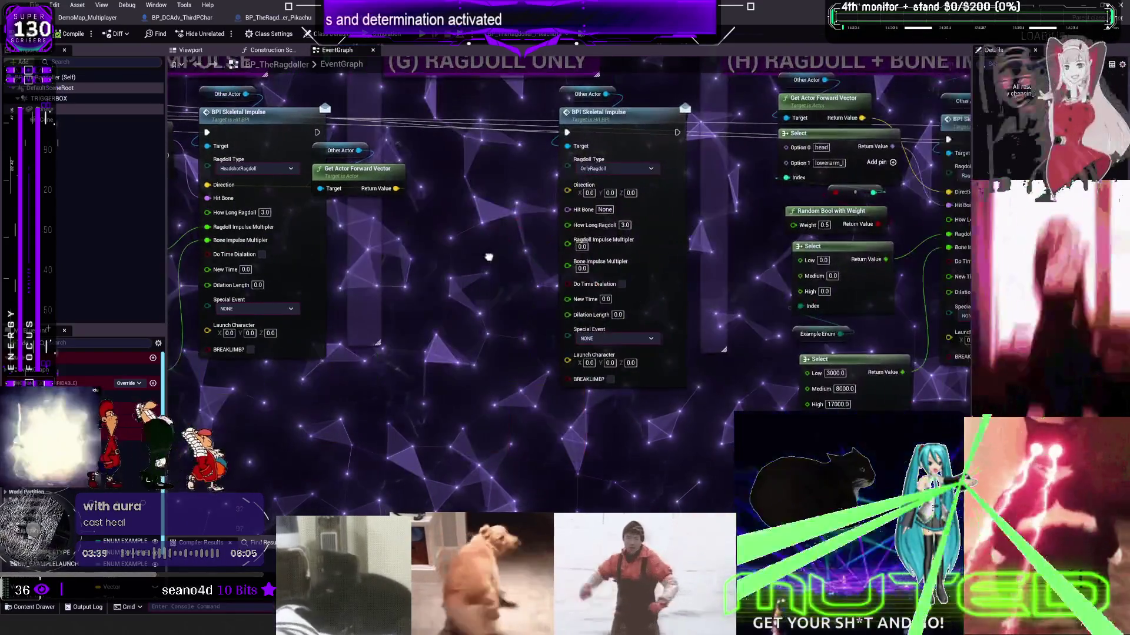
{"action": "mouse_move", "coordinate": [725, 267]}
{"action": "left_mouse_down"}
{"action": "mouse_move", "coordinate": [523, 255]}
{"action": "mouse_move", "coordinate": [952, 211]}
{"action": "left_mouse_up"}
{"action": "left_click_drag", "start_coordinate": [524, 385], "coordinate": [435, 209]}
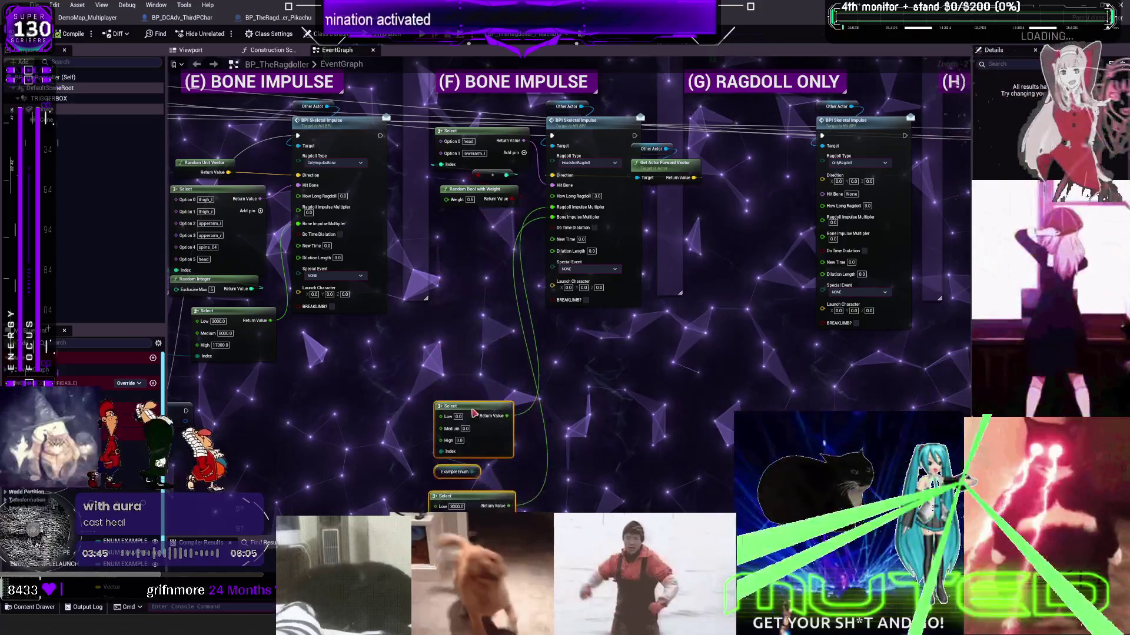
{"action": "left_click_drag", "start_coordinate": [953, 235], "coordinate": [436, 211]}
{"action": "left_click", "coordinate": [518, 282]}
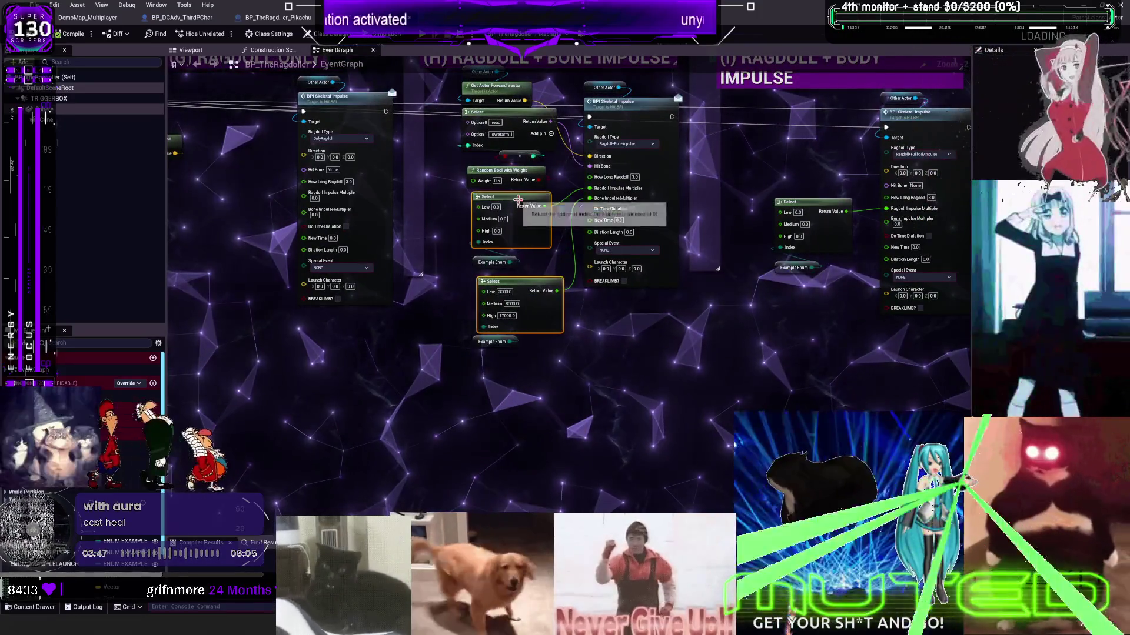
{"action": "left_click", "coordinate": [517, 235], "text": "shift"}
{"action": "left_click_drag", "start_coordinate": [517, 235], "coordinate": [515, 426]}
{"action": "mouse_move", "coordinate": [807, 292]}
{"action": "left_mouse_down"}
{"action": "mouse_move", "coordinate": [509, 314]}
{"action": "mouse_move", "coordinate": [471, 218]}
{"action": "mouse_move", "coordinate": [502, 430]}
{"action": "left_mouse_up"}
{"action": "mouse_move", "coordinate": [524, 469]}
{"action": "left_mouse_down"}
{"action": "mouse_move", "coordinate": [518, 441]}
{"action": "mouse_move", "coordinate": [535, 438]}
{"action": "left_mouse_up"}
- Review the rearranged graph across sections F through J
{"action": "left_click_drag", "start_coordinate": [780, 401], "coordinate": [580, 411]}
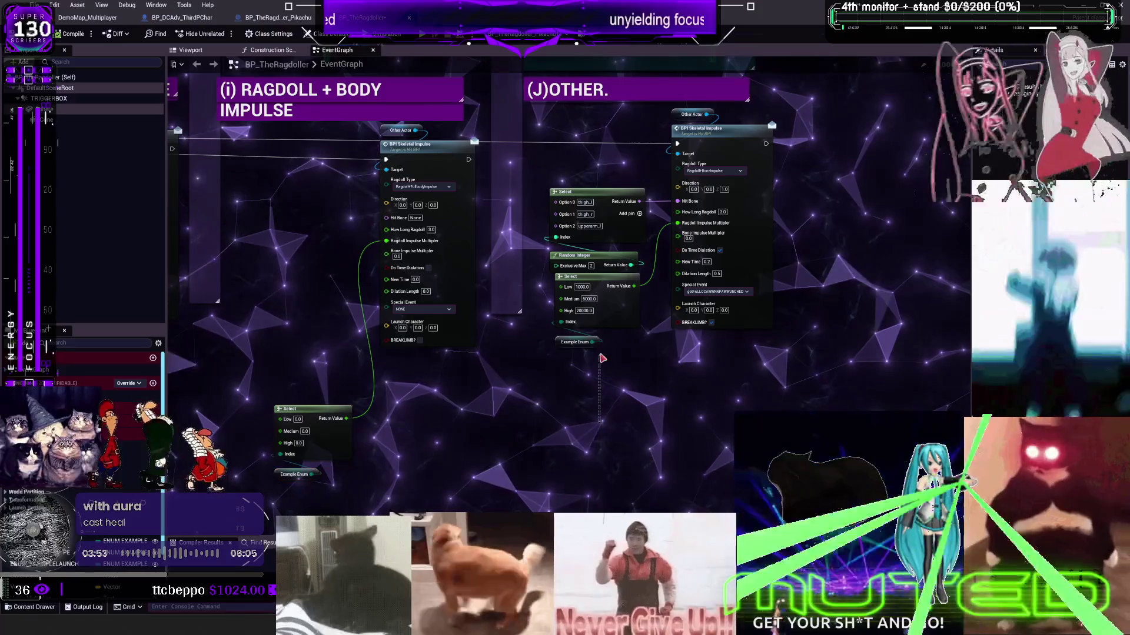
{"action": "mouse_move", "coordinate": [362, 411]}
{"action": "left_mouse_down"}
{"action": "mouse_move", "coordinate": [597, 440]}
{"action": "mouse_move", "coordinate": [705, 379]}
{"action": "left_mouse_up"}
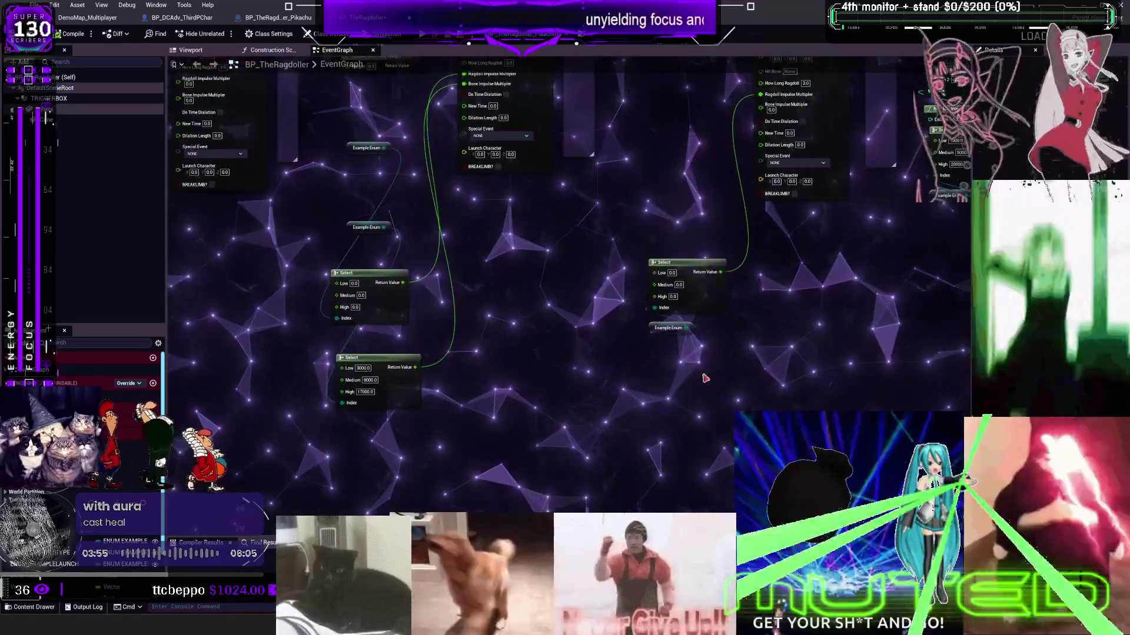
{"action": "scroll", "coordinate": [701, 404], "scroll_direction": "down", "scroll_amount": 3}
{"action": "scroll", "coordinate": [667, 376], "scroll_direction": "up", "scroll_amount": 2}
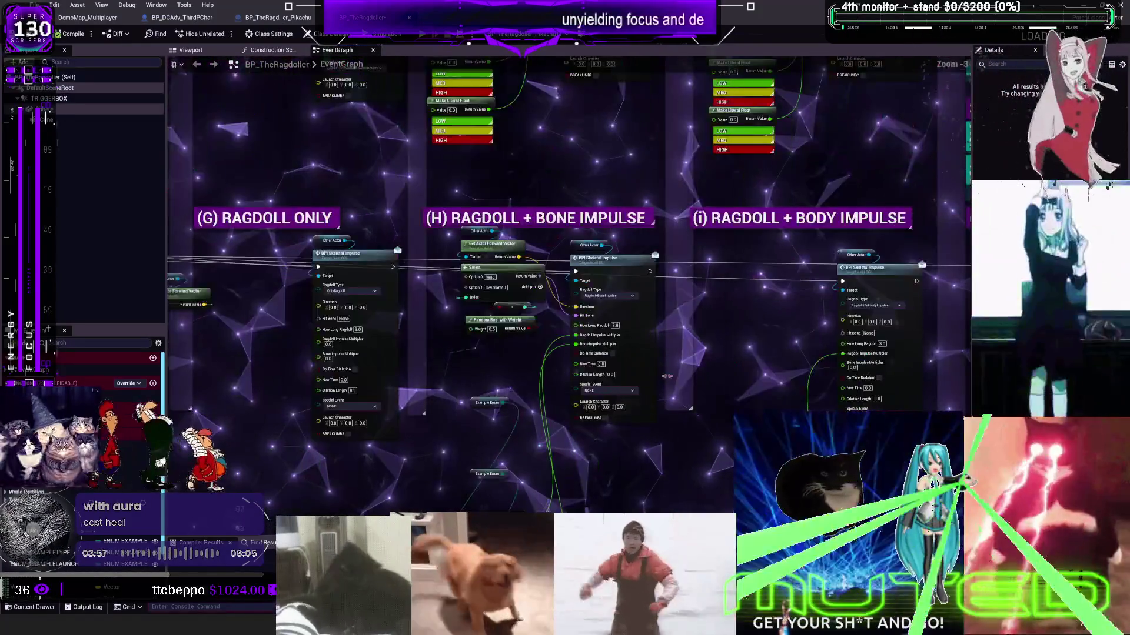
{"action": "mouse_move", "coordinate": [688, 374]}
{"action": "left_mouse_down"}
{"action": "mouse_move", "coordinate": [681, 366]}
{"action": "mouse_move", "coordinate": [793, 283]}
{"action": "left_mouse_up"}
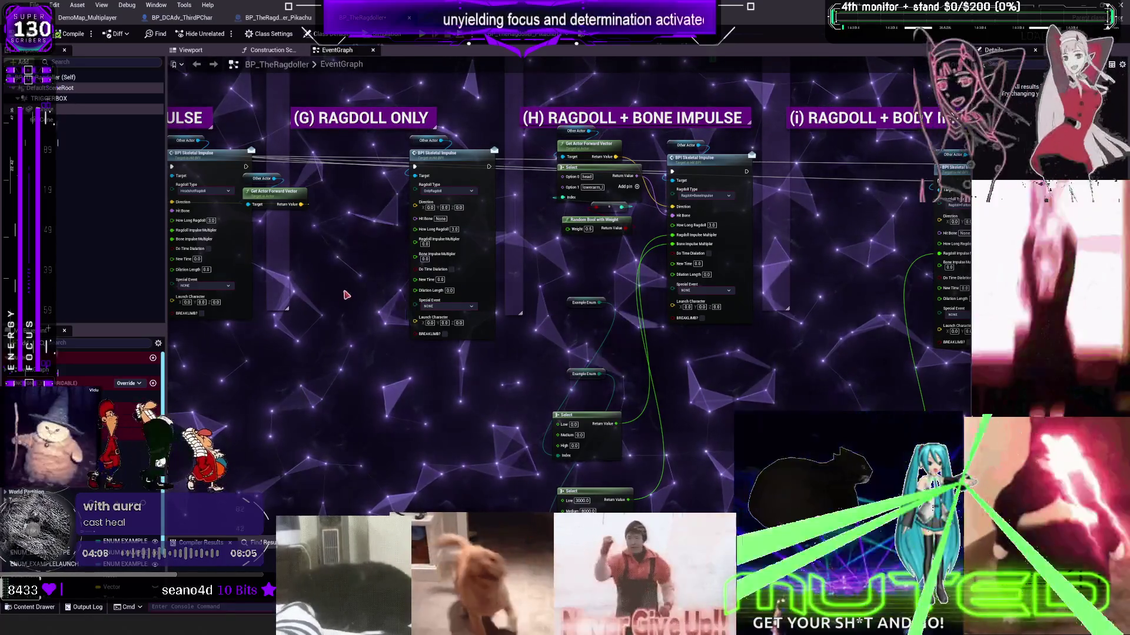
{"action": "left_click_drag", "start_coordinate": [346, 295], "coordinate": [486, 370]}
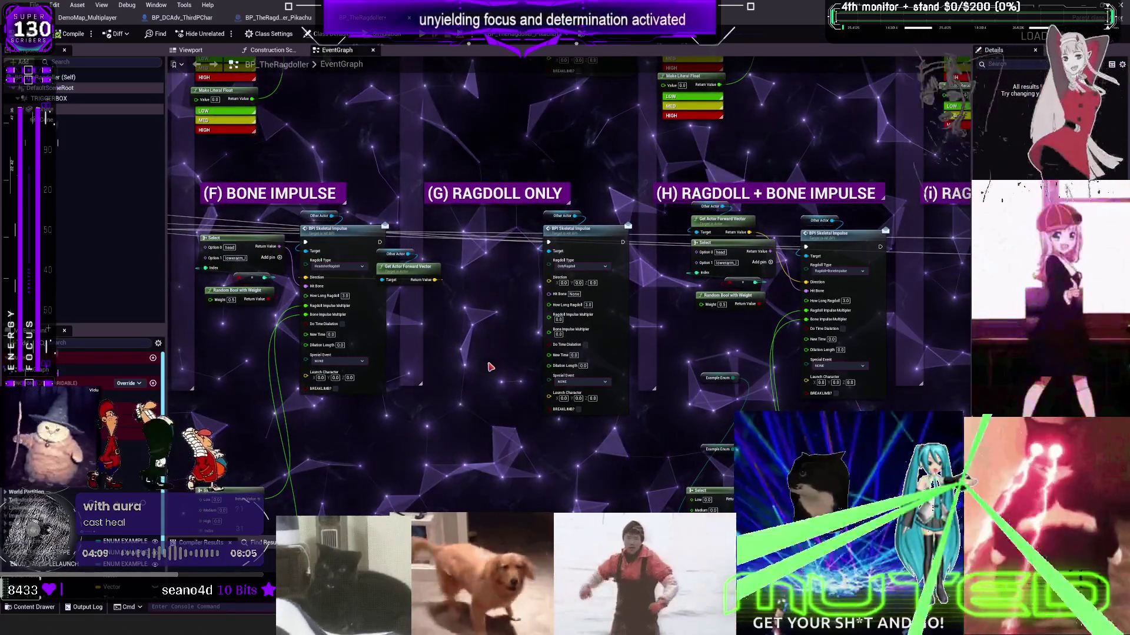
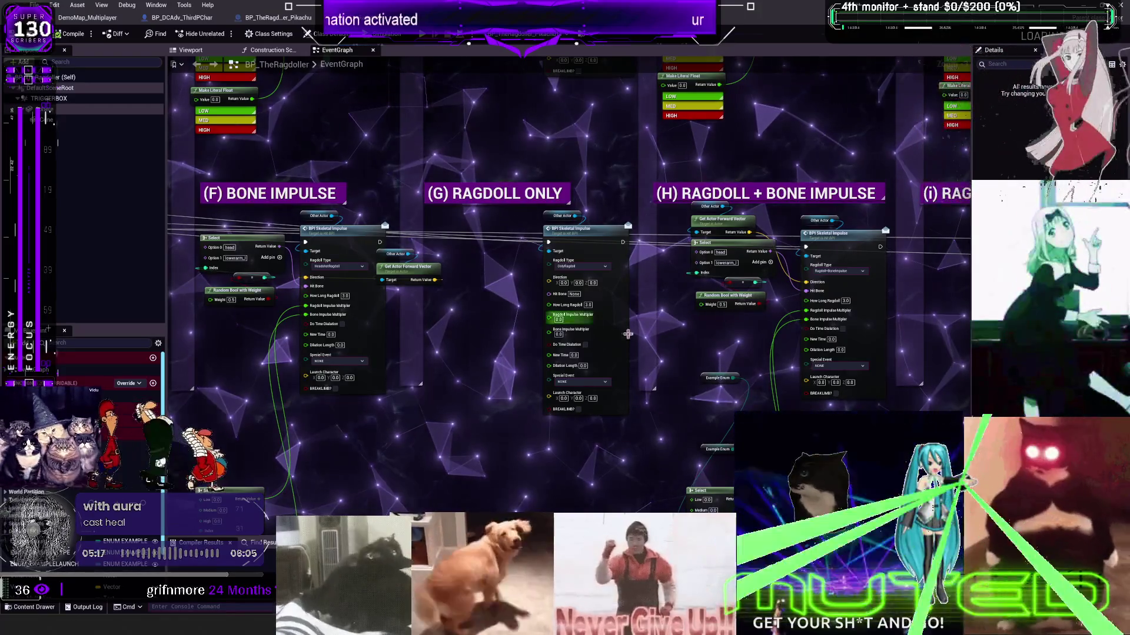
- Move the (D) section's Random Integer in Range node out from under its Select node
{"action": "left_click_drag", "start_coordinate": [473, 296], "coordinate": [801, 302]}
{"action": "scroll", "coordinate": [801, 302], "scroll_direction": "down", "scroll_amount": 3}
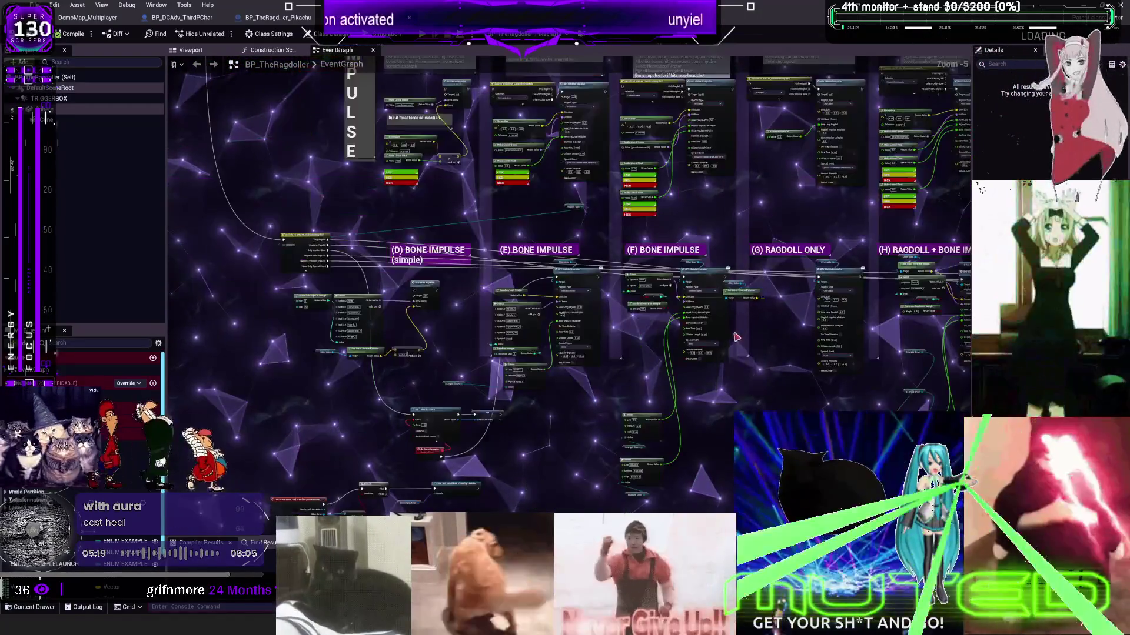
{"action": "scroll", "coordinate": [801, 303], "scroll_direction": "up", "scroll_amount": 4}
{"action": "left_click_drag", "start_coordinate": [393, 292], "coordinate": [699, 248]}
{"action": "mouse_move", "coordinate": [318, 263]}
{"action": "left_mouse_down"}
{"action": "mouse_move", "coordinate": [439, 302]}
{"action": "mouse_move", "coordinate": [394, 300]}
{"action": "left_mouse_up"}
{"action": "mouse_move", "coordinate": [593, 334]}
{"action": "left_mouse_down"}
{"action": "mouse_move", "coordinate": [539, 326]}
{"action": "mouse_move", "coordinate": [486, 297]}
{"action": "left_mouse_up"}
{"action": "left_click_drag", "start_coordinate": [389, 287], "coordinate": [353, 303]}
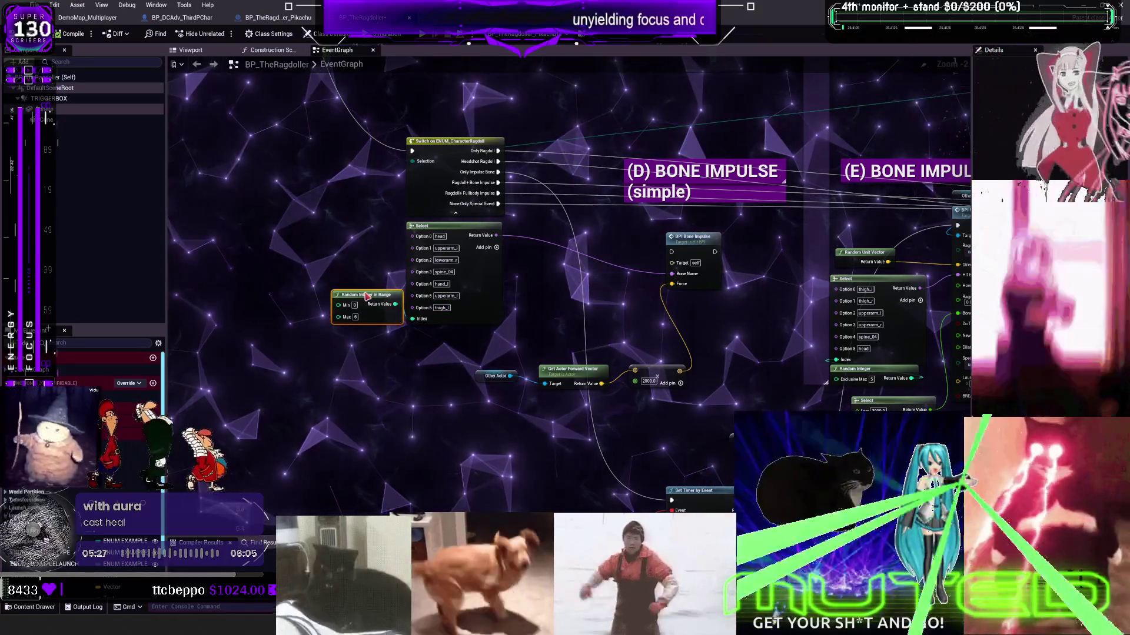
{"action": "left_click", "coordinate": [489, 301]}
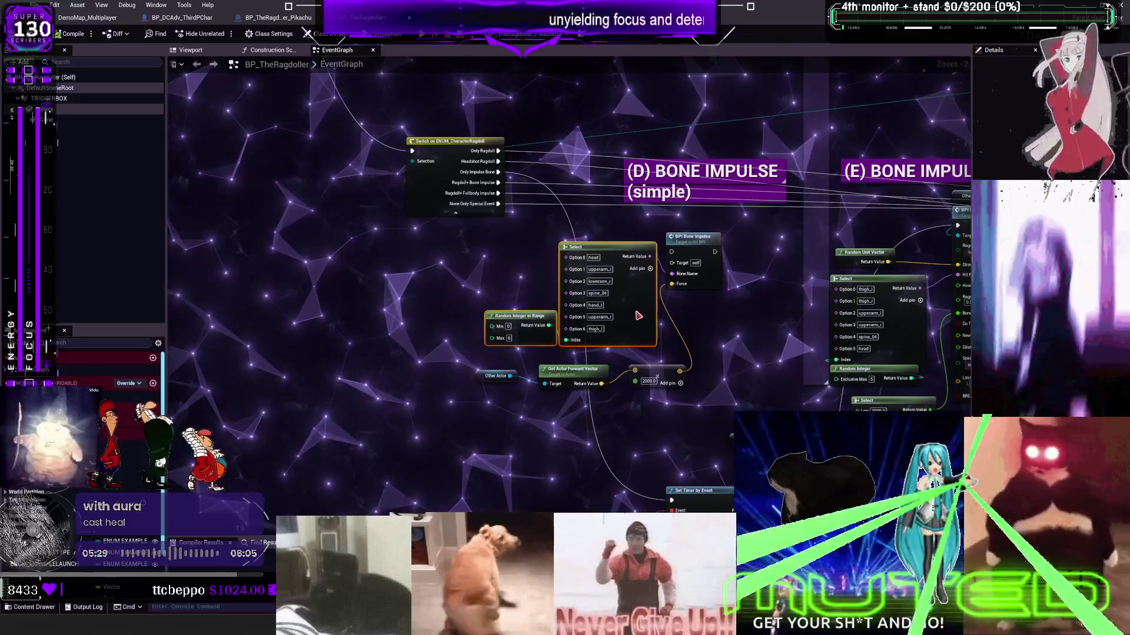
- Look over the (E) and (F) Bone Impulse sections, then start a Simulate play-test
{"action": "left_click_drag", "start_coordinate": [756, 301], "coordinate": [505, 264]}
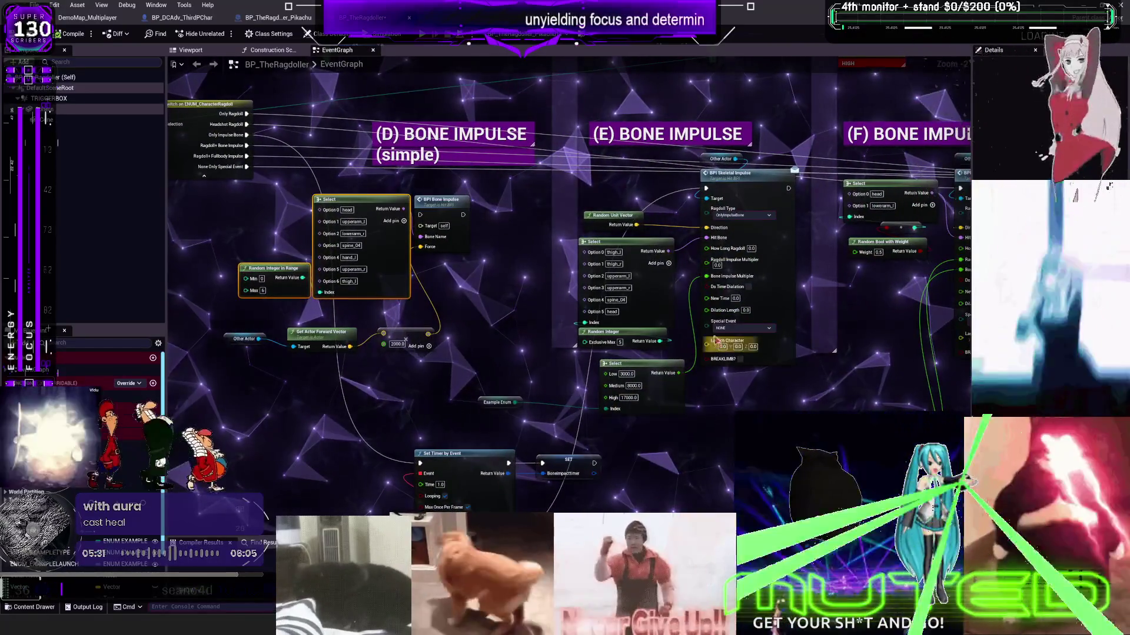
{"action": "left_click_drag", "start_coordinate": [801, 278], "coordinate": [768, 156]}
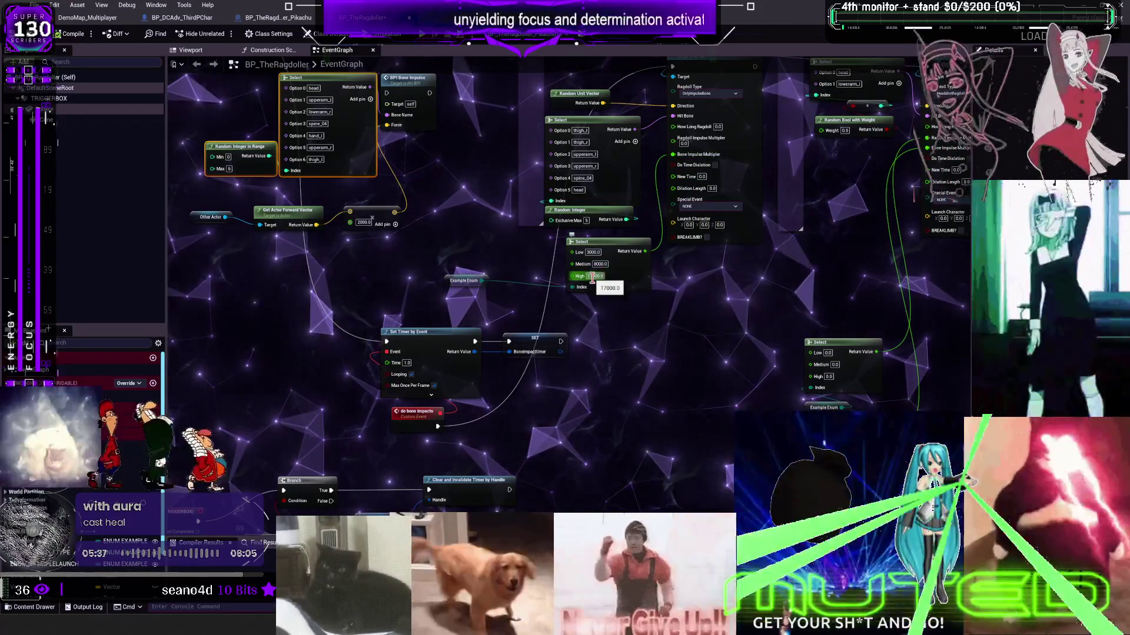
{"action": "left_click_drag", "start_coordinate": [678, 300], "coordinate": [666, 332]}
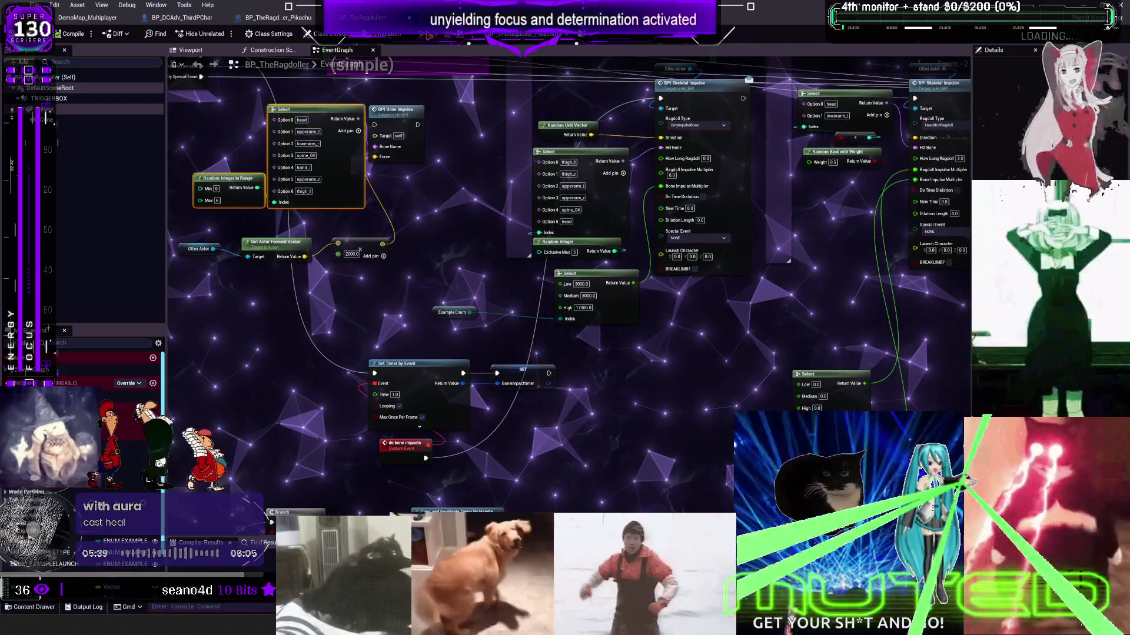
{"action": "left_click", "coordinate": [428, 36]}
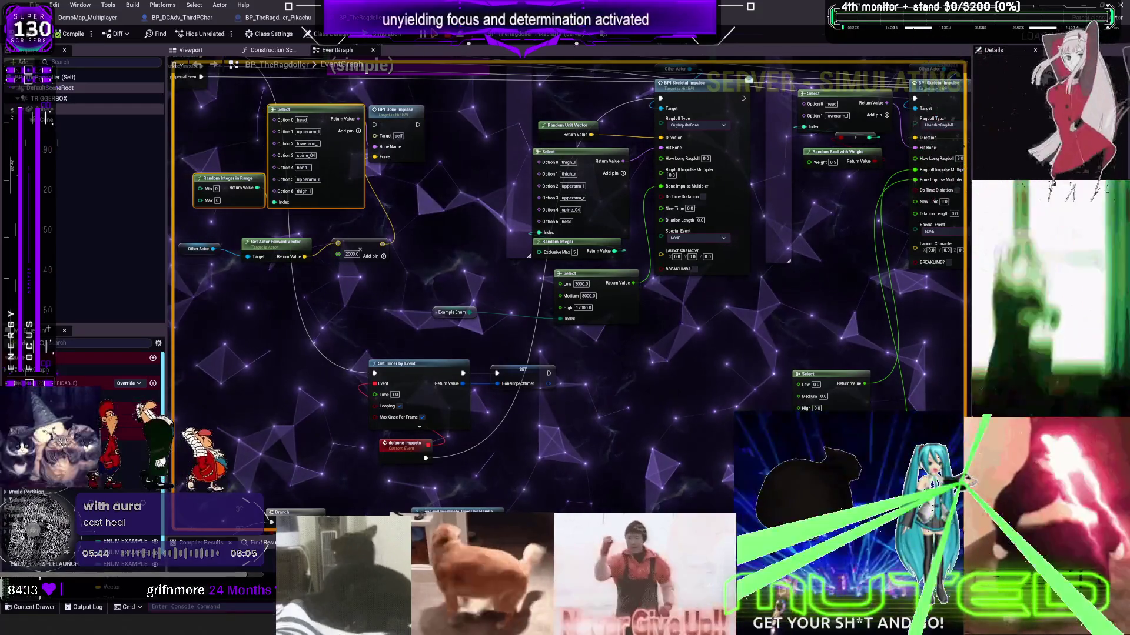
- Play-test DemoMap_Multiplayer, check Pikachu11's Value Multiplier, then go back to the Pikachu blueprint graph
{"action": "left_click", "coordinate": [79, 17]}
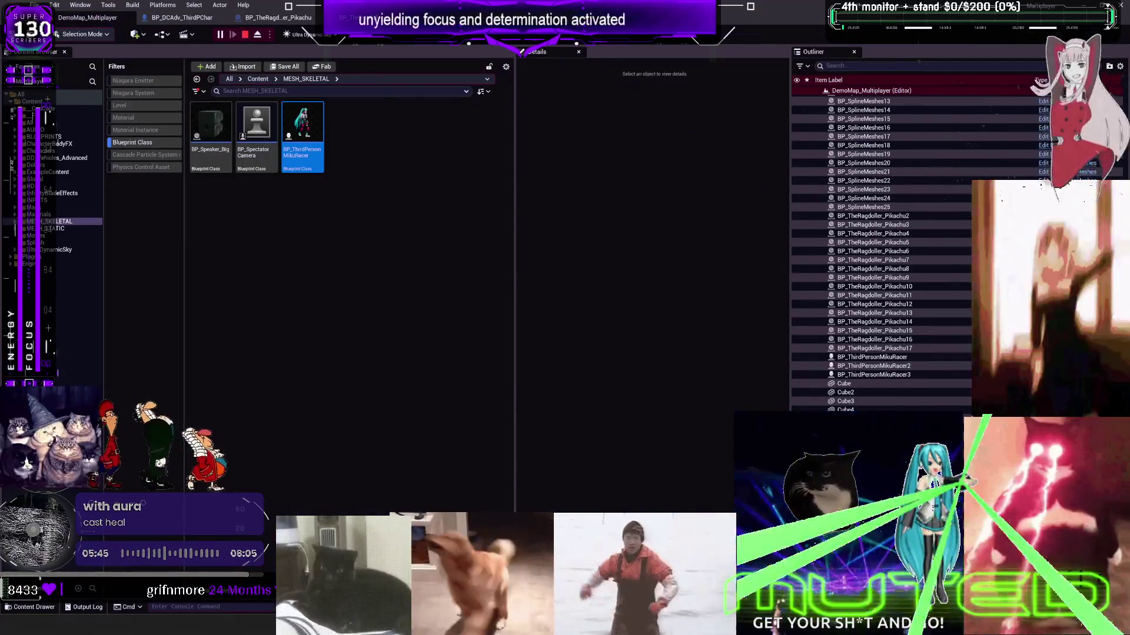
{"action": "key", "text": "w"}
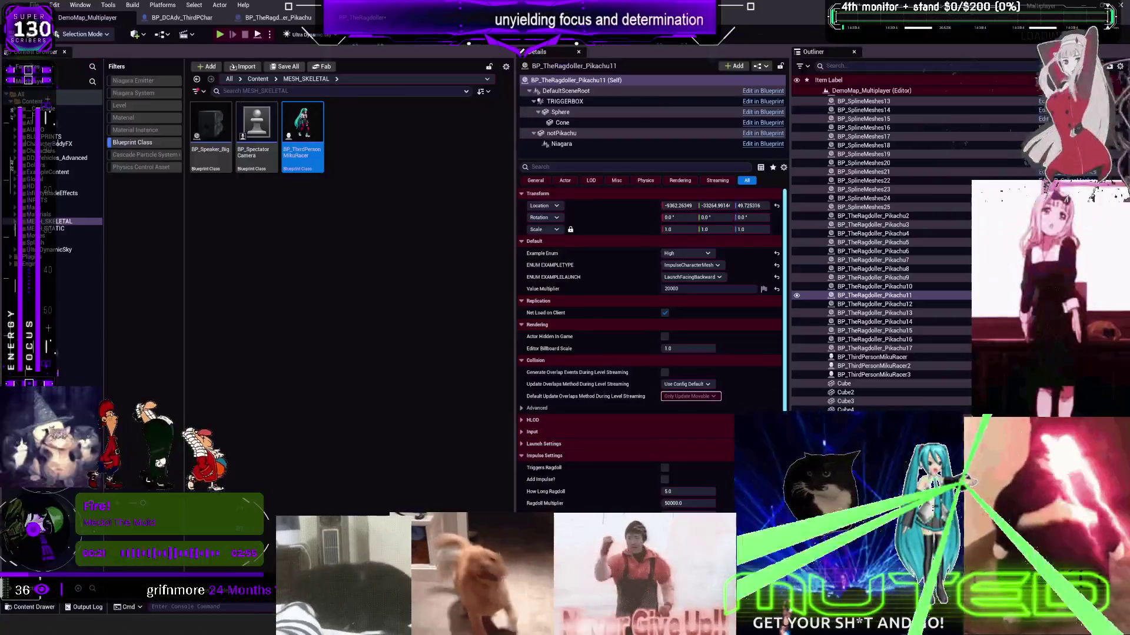
{"action": "left_click", "coordinate": [699, 288]}
{"action": "scroll", "coordinate": [619, 286], "scroll_direction": "down", "scroll_amount": 5}
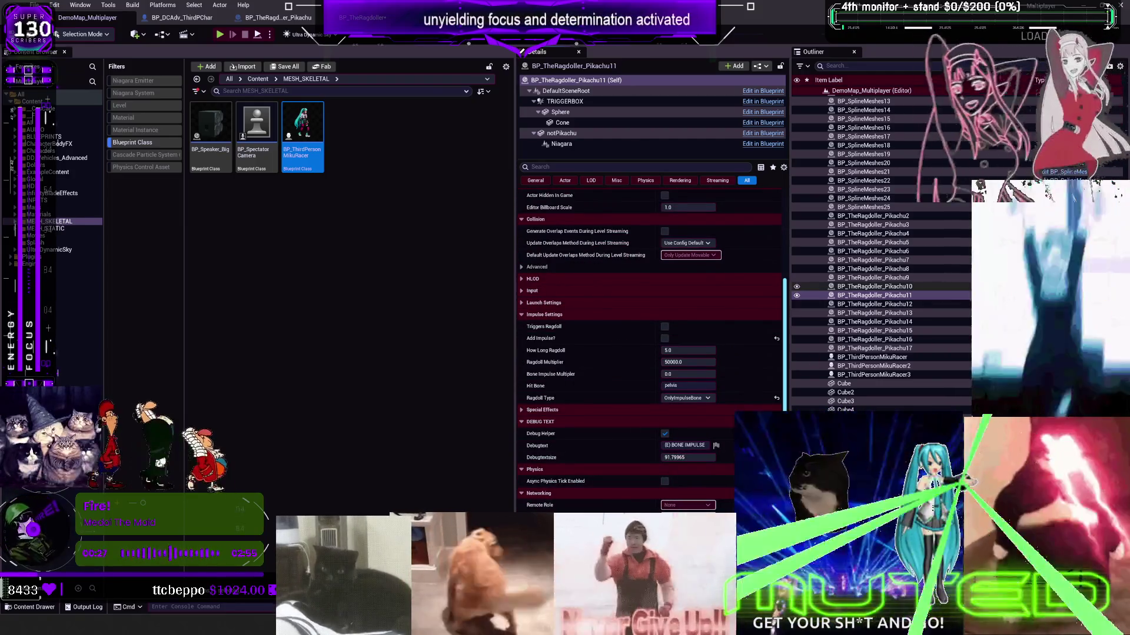
{"action": "left_click", "coordinate": [277, 17]}
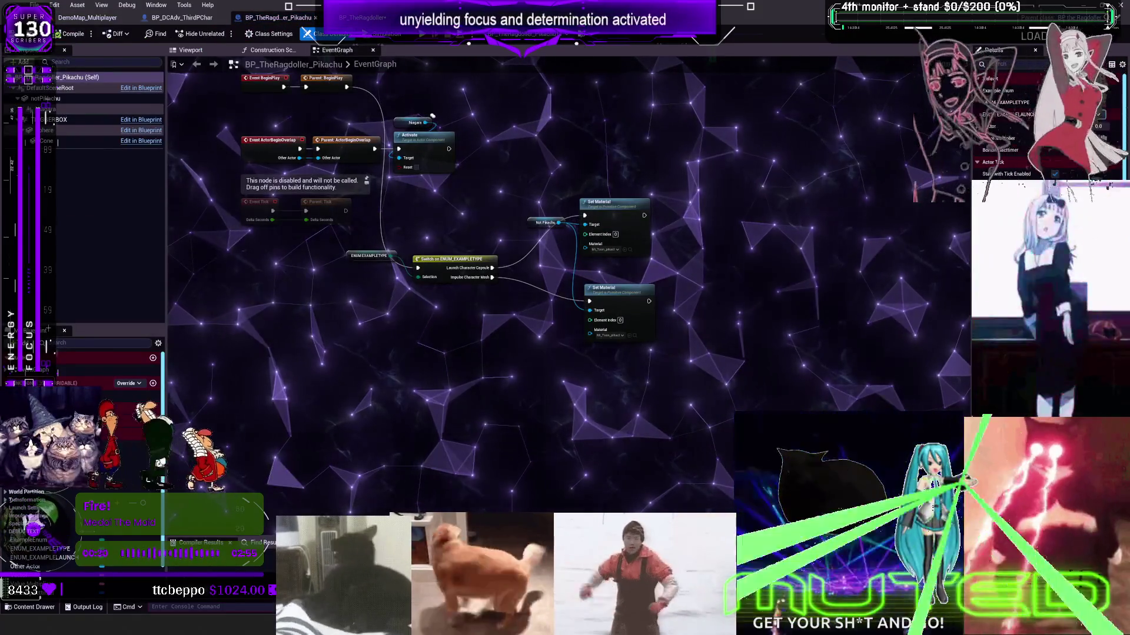
- Change the (E) Bone Impulse Select's High value to 20000
{"action": "mouse_move", "coordinate": [649, 134]}
{"action": "left_mouse_down"}
{"action": "mouse_move", "coordinate": [718, 188]}
{"action": "mouse_move", "coordinate": [716, 204]}
{"action": "left_mouse_up"}
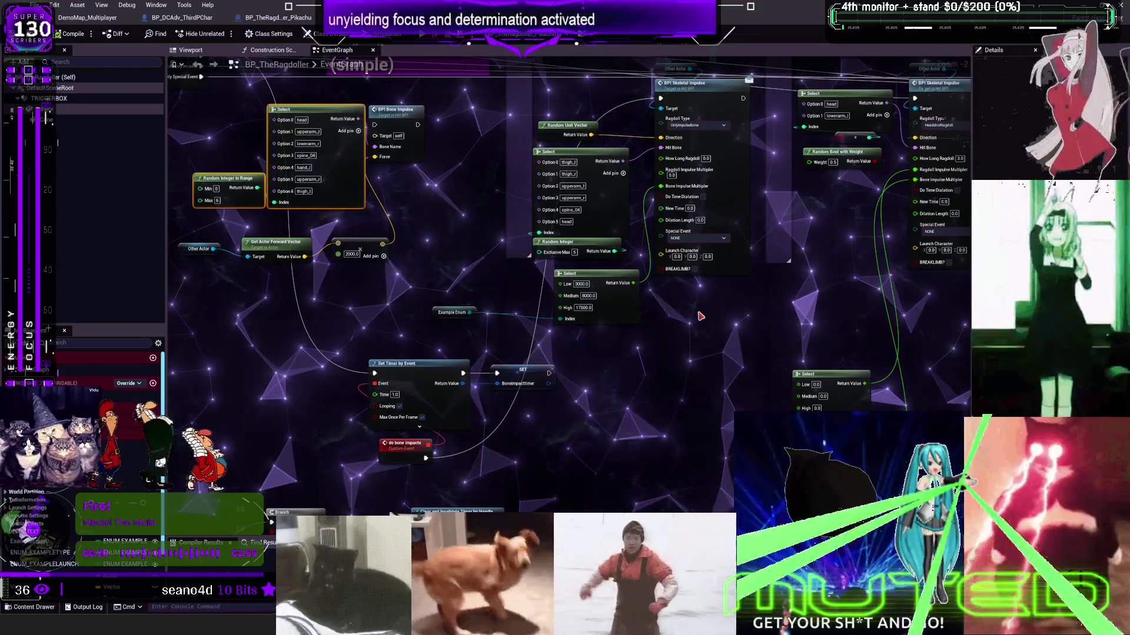
{"action": "mouse_move", "coordinate": [638, 331]}
{"action": "left_mouse_down"}
{"action": "mouse_move", "coordinate": [613, 468]}
{"action": "mouse_move", "coordinate": [649, 380]}
{"action": "left_mouse_up"}
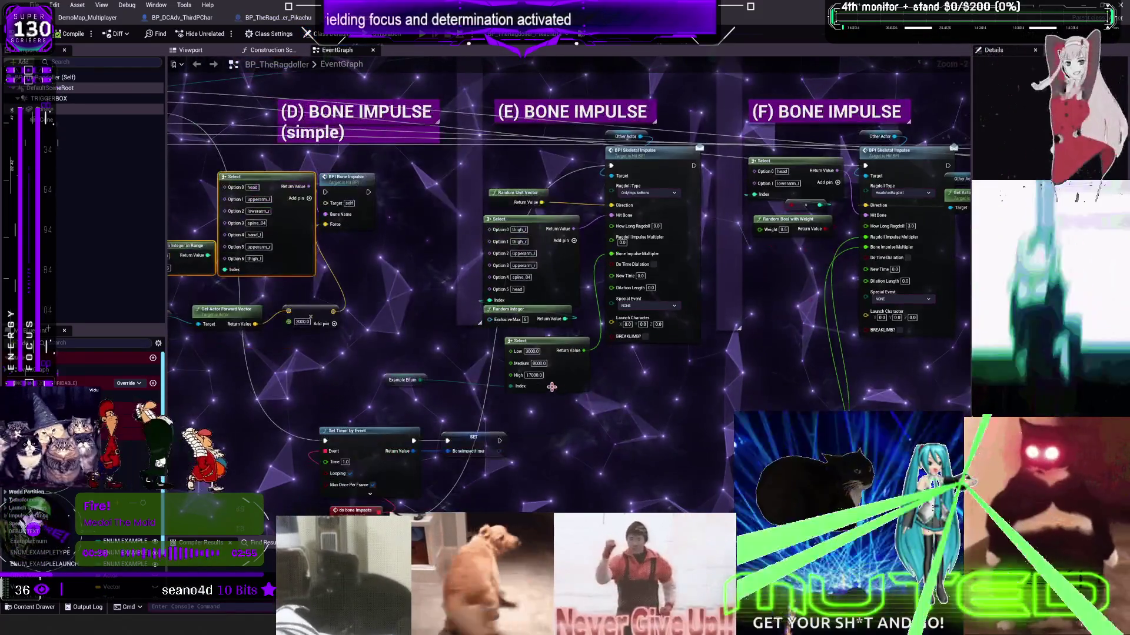
{"action": "left_click", "coordinate": [532, 374]}
{"action": "type", "text": "20000"}
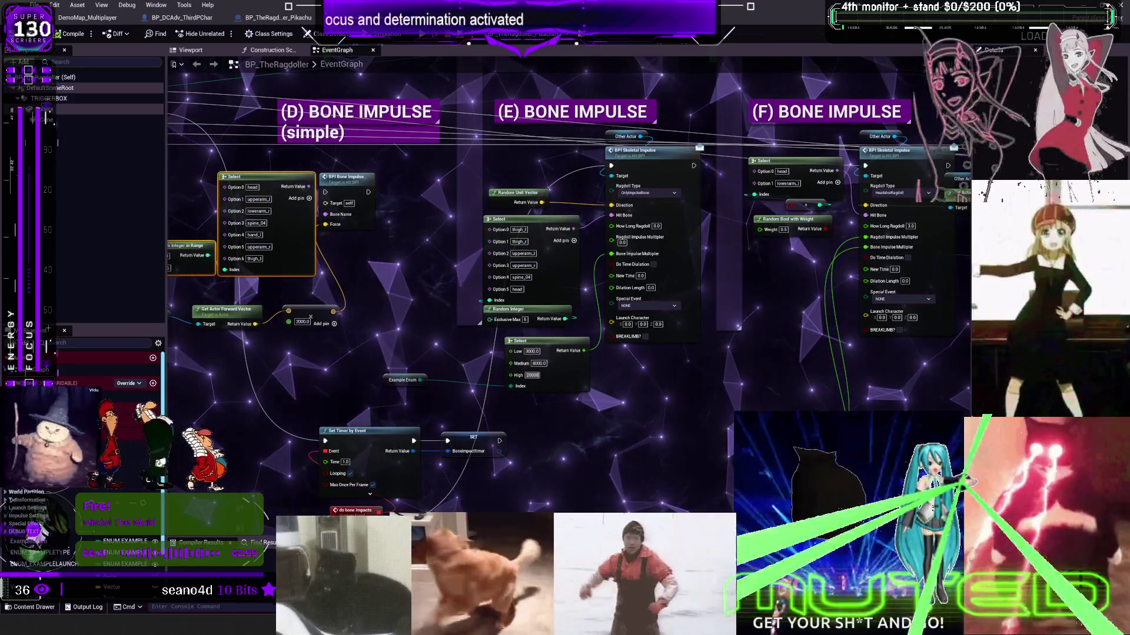
- Review Pikachu16's settings in the level, then return to the ragdoll blueprint graph
{"action": "left_click", "coordinate": [110, 21]}
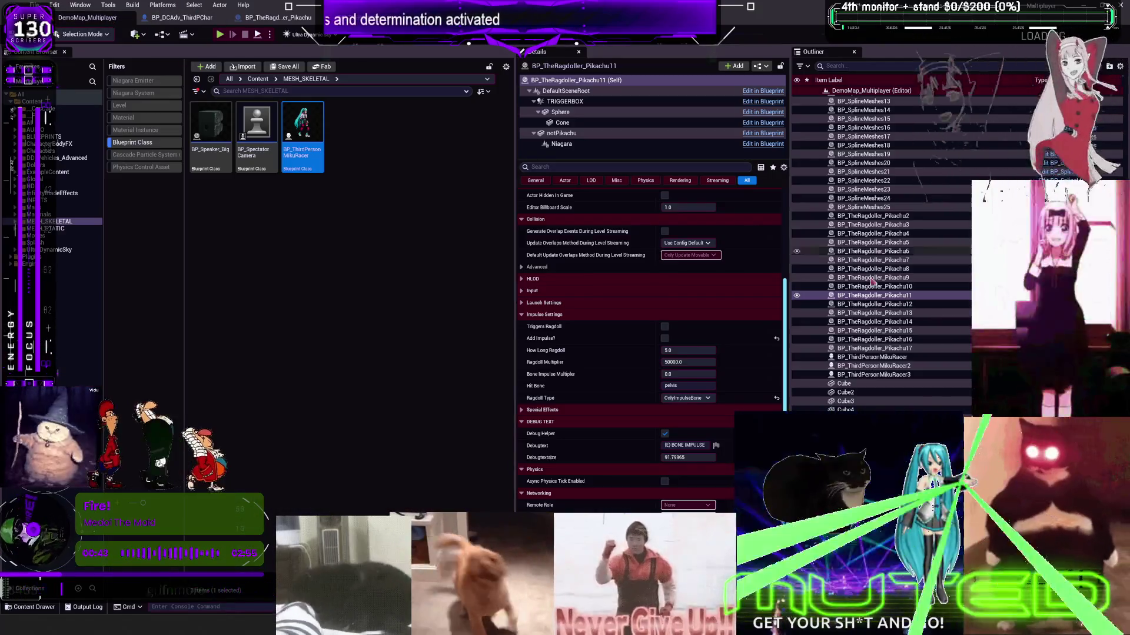
{"action": "left_click", "coordinate": [874, 339]}
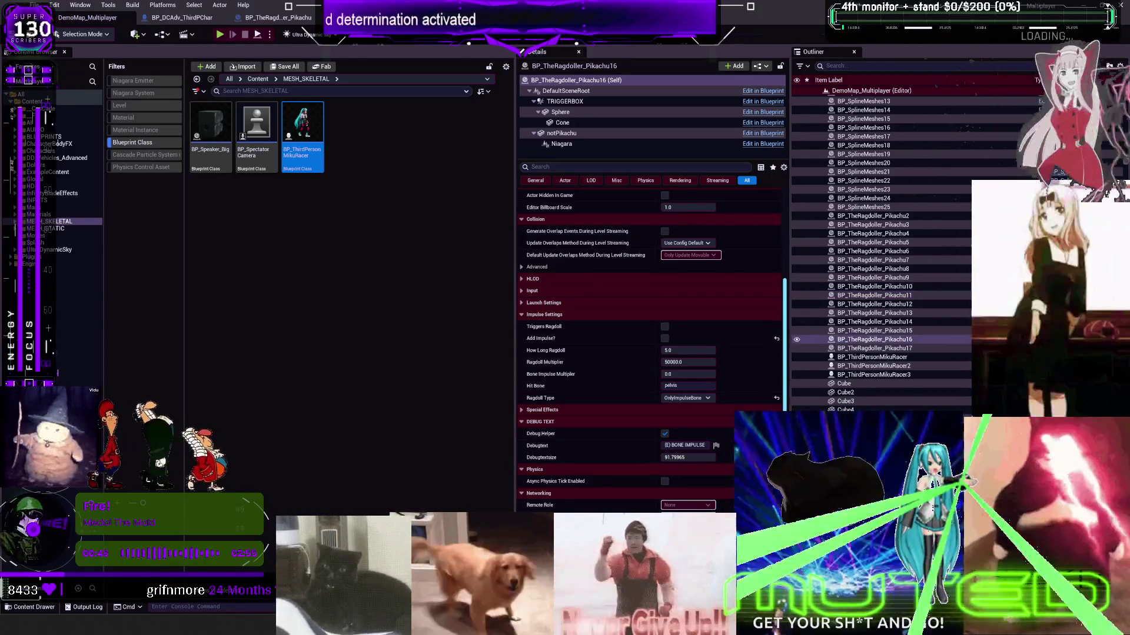
{"action": "scroll", "coordinate": [685, 387], "scroll_direction": "down", "scroll_amount": 3}
{"action": "scroll", "coordinate": [646, 400], "scroll_direction": "up", "scroll_amount": 6}
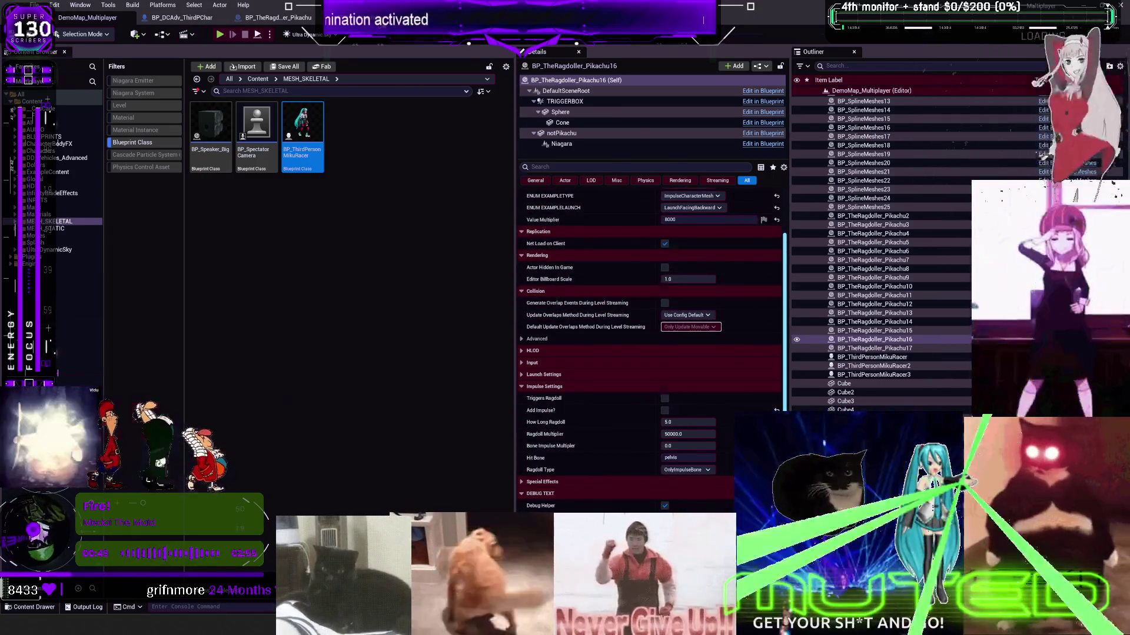
{"action": "left_click", "coordinate": [279, 17]}
{"action": "scroll", "coordinate": [517, 351], "scroll_direction": "up", "scroll_amount": 4}
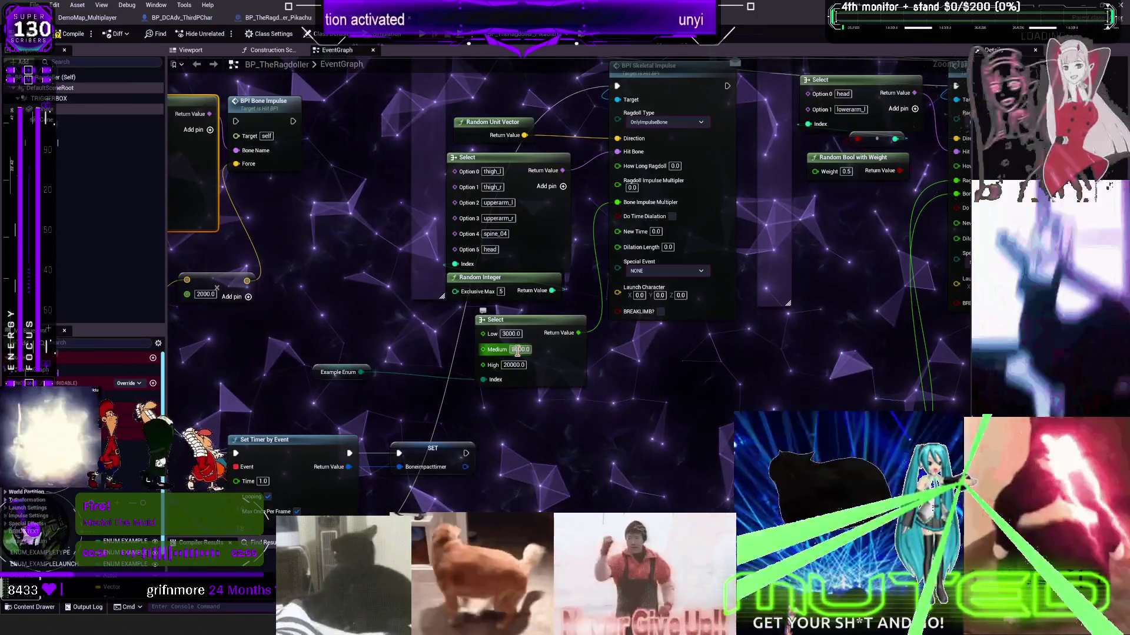
- Set the impulse Select node's Medium value to 10000
{"action": "left_click", "coordinate": [519, 349]}
{"action": "type", "text": "10000"}
{"action": "key", "text": "Return"}
{"action": "scroll", "coordinate": [692, 418], "scroll_direction": "down", "scroll_amount": 2}
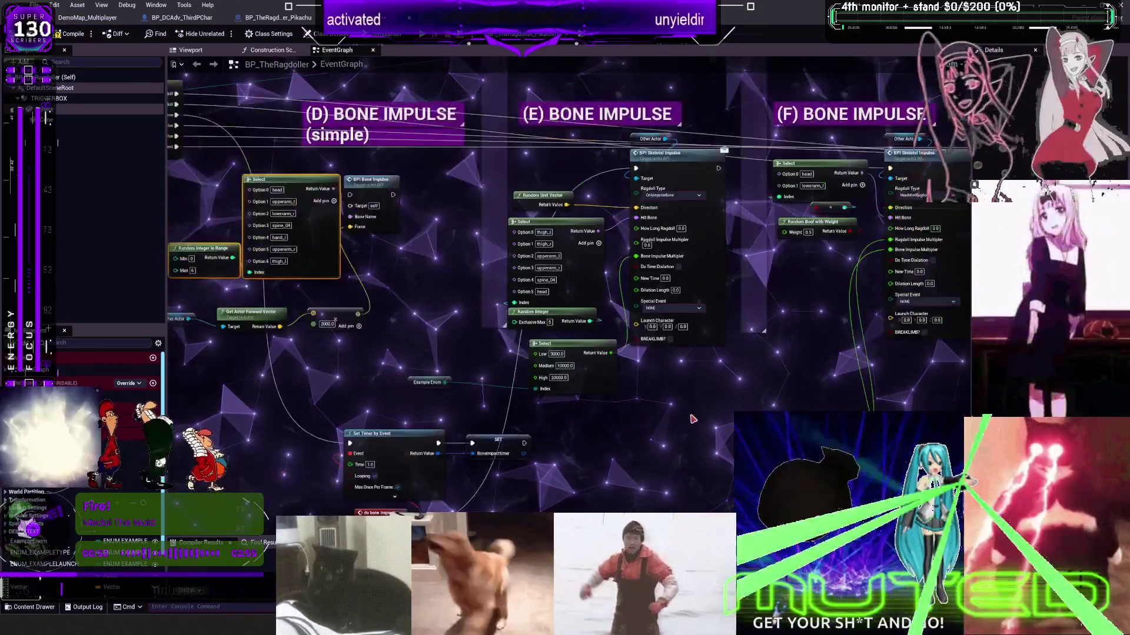
{"action": "scroll", "coordinate": [692, 418], "scroll_direction": "down", "scroll_amount": 1}
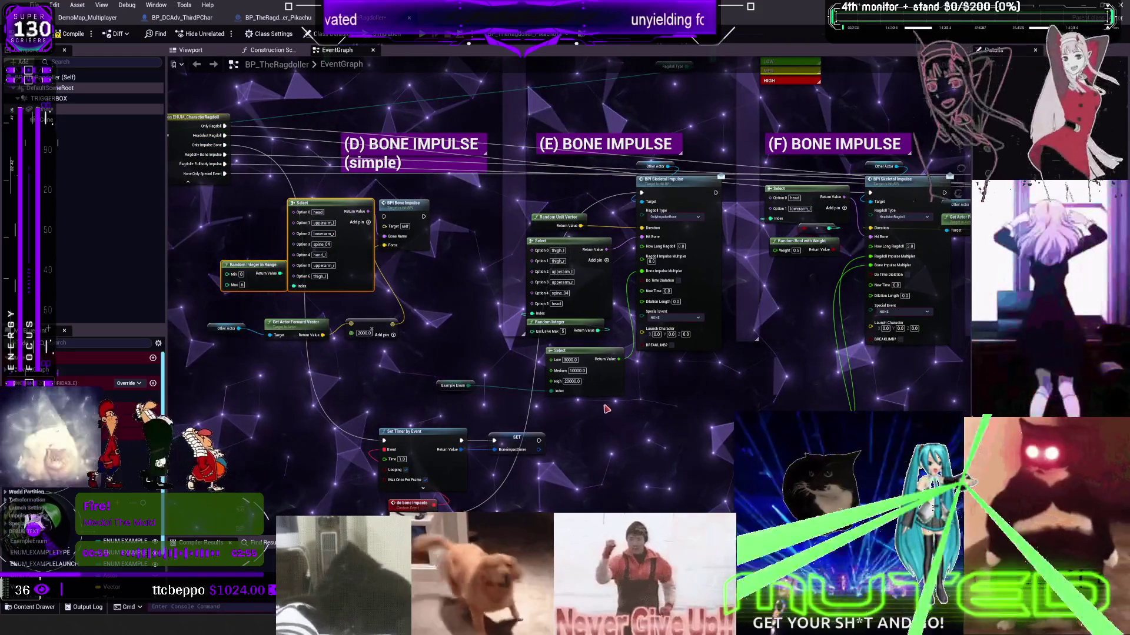
- Copy the lower Select node and wire the Example Enum into the pasted copy's Index
{"action": "left_click_drag", "start_coordinate": [611, 406], "coordinate": [438, 374]}
{"action": "mouse_move", "coordinate": [801, 393]}
{"action": "left_mouse_down"}
{"action": "mouse_move", "coordinate": [630, 364]}
{"action": "mouse_move", "coordinate": [668, 333]}
{"action": "left_mouse_up"}
{"action": "left_click_drag", "start_coordinate": [547, 386], "coordinate": [470, 331]}
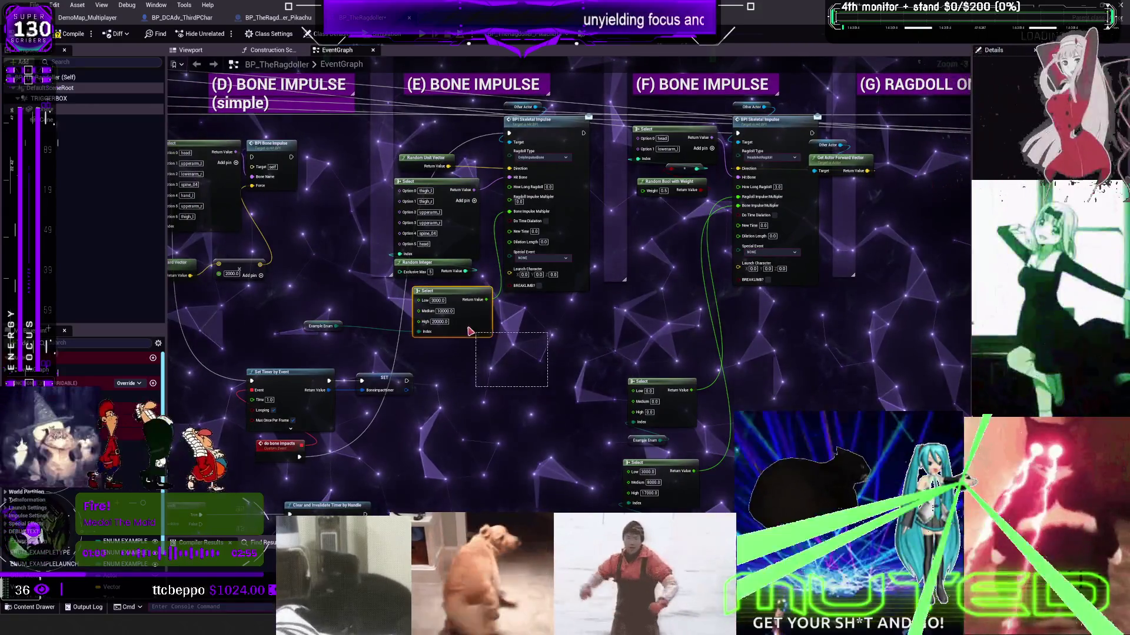
{"action": "key", "text": "ctrl+c"}
{"action": "scroll", "coordinate": [529, 382], "scroll_direction": "up", "scroll_amount": 2}
{"action": "key", "text": "ctrl+v"}
{"action": "left_click_drag", "start_coordinate": [588, 412], "coordinate": [658, 404]}
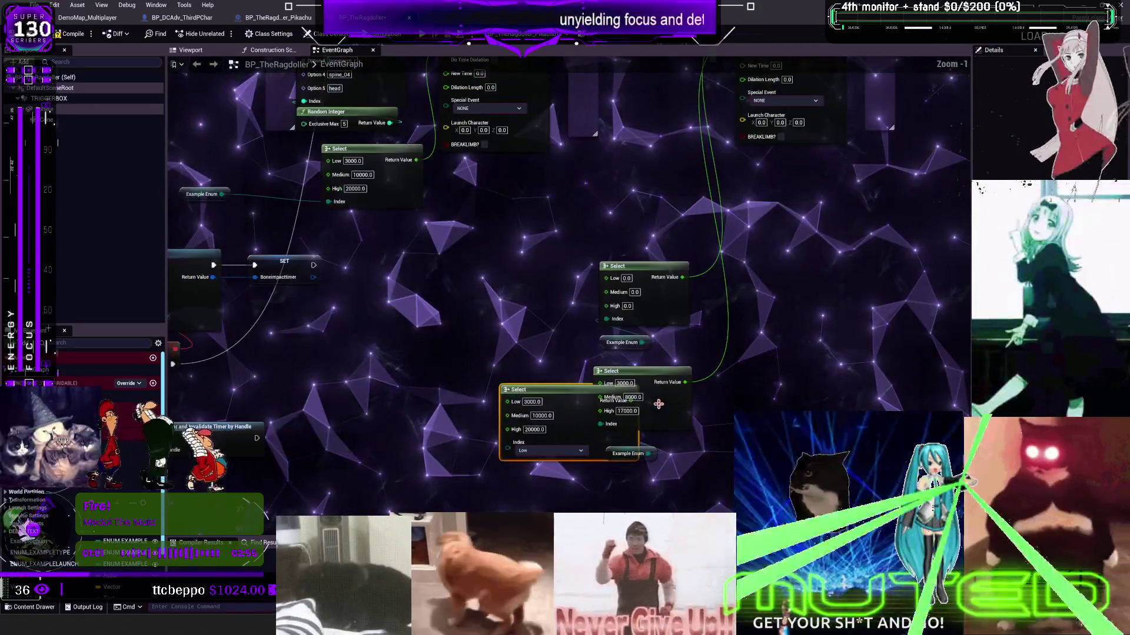
{"action": "mouse_move", "coordinate": [670, 385]}
{"action": "left_mouse_down"}
{"action": "mouse_move", "coordinate": [456, 474]}
{"action": "mouse_move", "coordinate": [439, 456]}
{"action": "mouse_move", "coordinate": [453, 471]}
{"action": "mouse_move", "coordinate": [464, 412]}
{"action": "mouse_move", "coordinate": [674, 412]}
{"action": "left_mouse_up"}
{"action": "left_click", "coordinate": [611, 371]}
{"action": "key", "text": "Delete"}
{"action": "key", "text": "ctrl+z"}
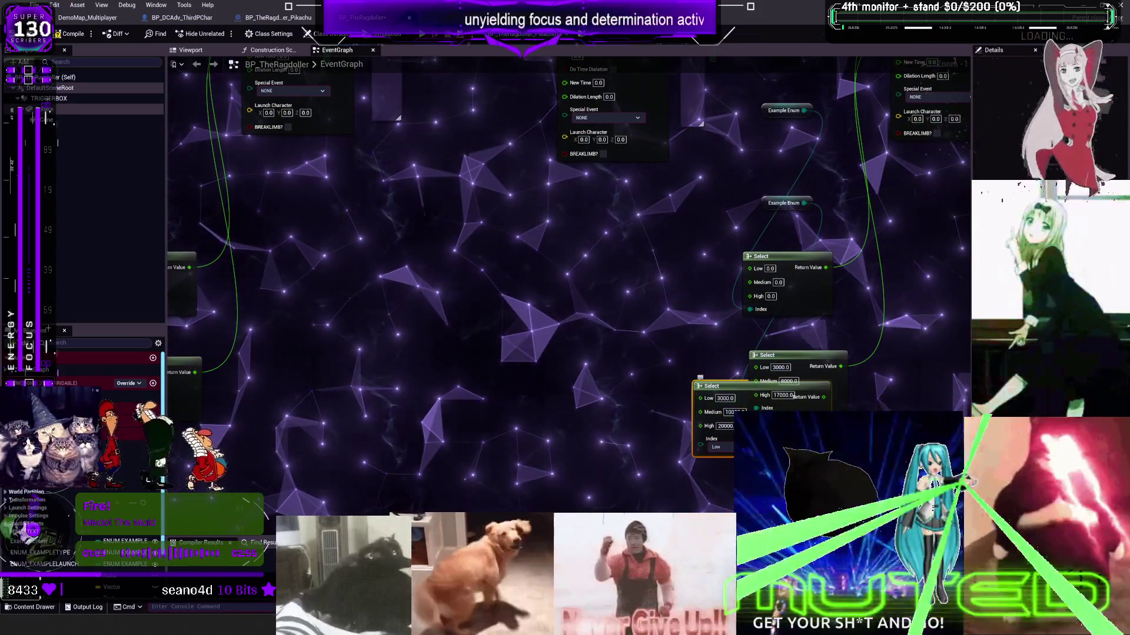
{"action": "left_click_drag", "start_coordinate": [727, 395], "coordinate": [608, 427]}
- Set the lower Select to Medium 10000 and High 20000, and delete the spare copy
{"action": "left_click", "coordinate": [779, 383]}
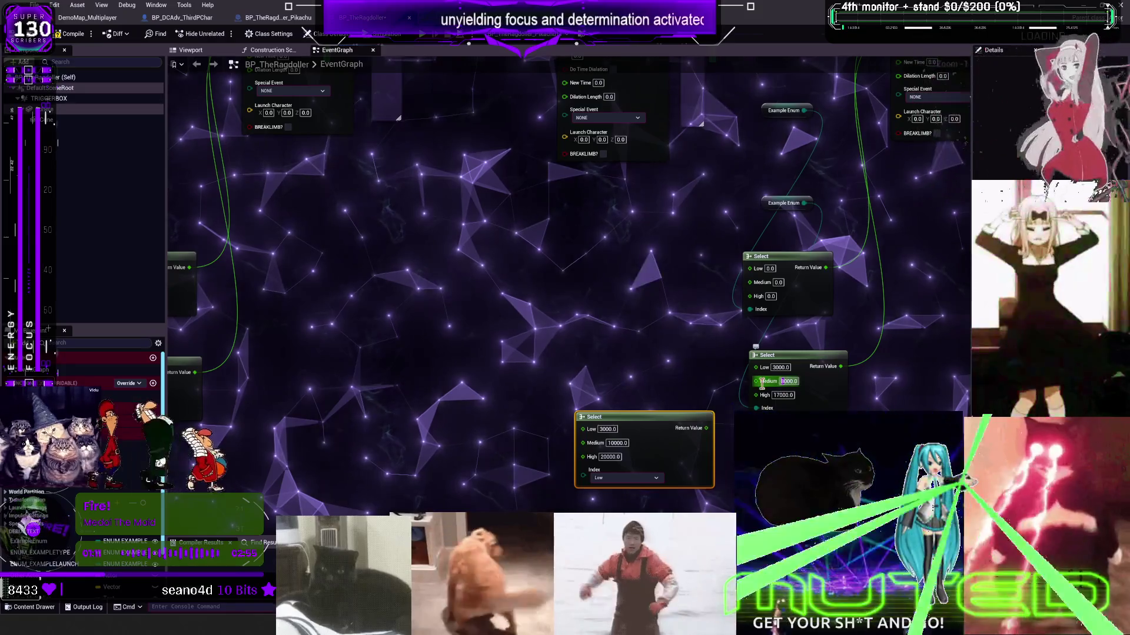
{"action": "type", "text": "10000"}
{"action": "key", "text": "Tab"}
{"action": "type", "text": "20000"}
{"action": "key", "text": "Return"}
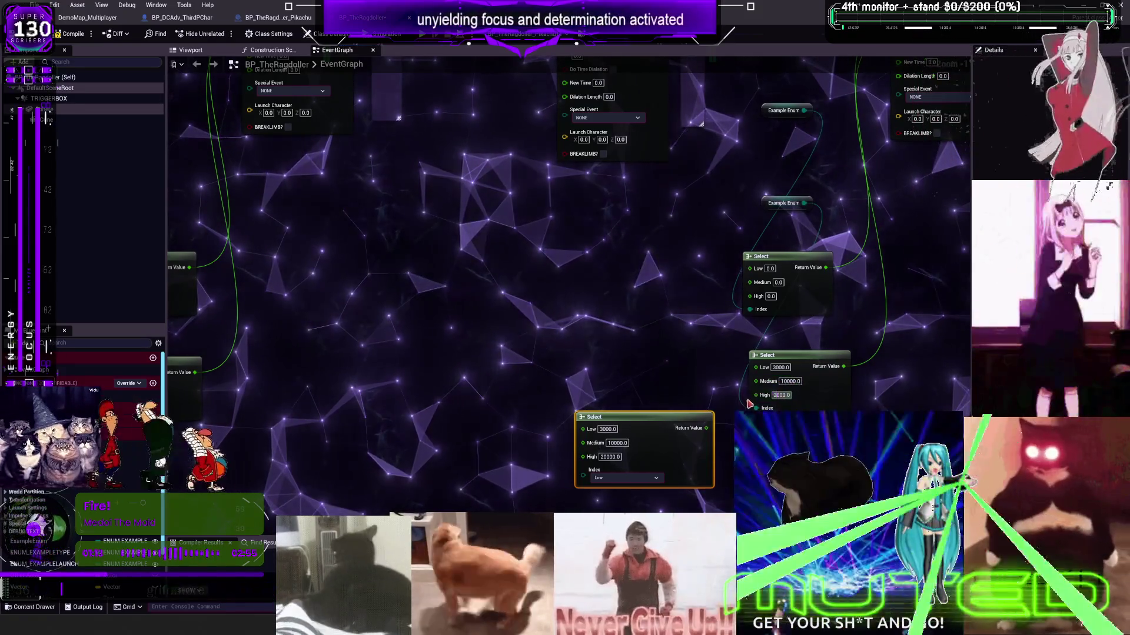
{"action": "key", "text": "Delete"}
- Place a Select node and an Example Enum in the (i) Ragdoll + Body Impulse section
{"action": "mouse_move", "coordinate": [687, 276]}
{"action": "left_mouse_down"}
{"action": "mouse_move", "coordinate": [650, 310]}
{"action": "mouse_move", "coordinate": [661, 429]}
{"action": "mouse_move", "coordinate": [277, 343]}
{"action": "mouse_move", "coordinate": [224, 243]}
{"action": "left_mouse_up"}
{"action": "mouse_move", "coordinate": [583, 451]}
{"action": "left_mouse_down"}
{"action": "mouse_move", "coordinate": [595, 206]}
{"action": "mouse_move", "coordinate": [627, 257]}
{"action": "mouse_move", "coordinate": [658, 80]}
{"action": "left_mouse_up"}
{"action": "key", "text": "ctrl+v"}
{"action": "mouse_move", "coordinate": [612, 248]}
{"action": "left_mouse_down"}
{"action": "mouse_move", "coordinate": [618, 168]}
{"action": "mouse_move", "coordinate": [612, 353]}
{"action": "left_mouse_up"}
- Set the new body-impulse Select's Low value to 5000
{"action": "type", "text": "5000"}
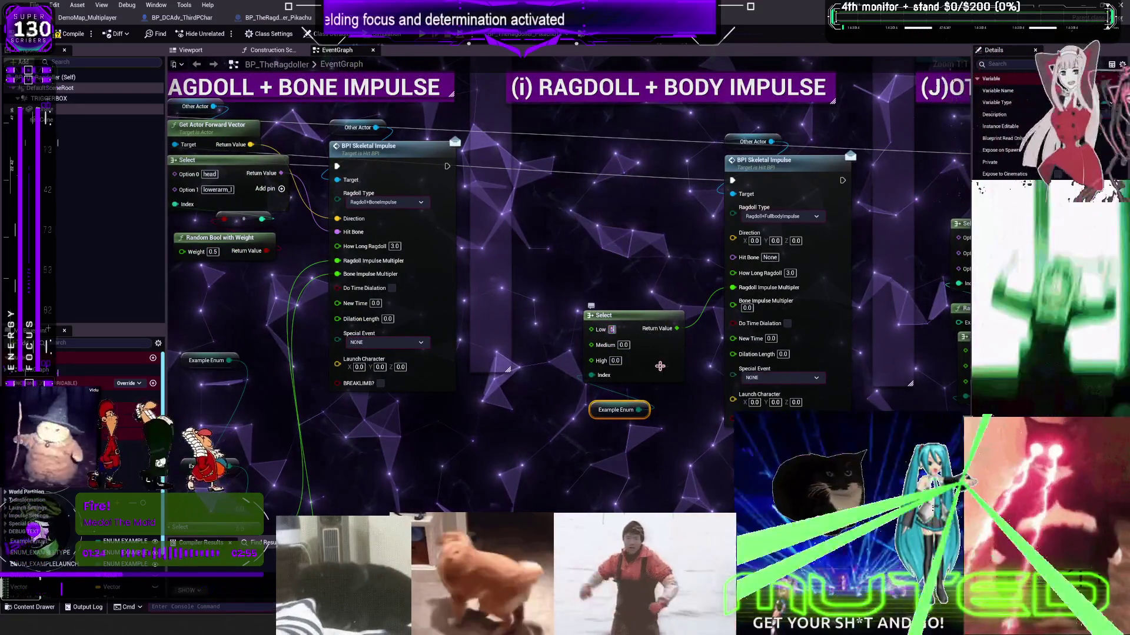
{"action": "key", "text": "Tab"}
{"action": "type", "text": "20"}
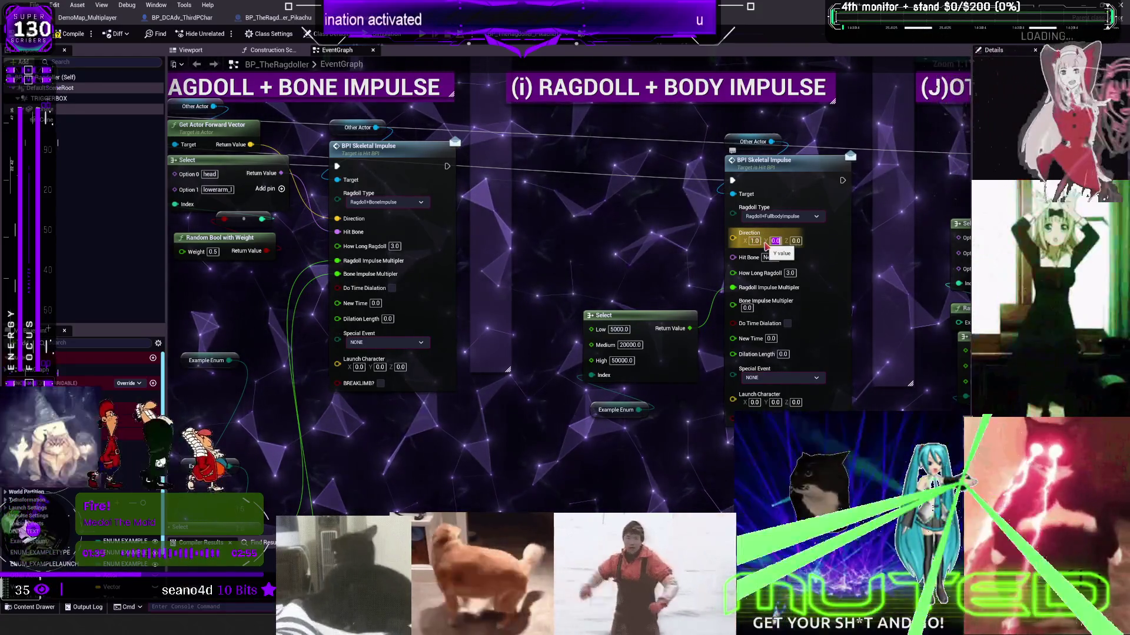
- Set the Body Impulse Direction to 1.0, 0.0, 0.3 and return to the level editor
{"action": "type", "text": "3"}
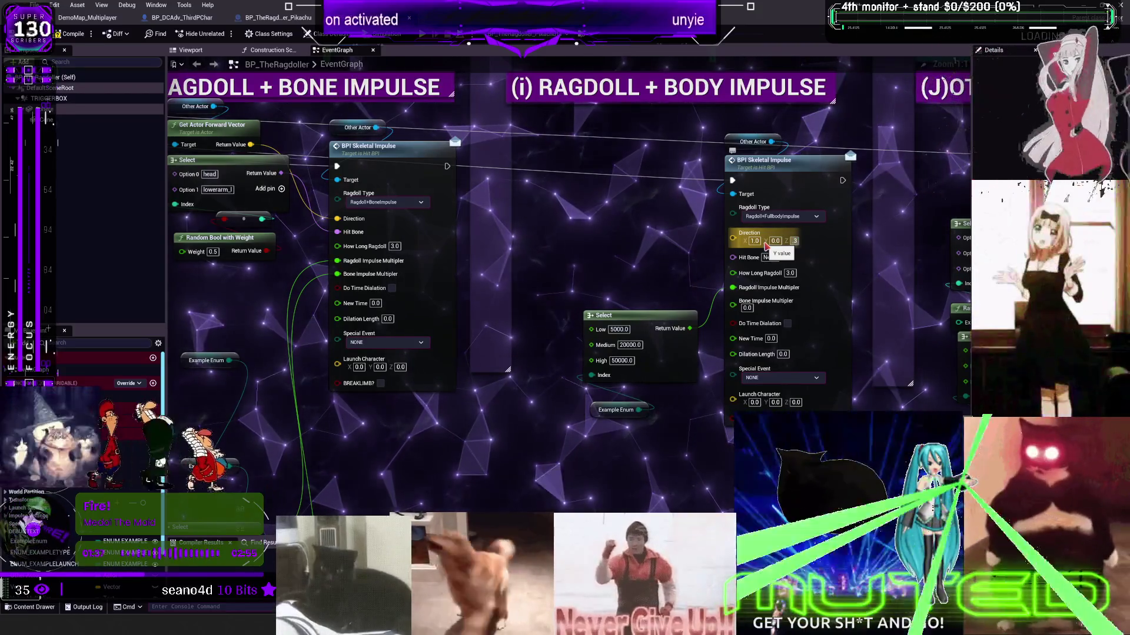
{"action": "key", "text": "Return"}
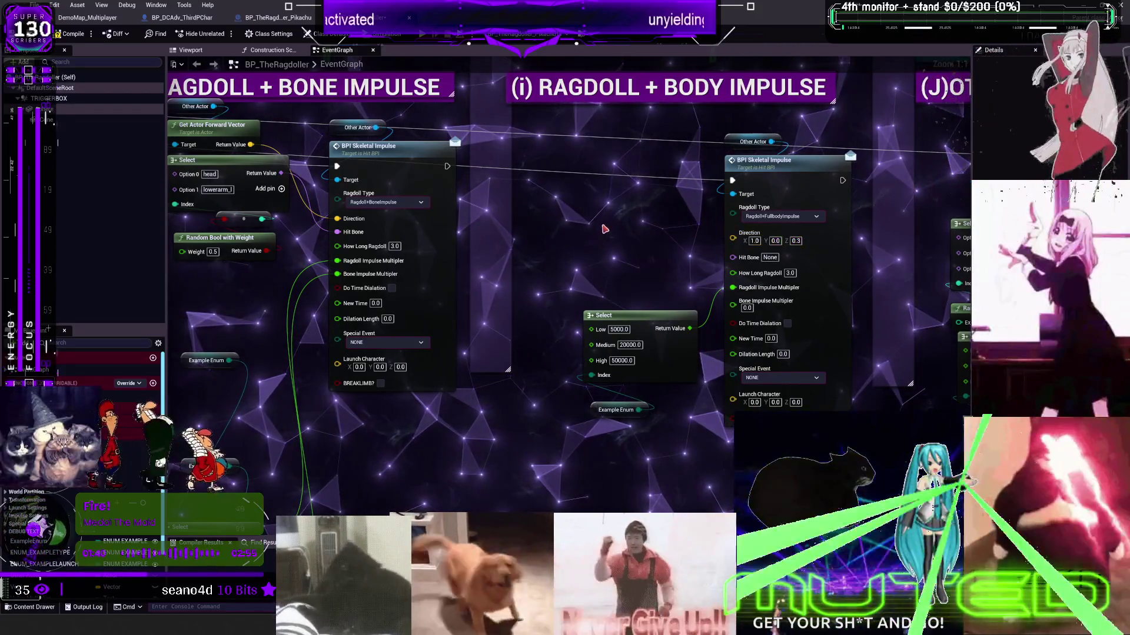
{"action": "scroll", "coordinate": [606, 229], "scroll_direction": "down", "scroll_amount": 1}
{"action": "left_click_drag", "start_coordinate": [618, 233], "coordinate": [606, 285]}
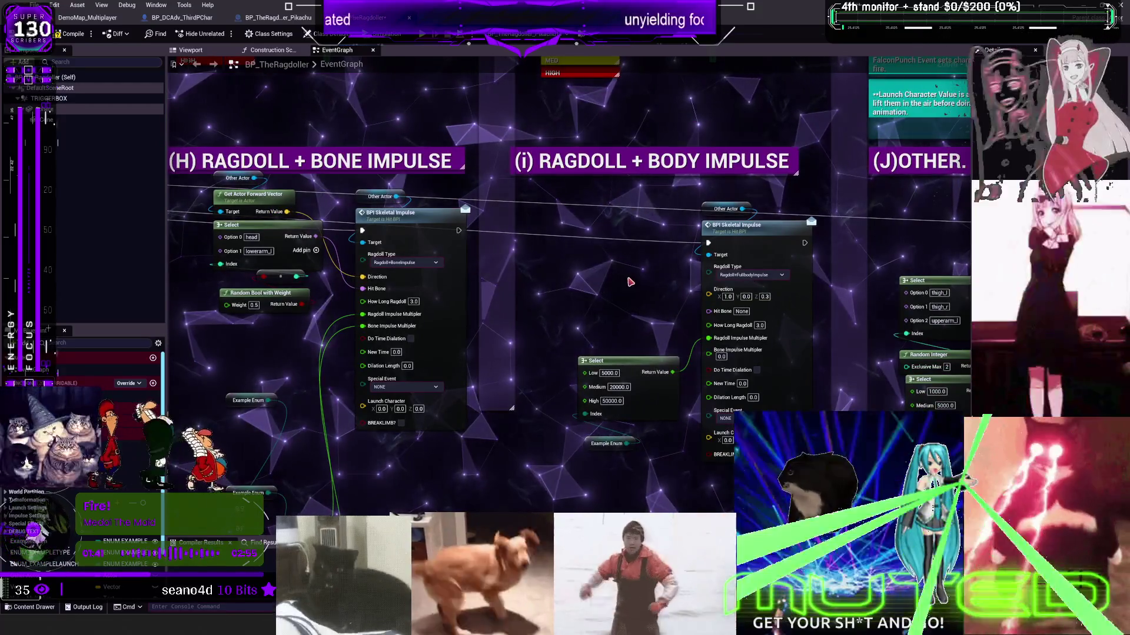
{"action": "scroll", "coordinate": [609, 286], "scroll_direction": "down", "scroll_amount": 3}
{"action": "scroll", "coordinate": [600, 294], "scroll_direction": "up", "scroll_amount": 2}
{"action": "left_click_drag", "start_coordinate": [596, 352], "coordinate": [578, 206]}
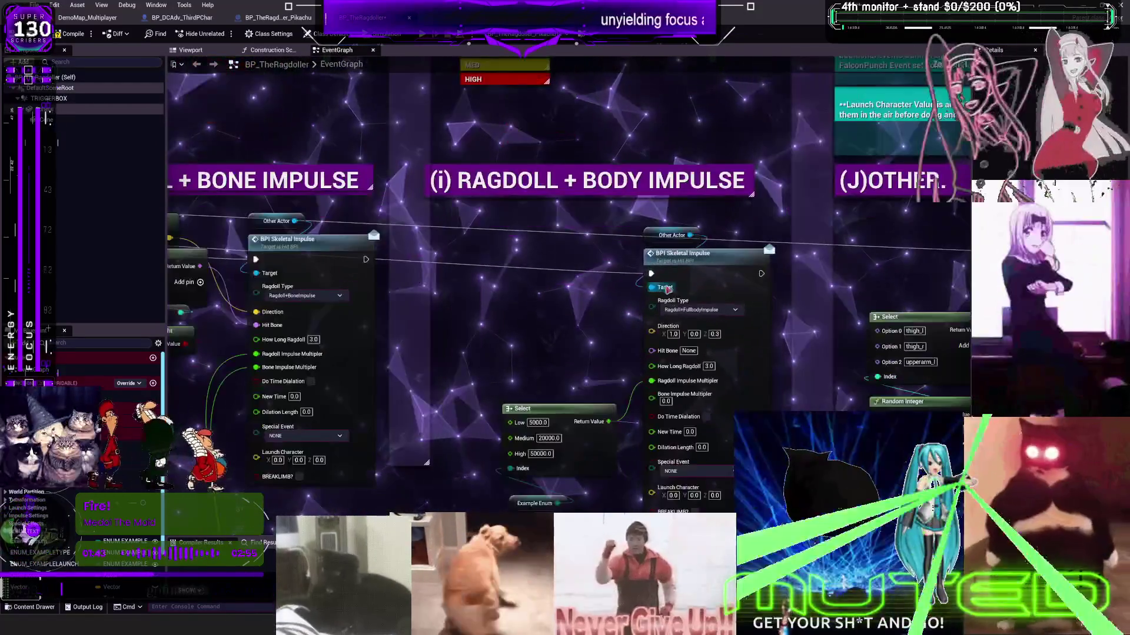
{"action": "left_click", "coordinate": [125, 18]}
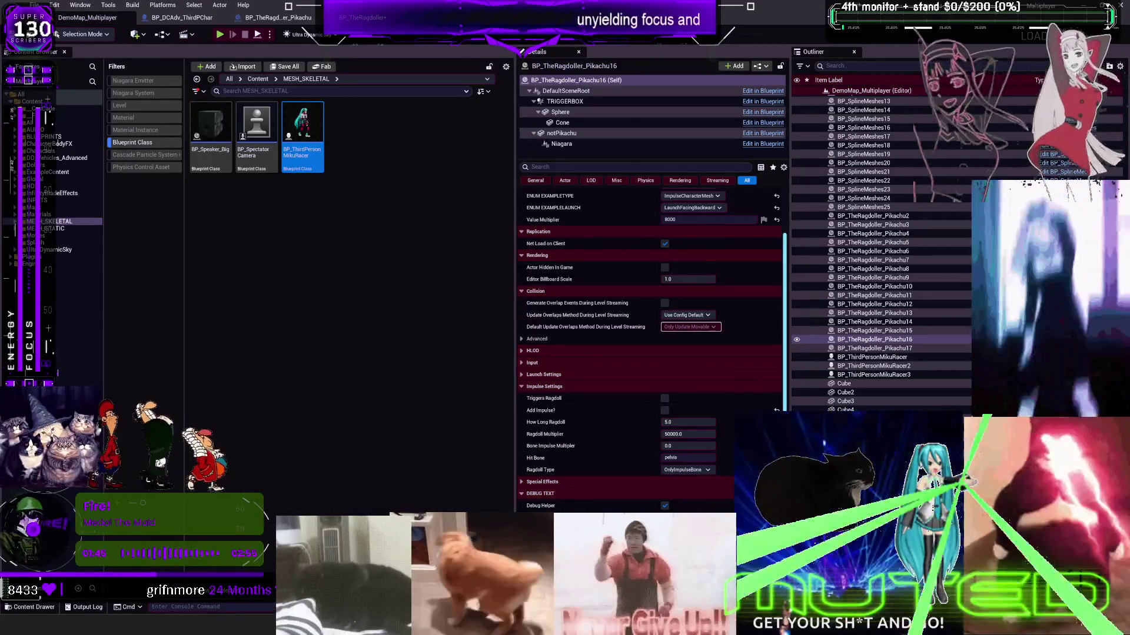
- Frame another Pikachu test actor and compare Pikachu14's and Pikachu15's settings
{"action": "key", "text": "F11"}
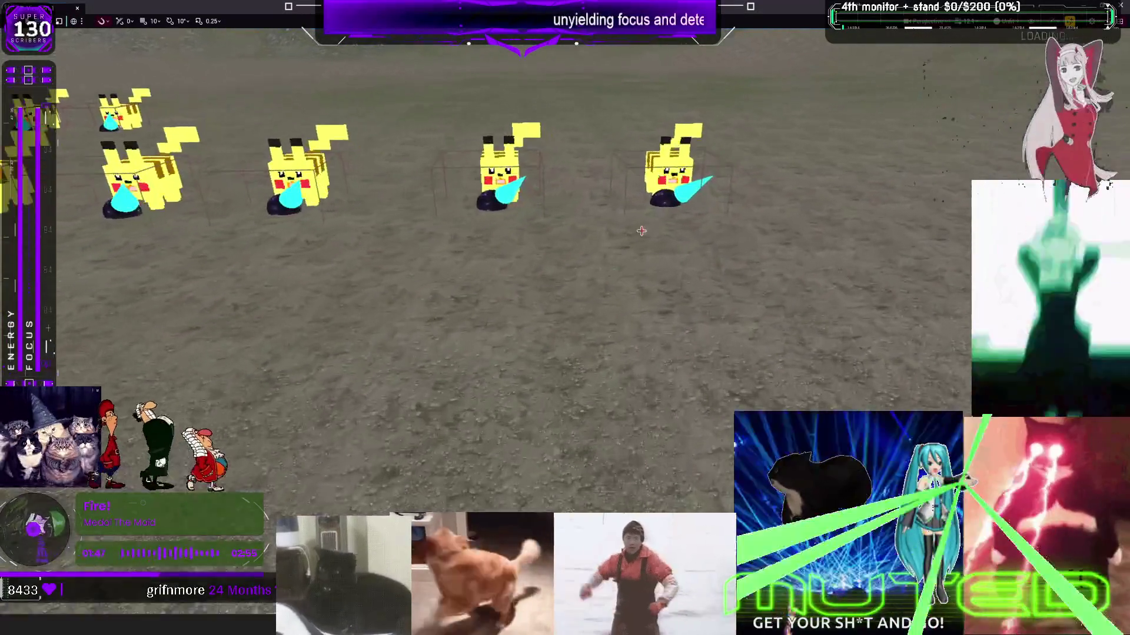
{"action": "left_click", "coordinate": [655, 168]}
{"action": "key", "text": "f"}
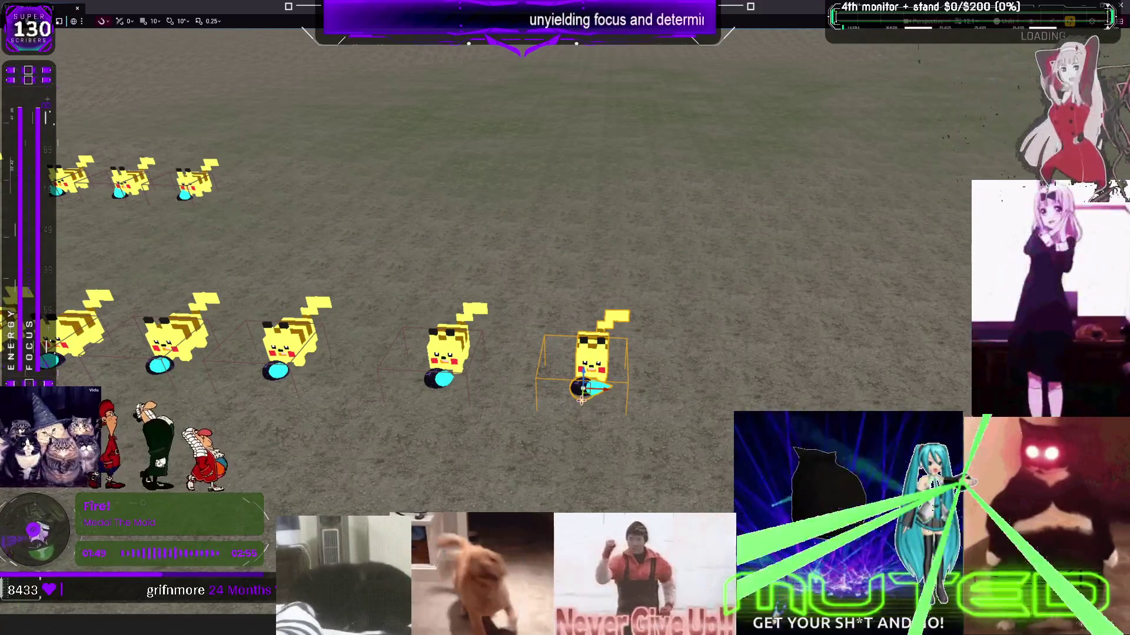
{"action": "key", "text": "F11"}
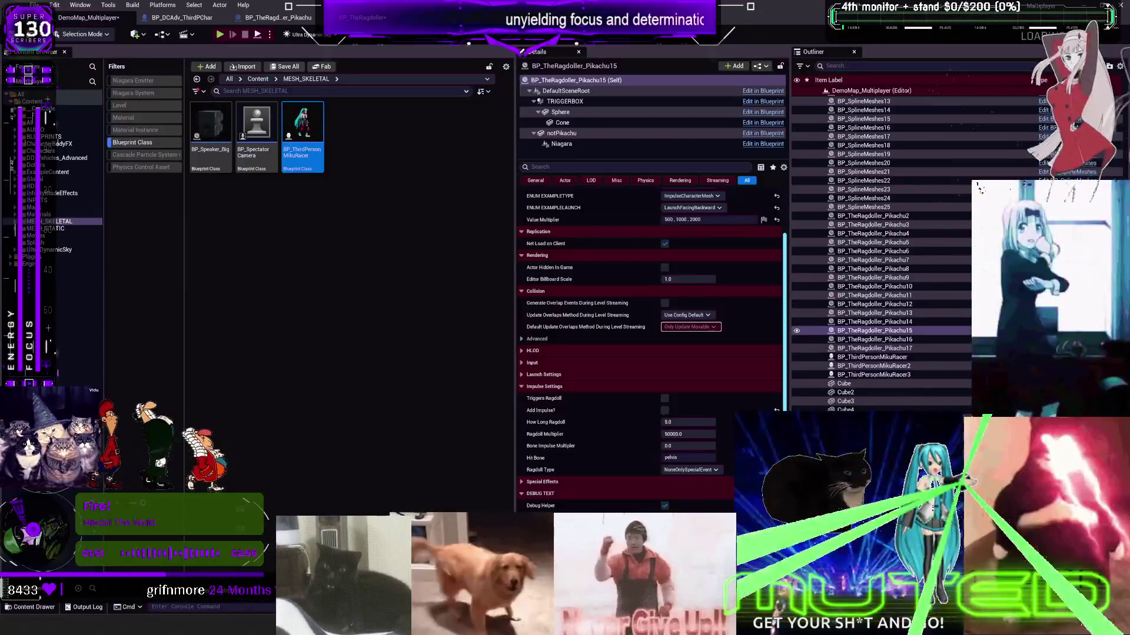
{"action": "scroll", "coordinate": [698, 367], "scroll_direction": "down", "scroll_amount": 4}
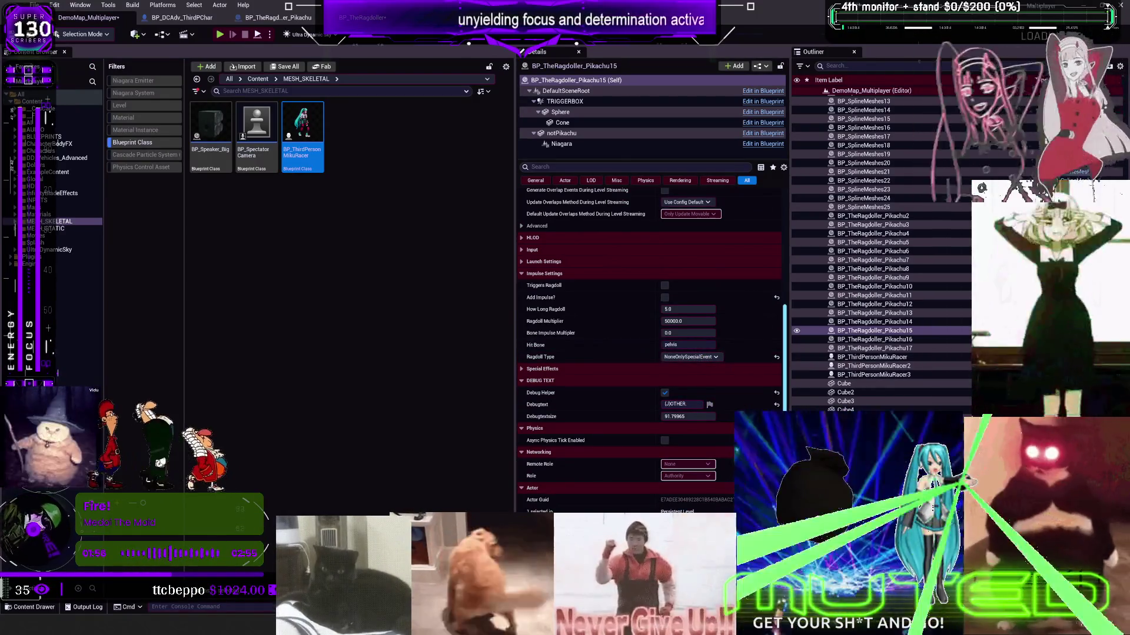
{"action": "left_click", "coordinate": [875, 344]}
{"action": "left_click", "coordinate": [875, 352]}
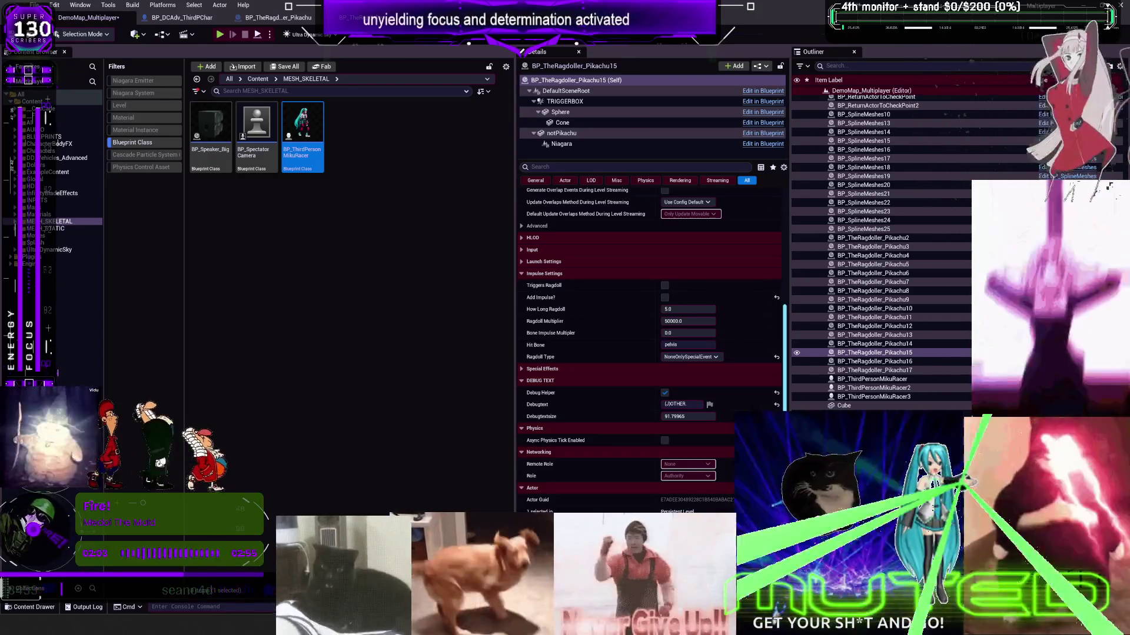
{"action": "left_click", "coordinate": [874, 344]}
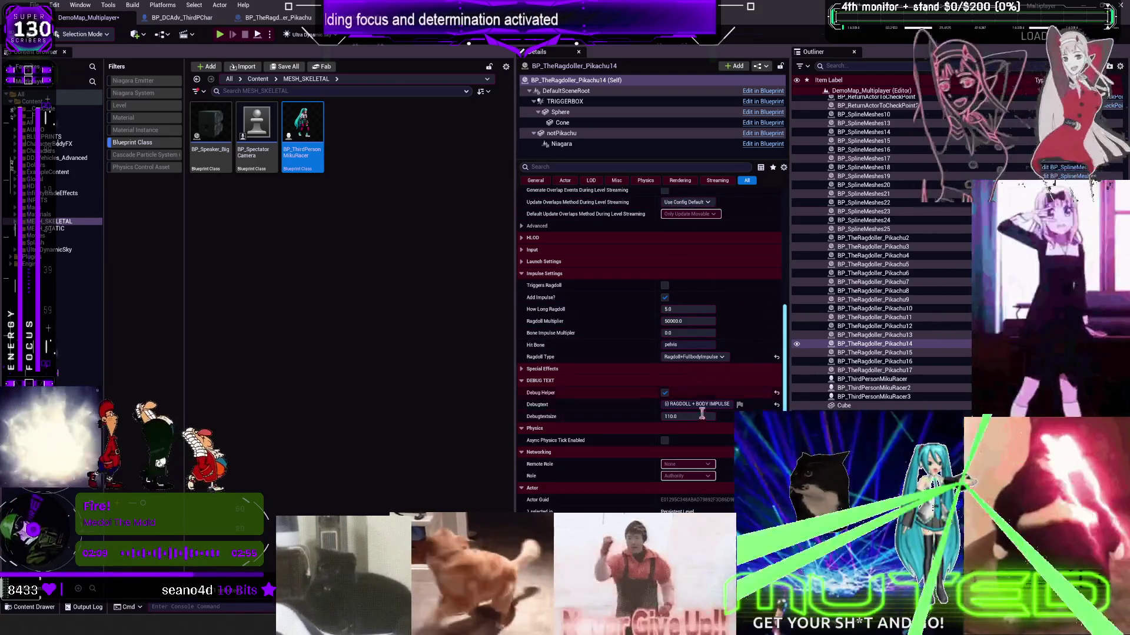
{"action": "scroll", "coordinate": [623, 241], "scroll_direction": "up", "scroll_amount": 5}
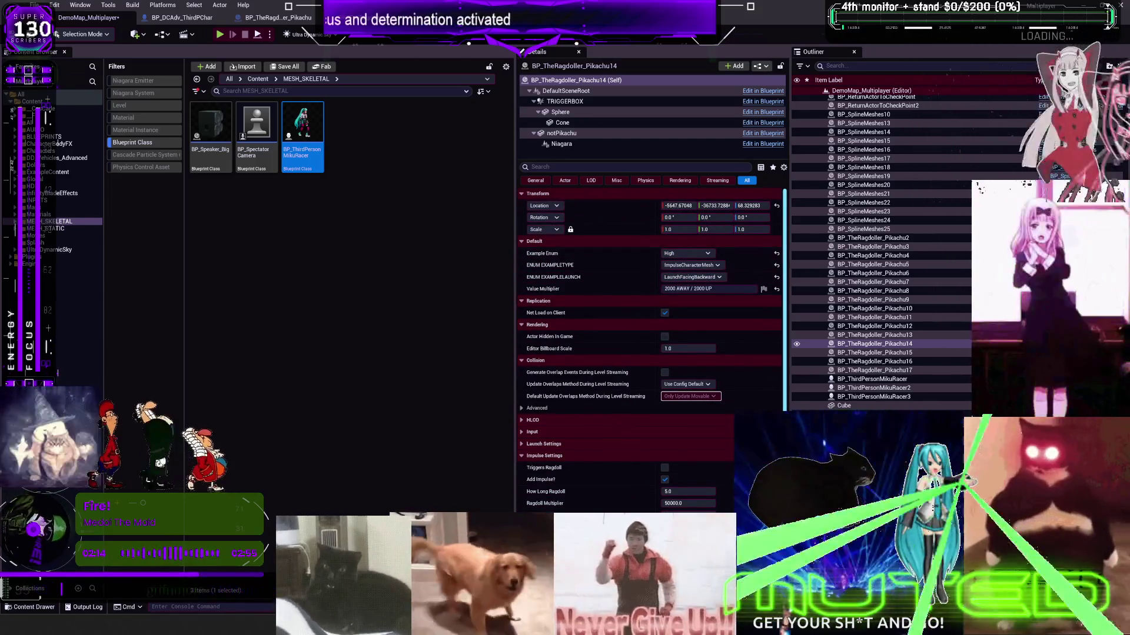
- Duplicate the Pikachu actor with Ctrl+D and set the copy's Example Enum to Low
{"action": "key", "text": "ctrl+d"}
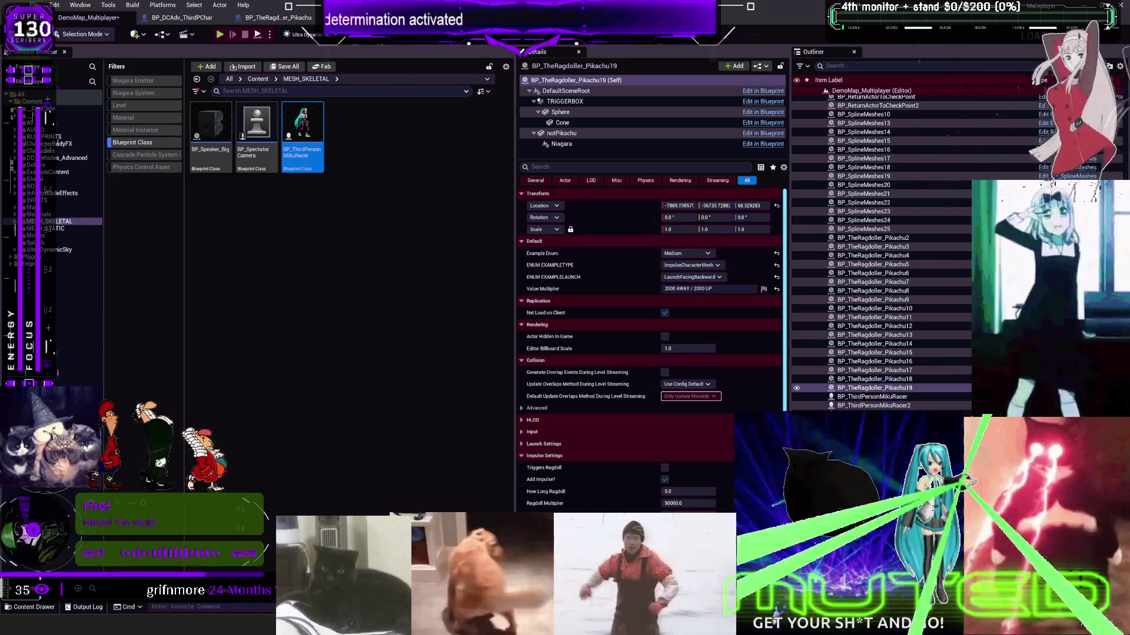
{"action": "left_click", "coordinate": [687, 253]}
{"action": "left_click", "coordinate": [677, 263]}
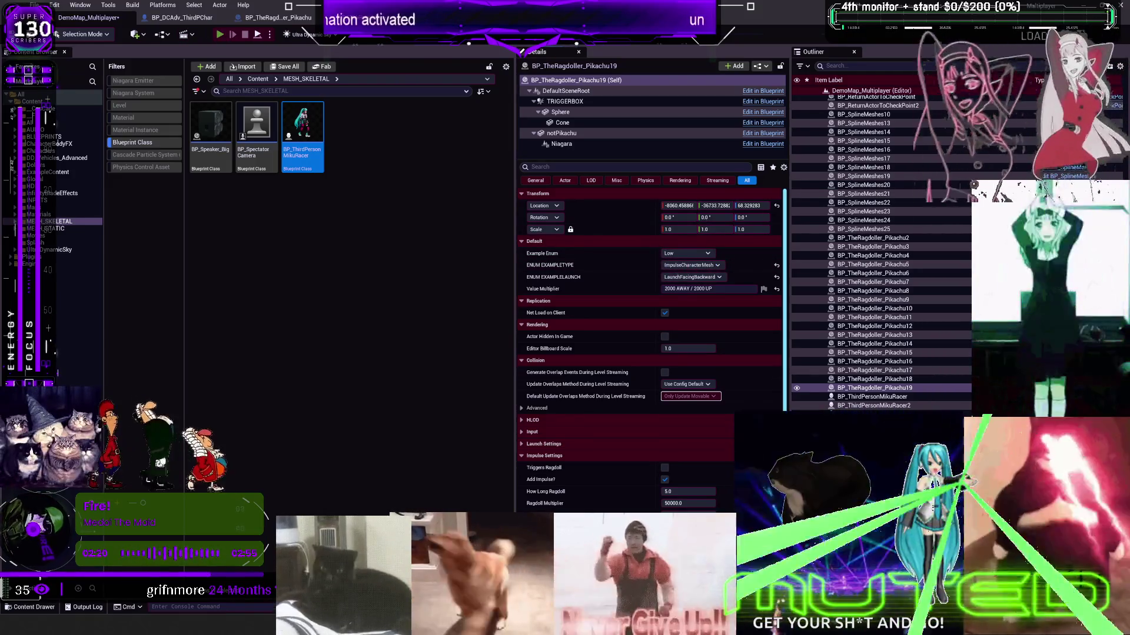
- Play the level, run the character to the pink Pikachu ragdoll targets, then stop with Esc
{"action": "key", "text": "alt+p"}
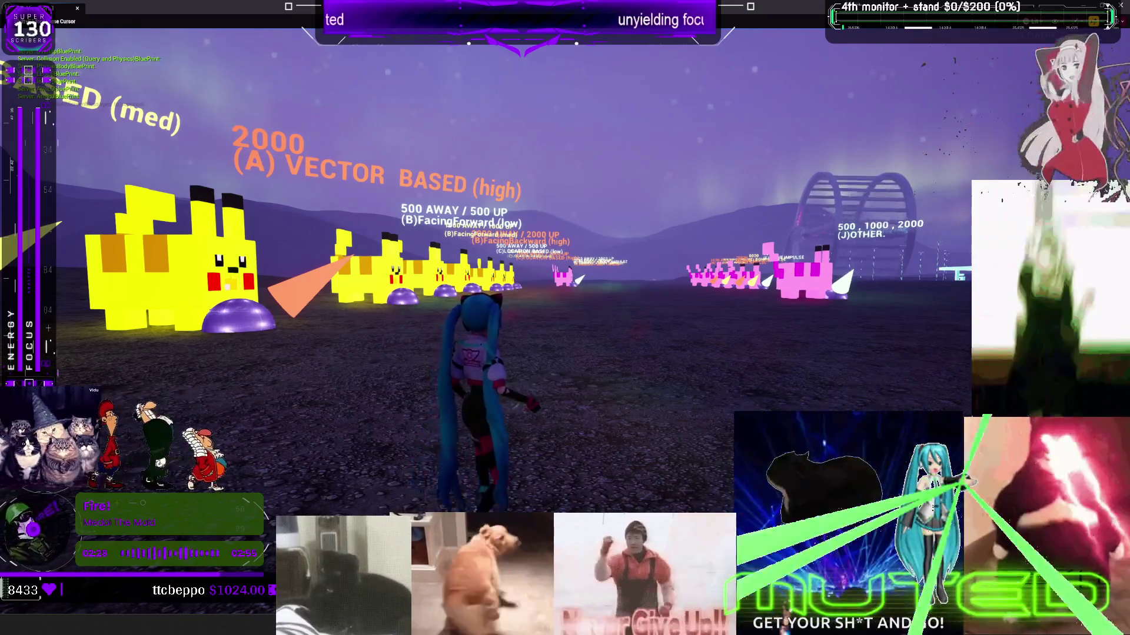
{"action": "key", "text": "w"}
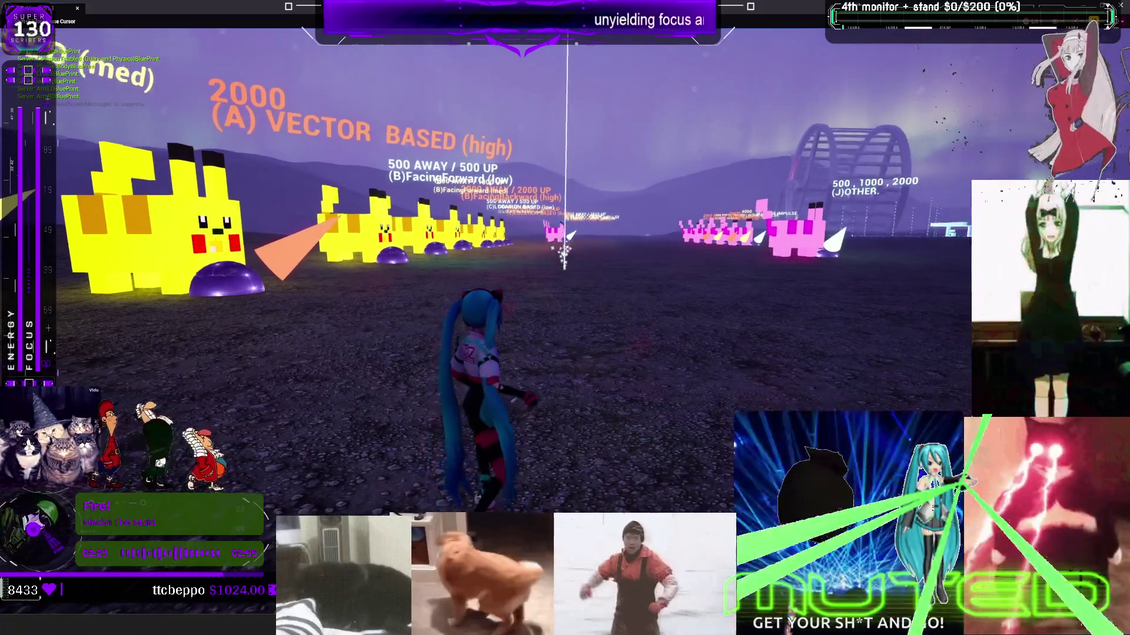
{"action": "key", "text": "w"}
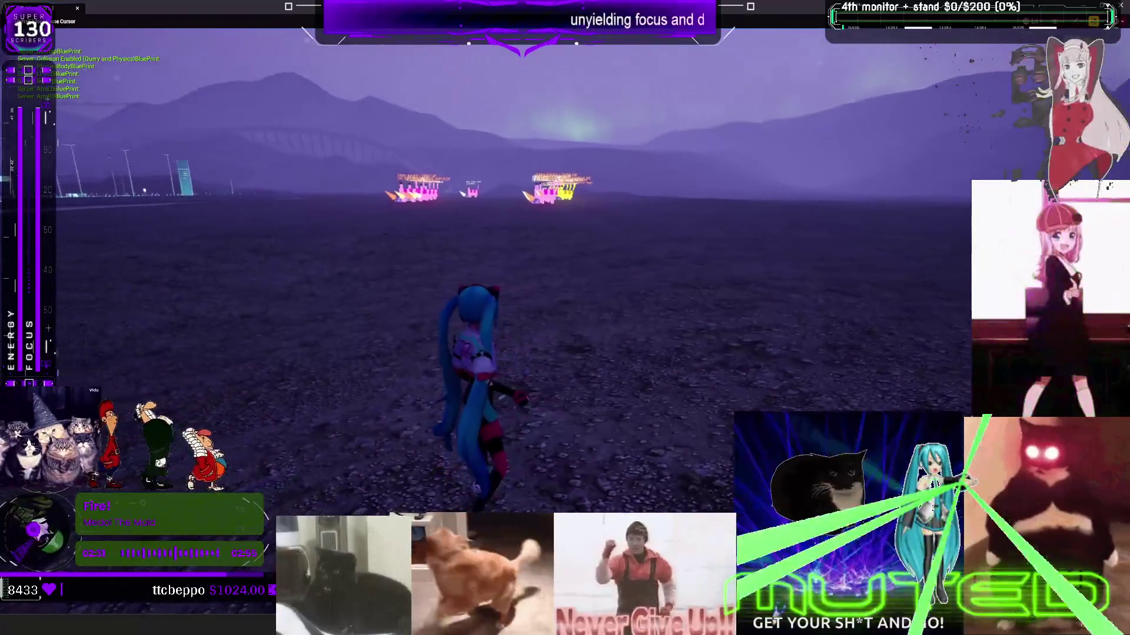
{"action": "key", "text": "w"}
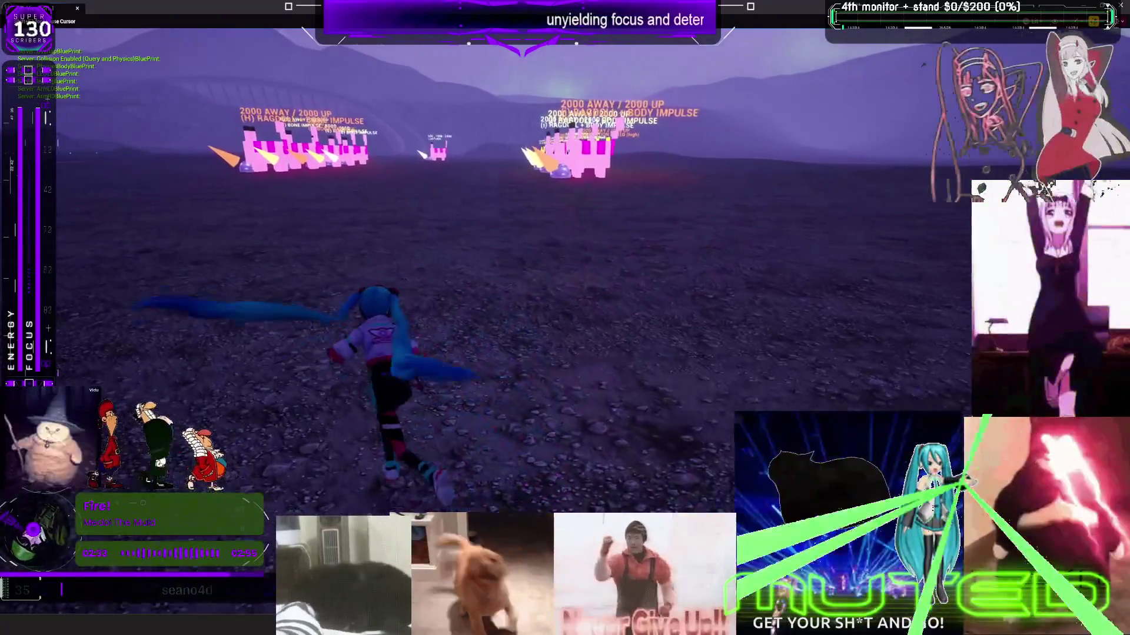
{"action": "key", "text": "w"}
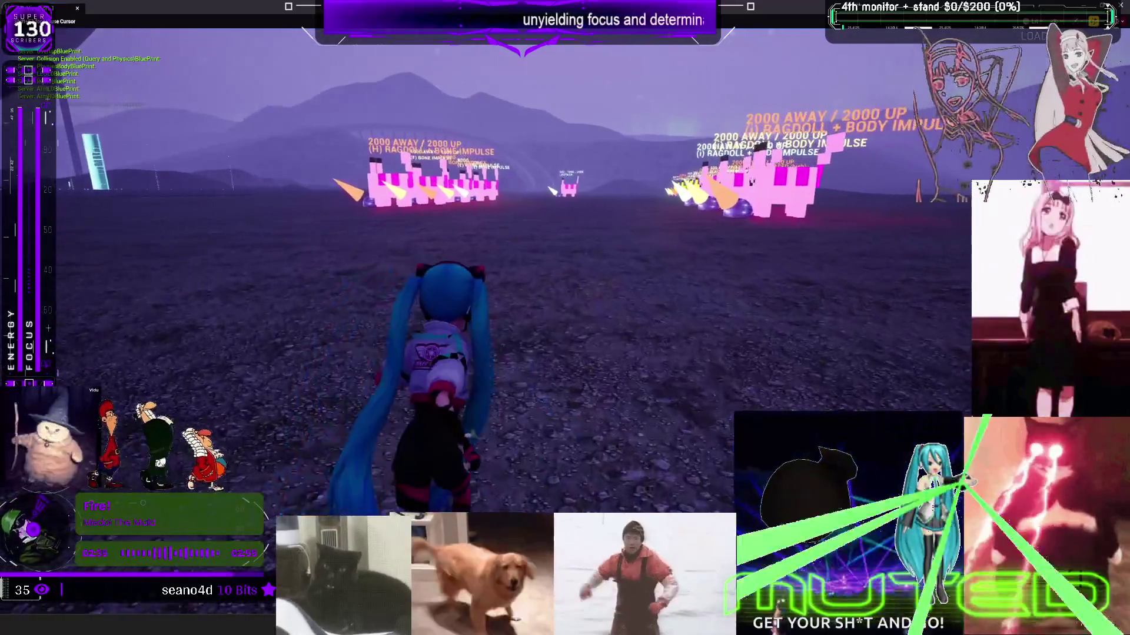
{"action": "key", "text": "w"}
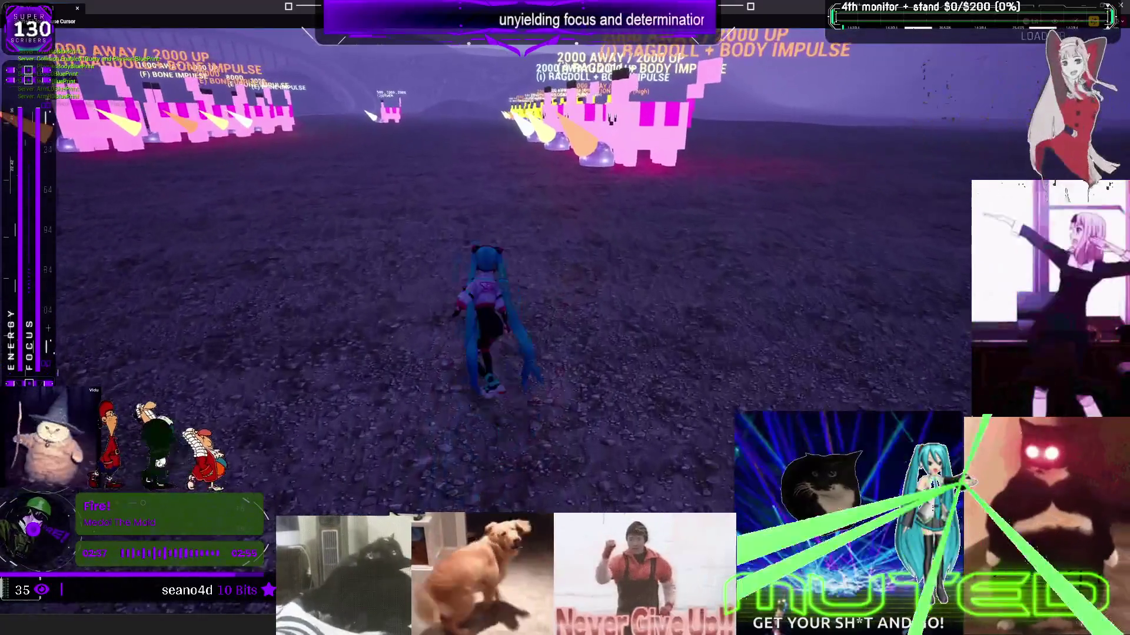
{"action": "key", "text": "w"}
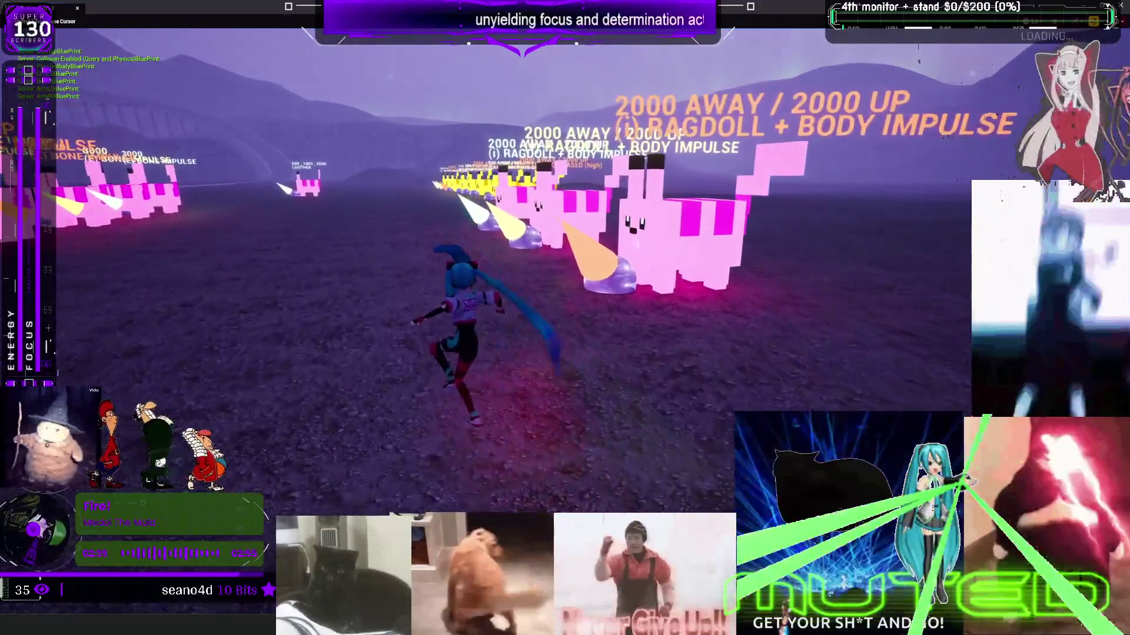
{"action": "key", "text": "w"}
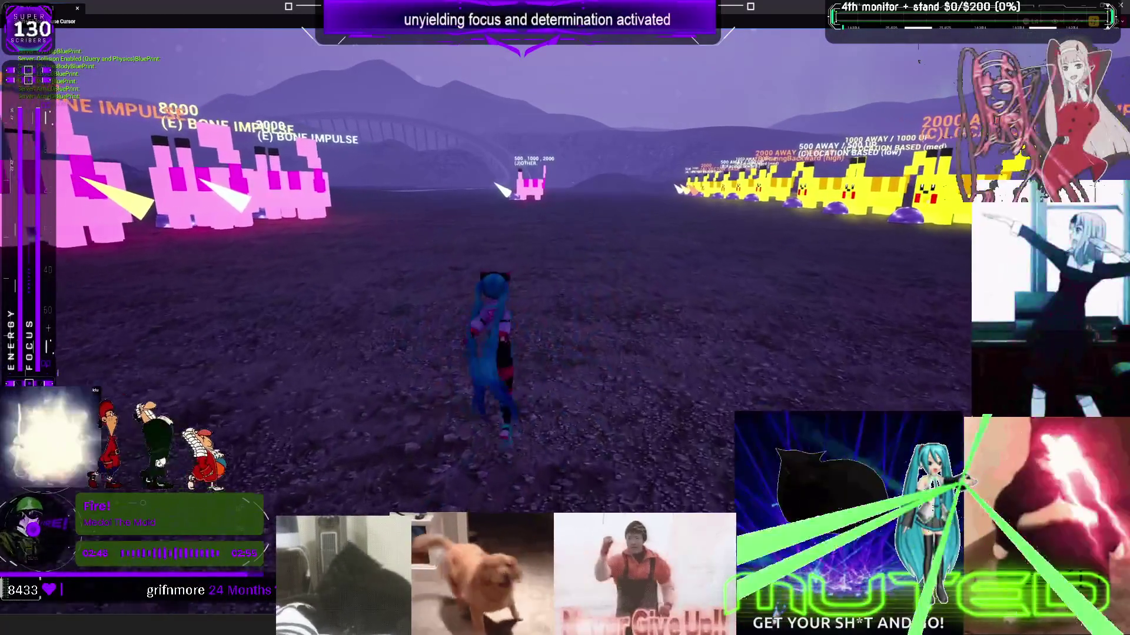
{"action": "key", "text": "w"}
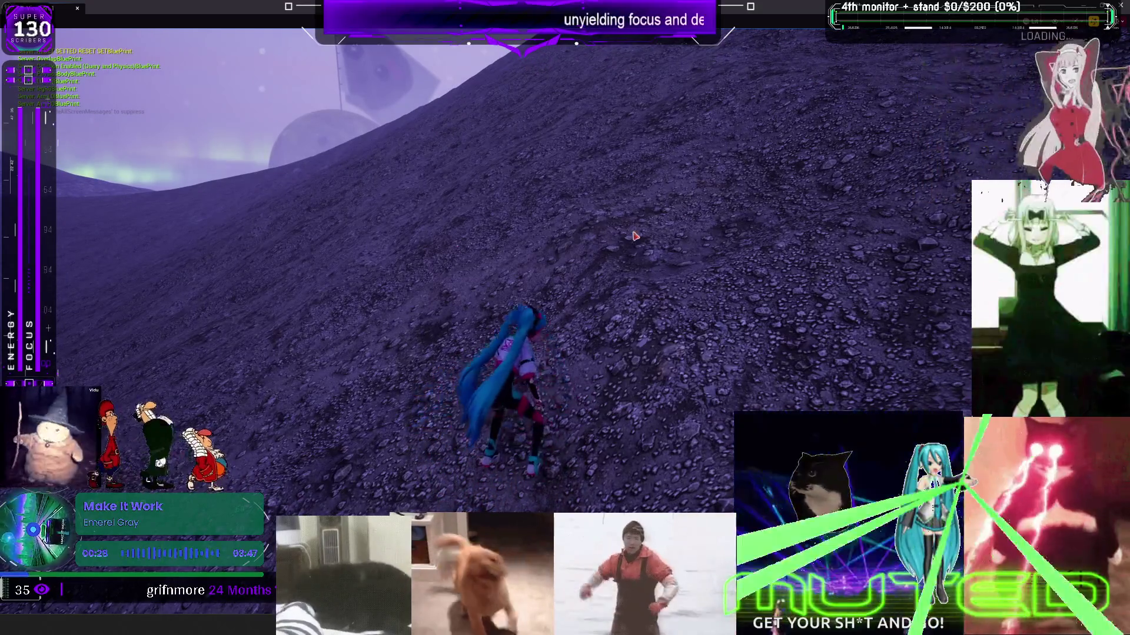
{"action": "key", "text": "Escape"}
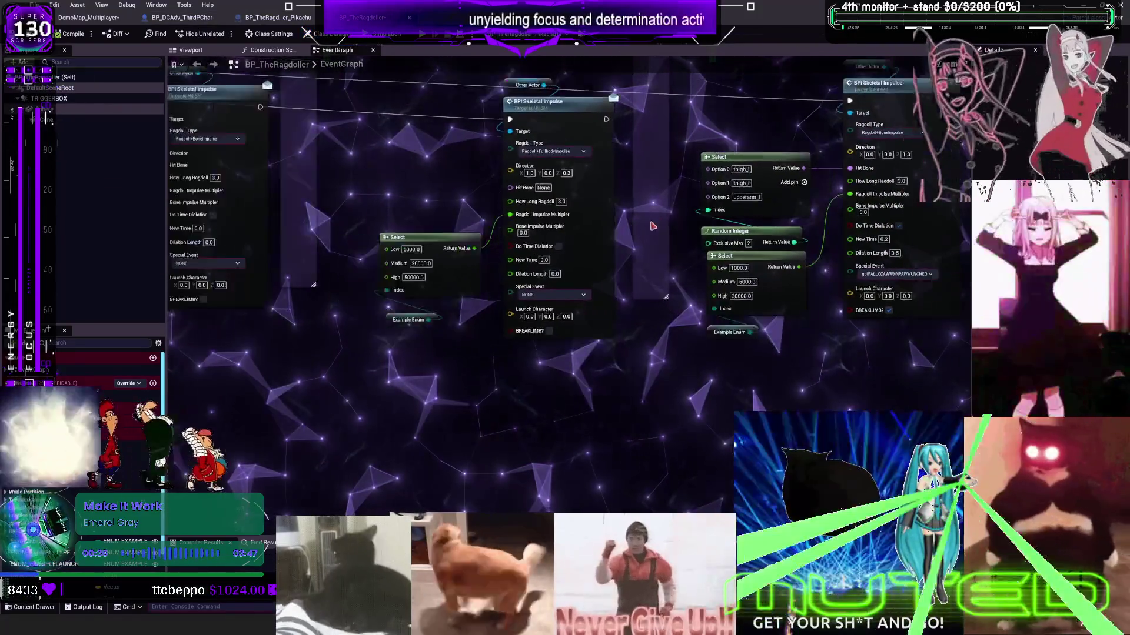
- Set the body-impulse Select to High 5000, Medium 2000 and Low 500
{"action": "scroll", "coordinate": [652, 226], "scroll_direction": "down", "scroll_amount": 3}
{"action": "scroll", "coordinate": [506, 272], "scroll_direction": "up", "scroll_amount": 4}
{"action": "left_click", "coordinate": [500, 276]}
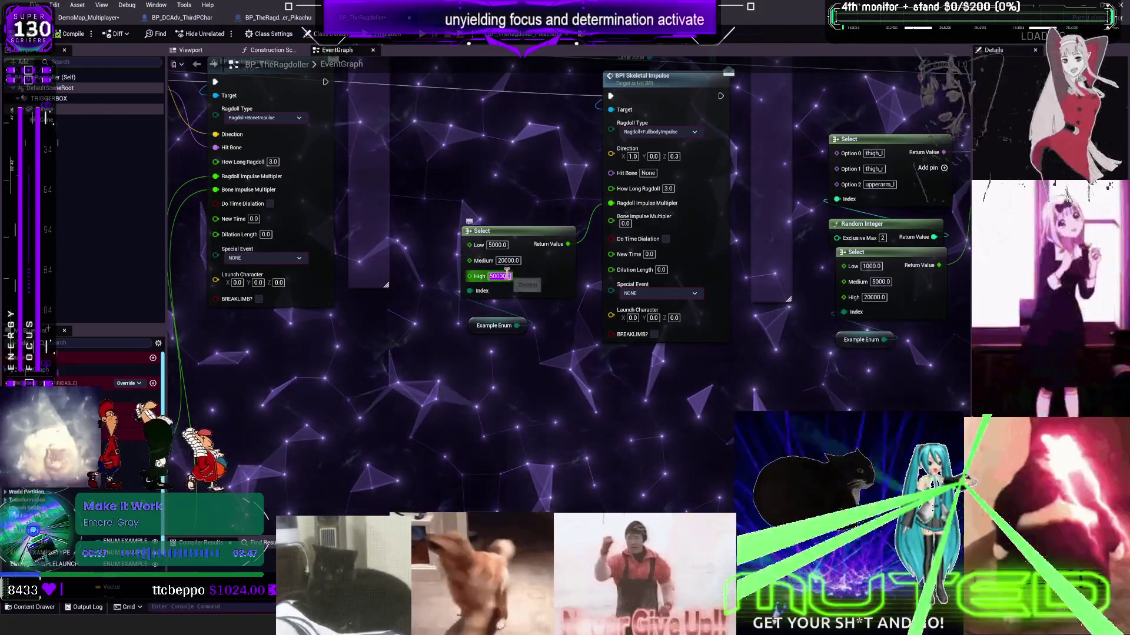
{"action": "type", "text": "5000"}
{"action": "left_click", "coordinate": [507, 261]}
{"action": "type", "text": "2000"}
{"action": "left_click", "coordinate": [497, 244]}
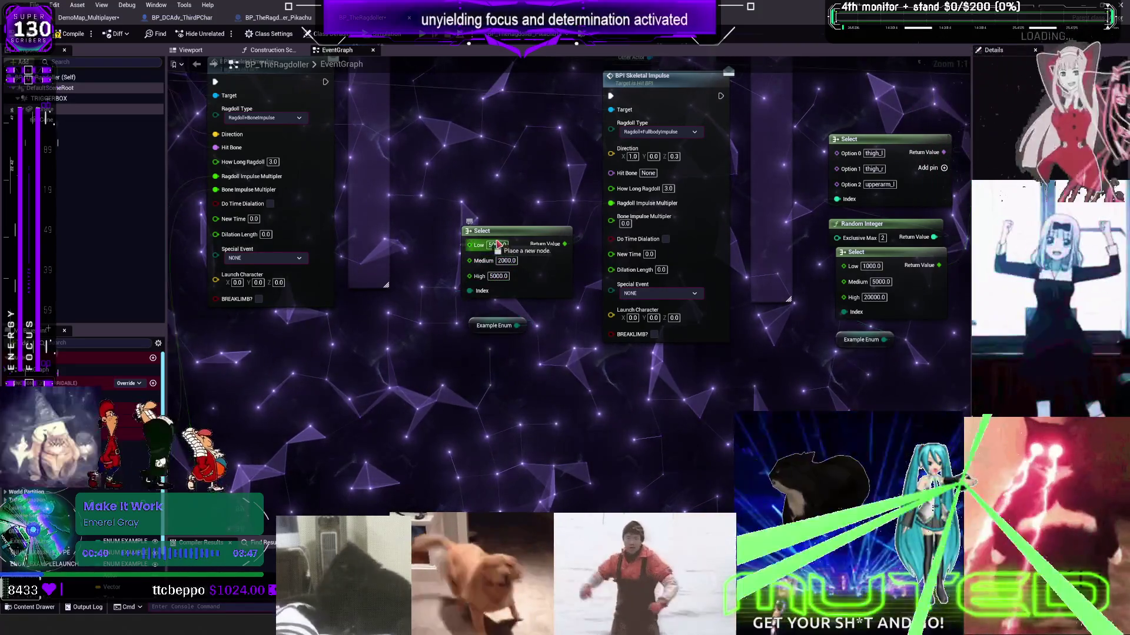
{"action": "type", "text": "50"}
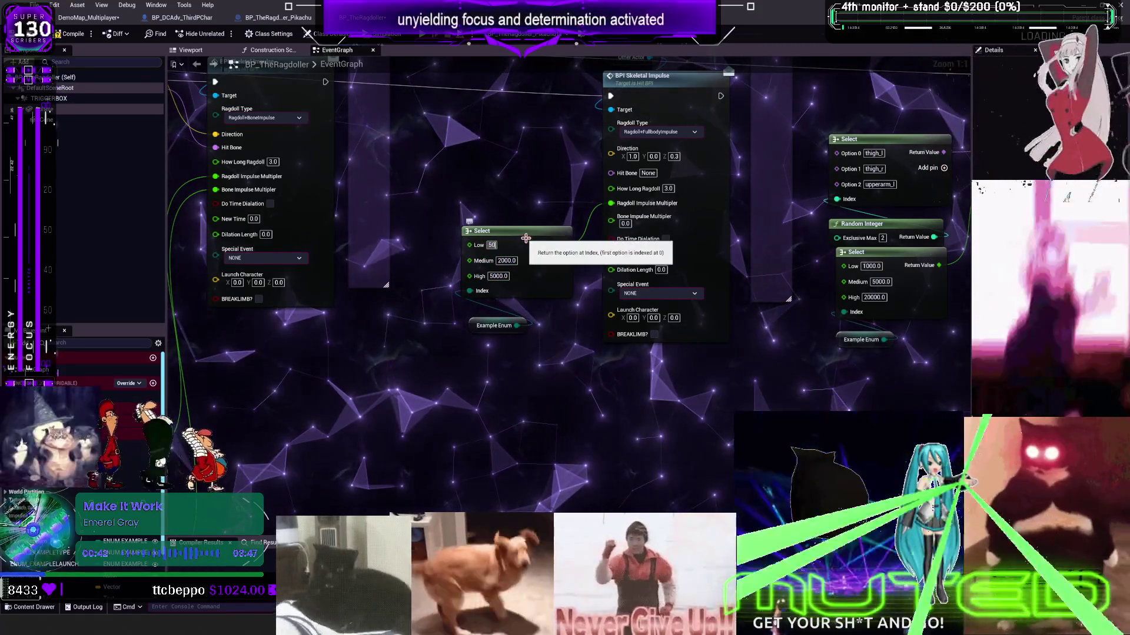
{"action": "type", "text": "0.0"}
{"action": "key", "text": "Return"}
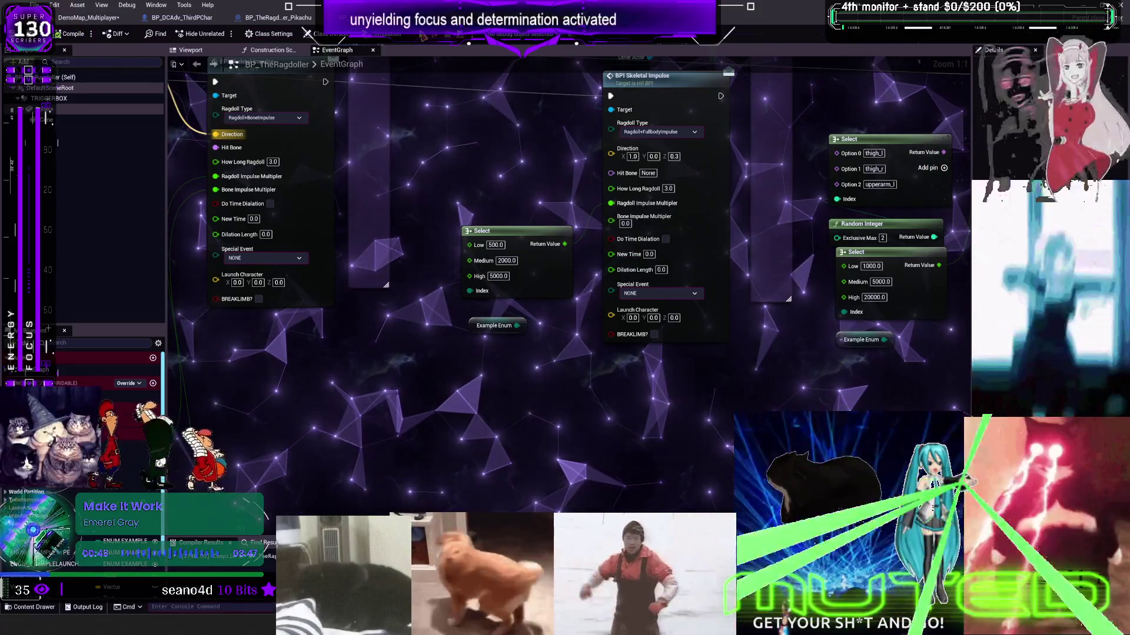
- Check the to-do notes in Obsidian and come back to the Unreal level editor
{"action": "key", "text": "alt+Tab"}
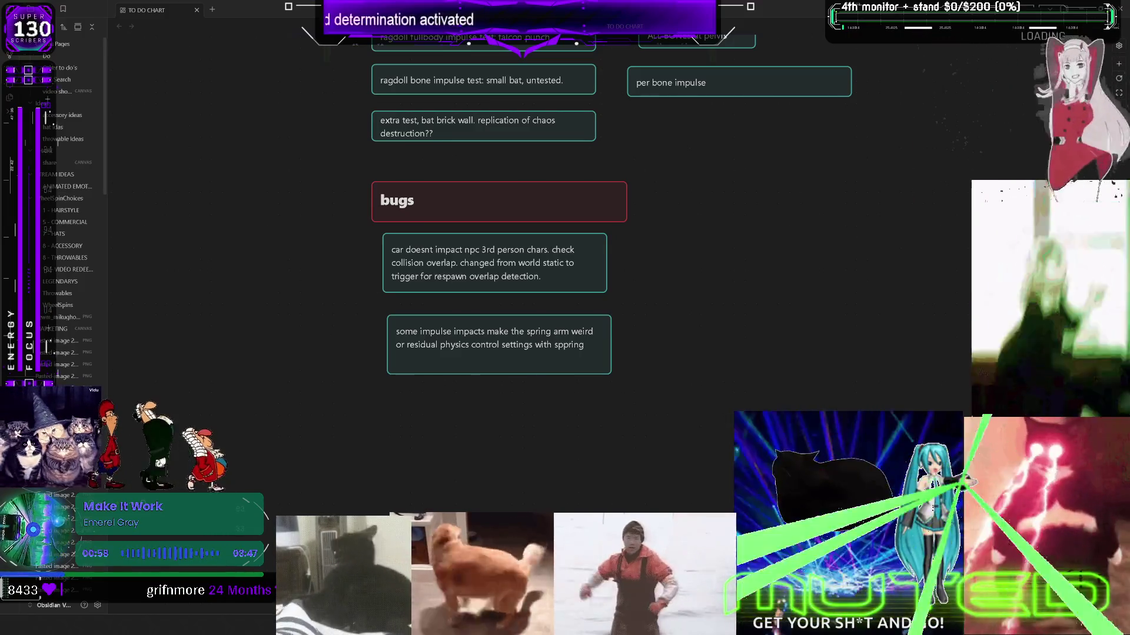
{"action": "key", "text": "alt+Tab"}
{"action": "key", "text": "alt+Tab"}
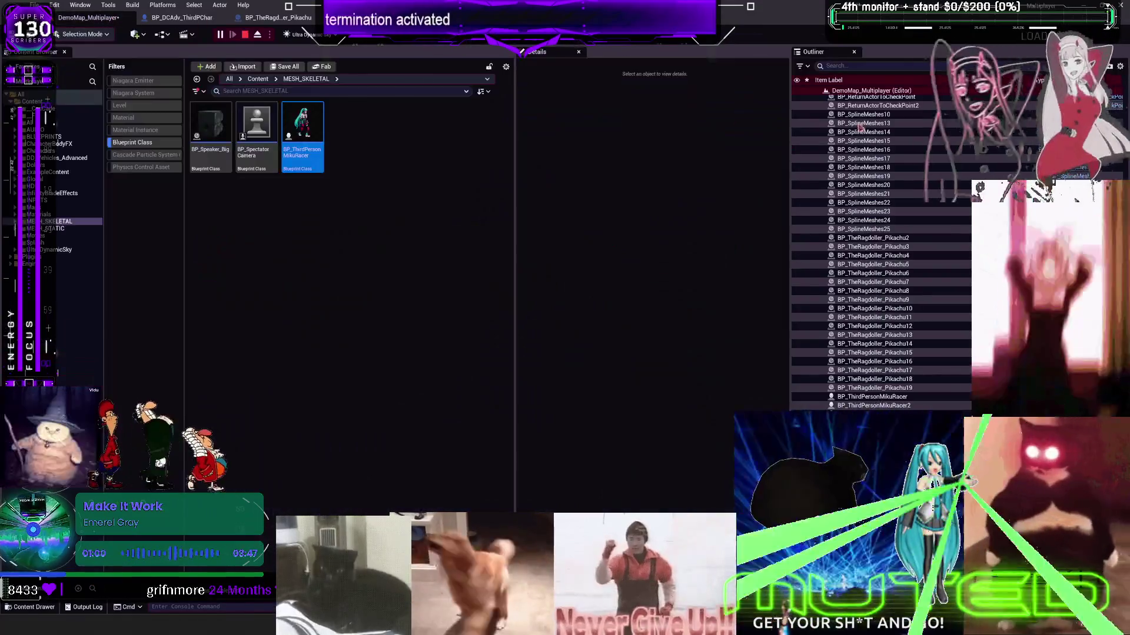
{"action": "key", "text": "alt+Tab"}
- Play-test again, running Miku up to the pink 2000 AWAY / 2000 UP ragdoll targets
{"action": "key", "text": "w"}
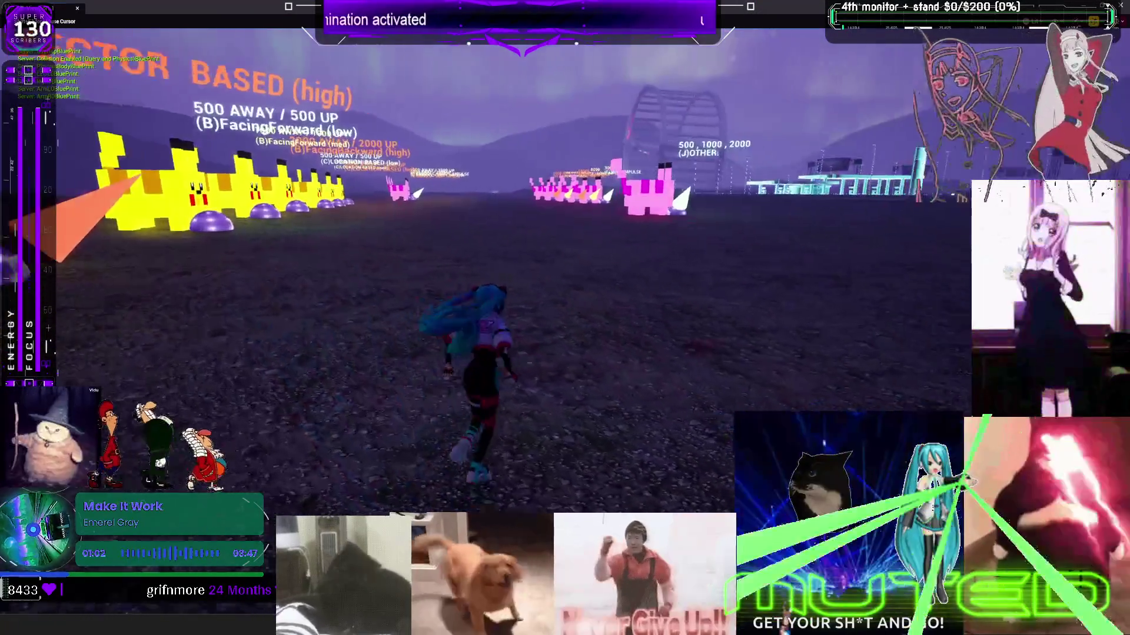
{"action": "key", "text": "w"}
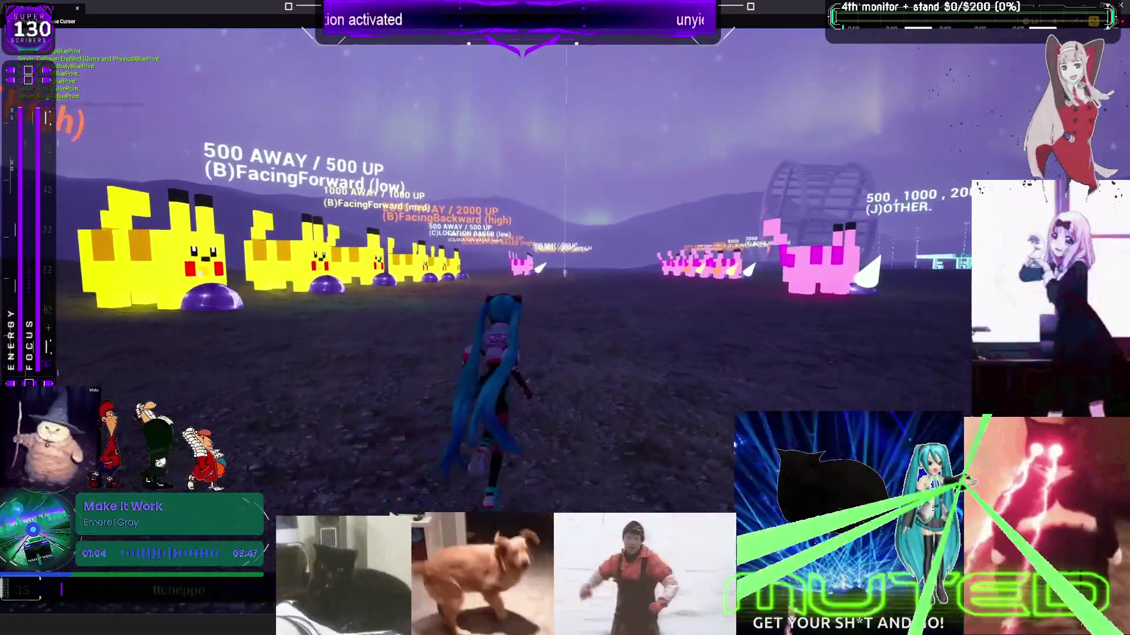
{"action": "key", "text": "w"}
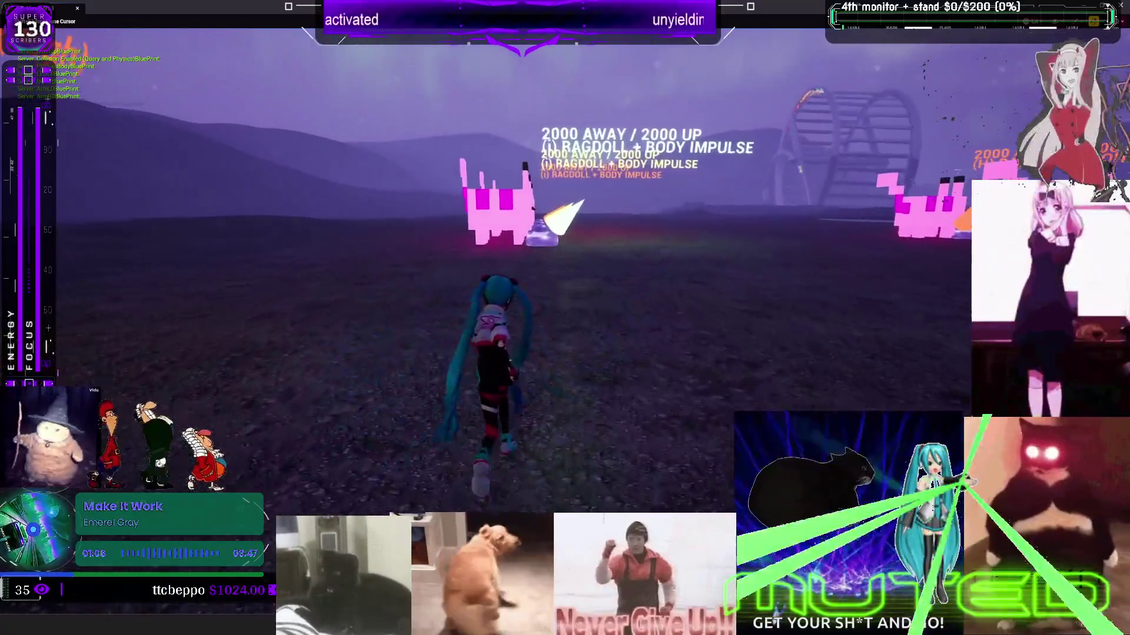
{"action": "key", "text": "w"}
{"action": "key", "text": "w"}
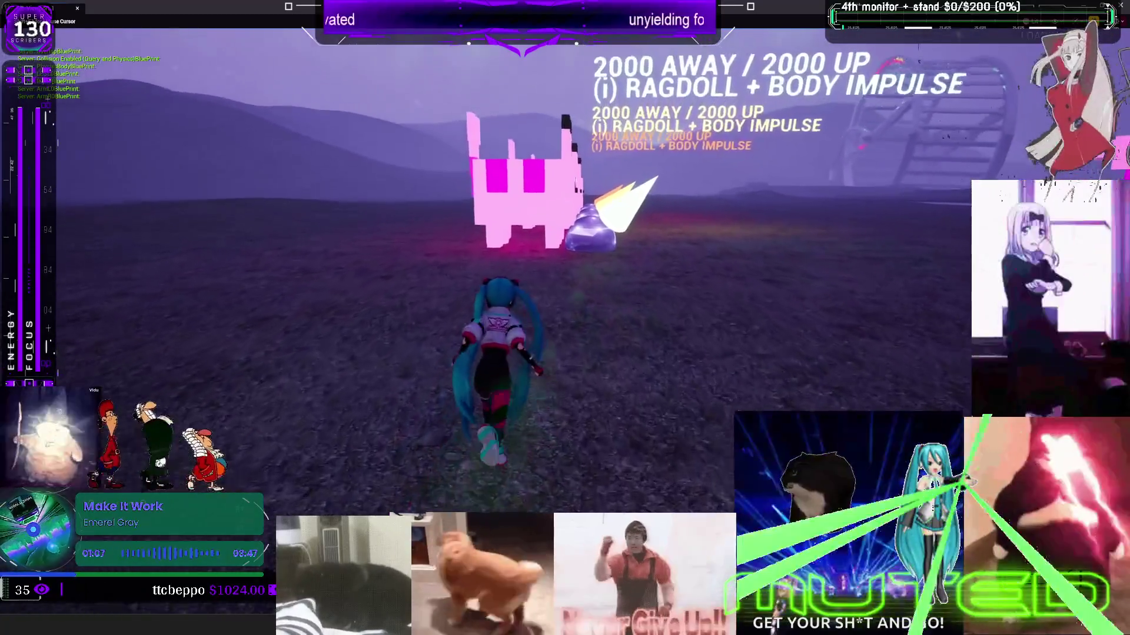
{"action": "key", "text": "w"}
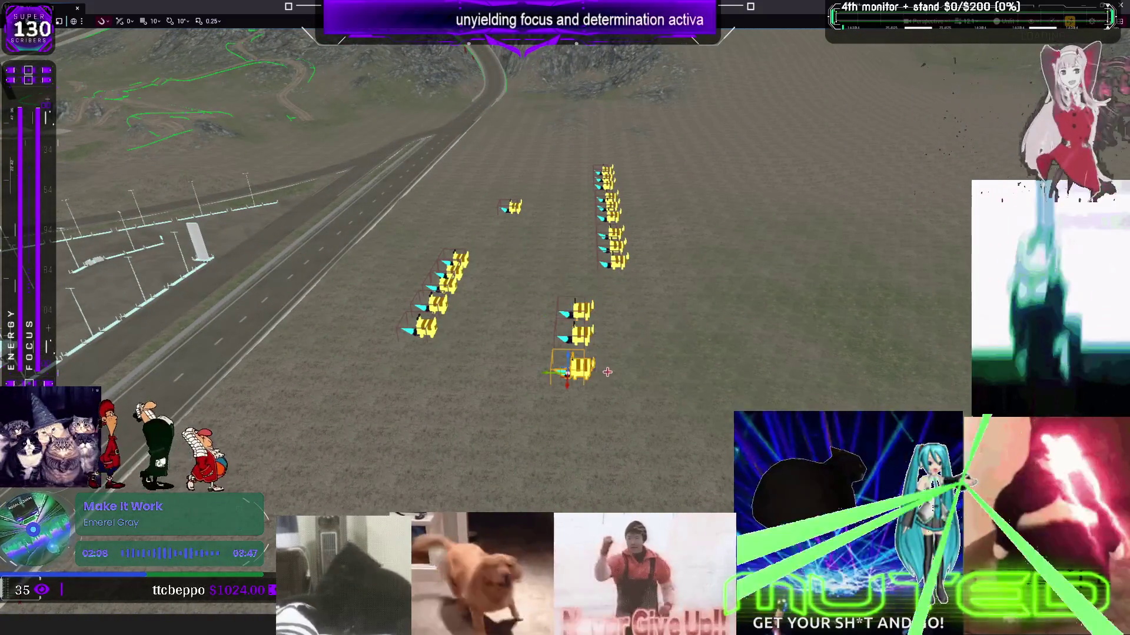
- Move two Pikachu test actors apart, one to the right and one to the left
{"action": "left_click_drag", "start_coordinate": [561, 372], "coordinate": [642, 370]}
{"action": "left_click", "coordinate": [557, 334]}
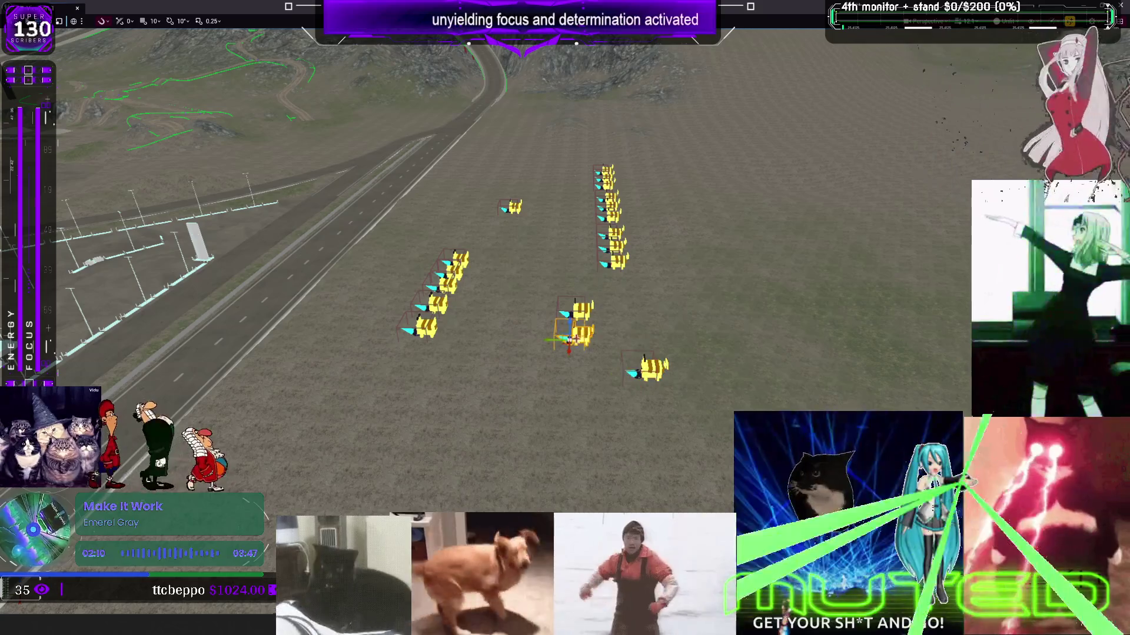
{"action": "left_click", "coordinate": [575, 310]}
{"action": "left_click_drag", "start_coordinate": [562, 315], "coordinate": [496, 316]}
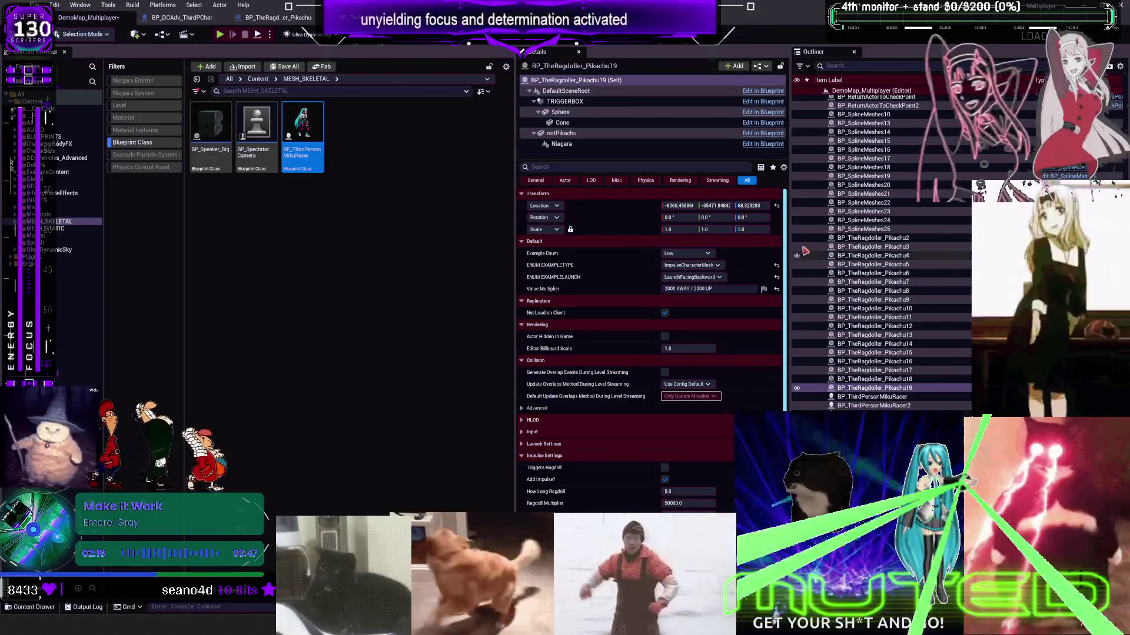
- Set Pikachu19's Ragdoll Multiplier to 0, then review Pikachu18's and Pikachu17's settings
{"action": "scroll", "coordinate": [703, 353], "scroll_direction": "down", "scroll_amount": 3}
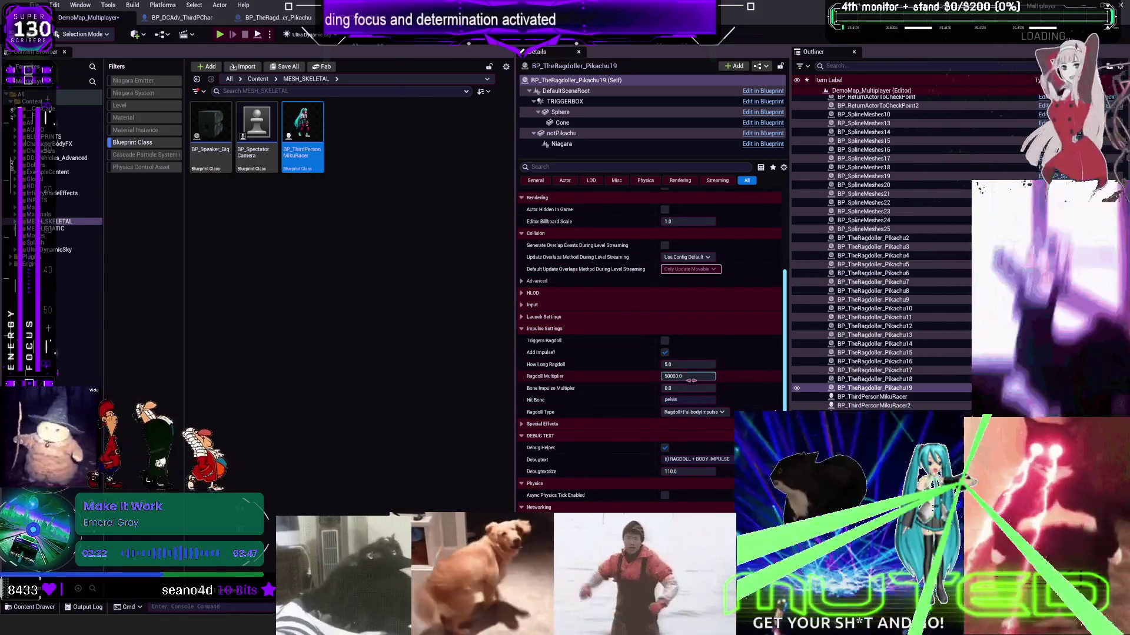
{"action": "left_click", "coordinate": [699, 374]}
{"action": "type", "text": "0"}
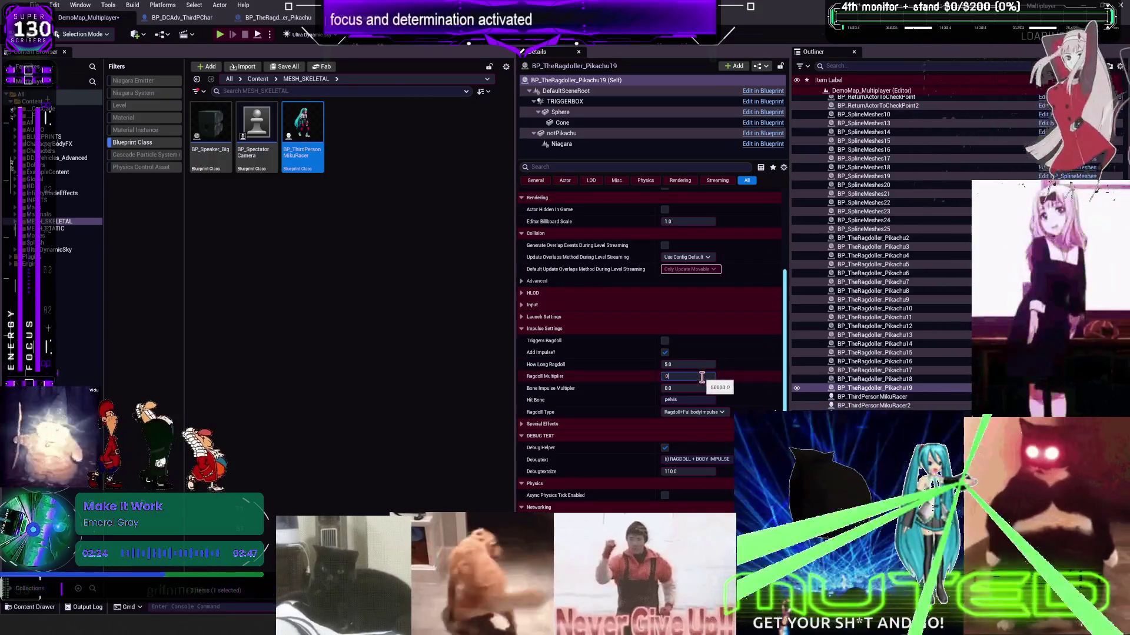
{"action": "key", "text": "Return"}
{"action": "left_click", "coordinate": [831, 380]}
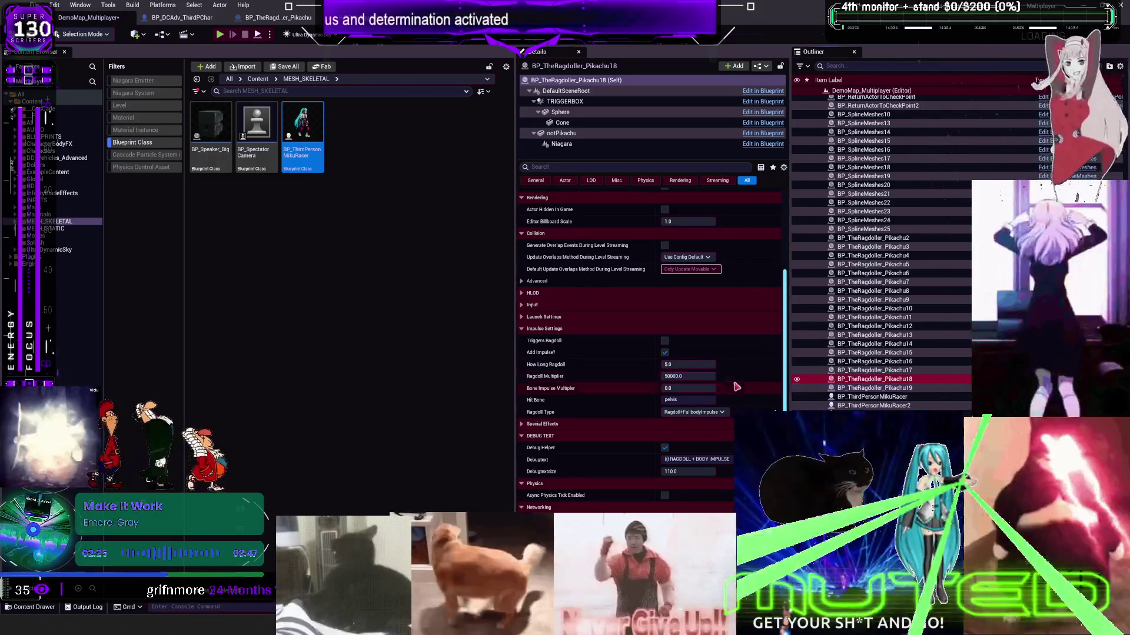
{"action": "left_click", "coordinate": [872, 372]}
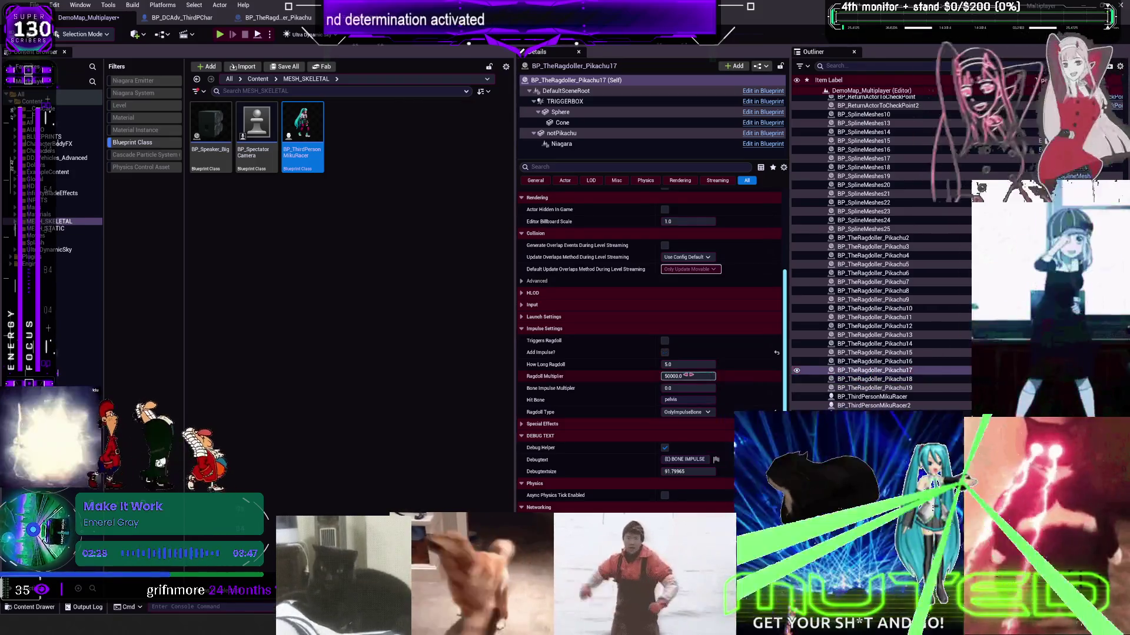
- In BP_TheRagdoller, set the Select node's impulse values to Low 500, Medium 1000 and High 3000
{"action": "left_click", "coordinate": [277, 17]}
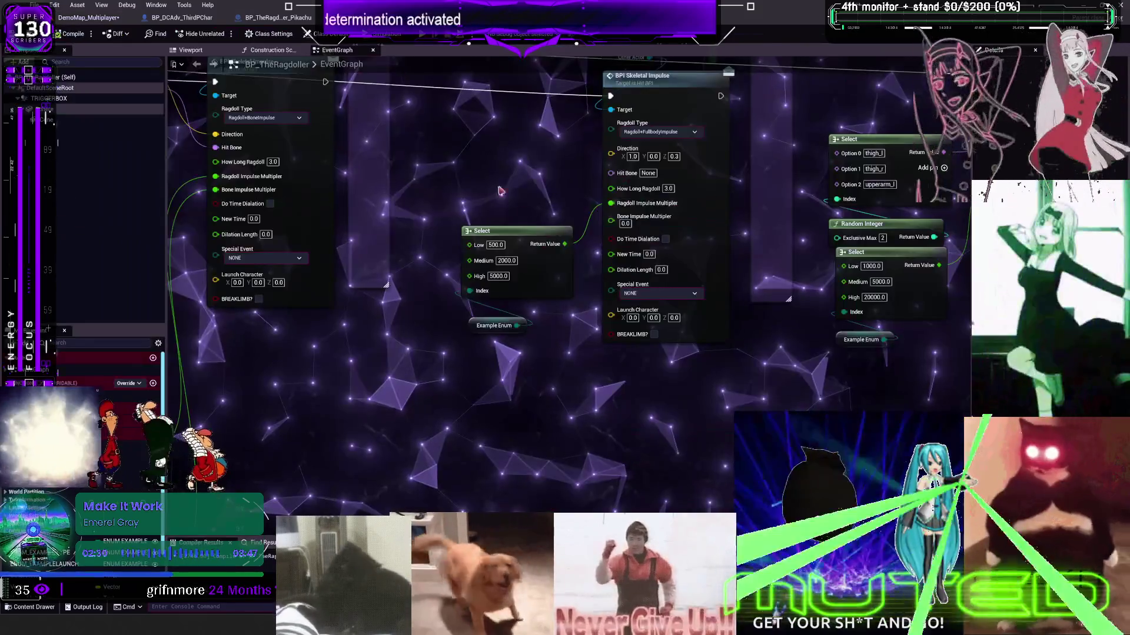
{"action": "left_click", "coordinate": [489, 276]}
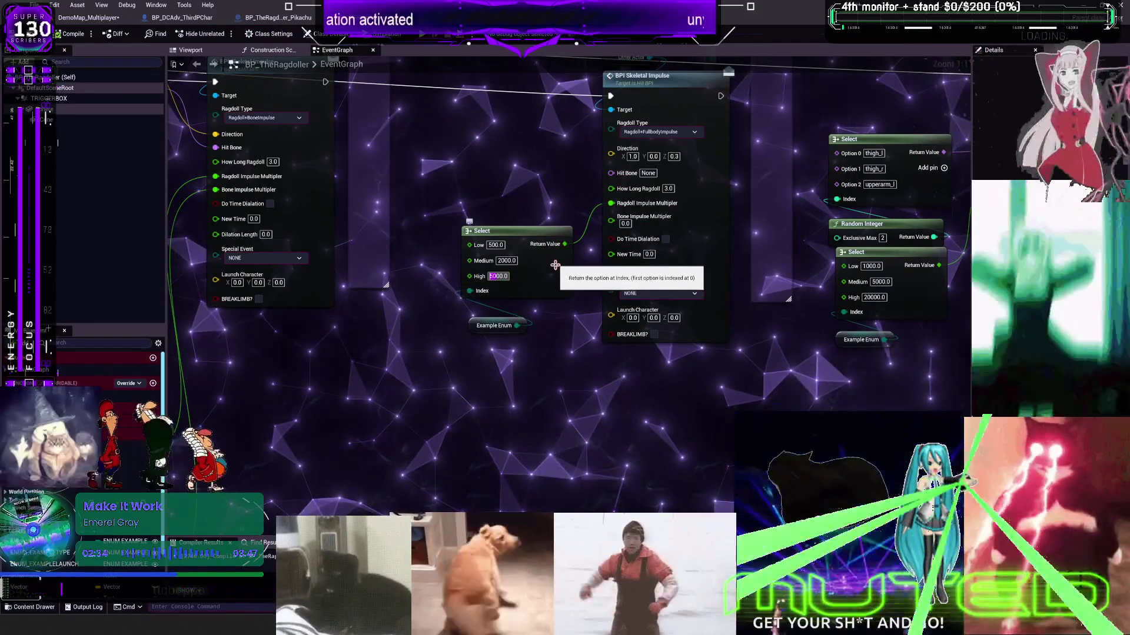
{"action": "type", "text": "2000"}
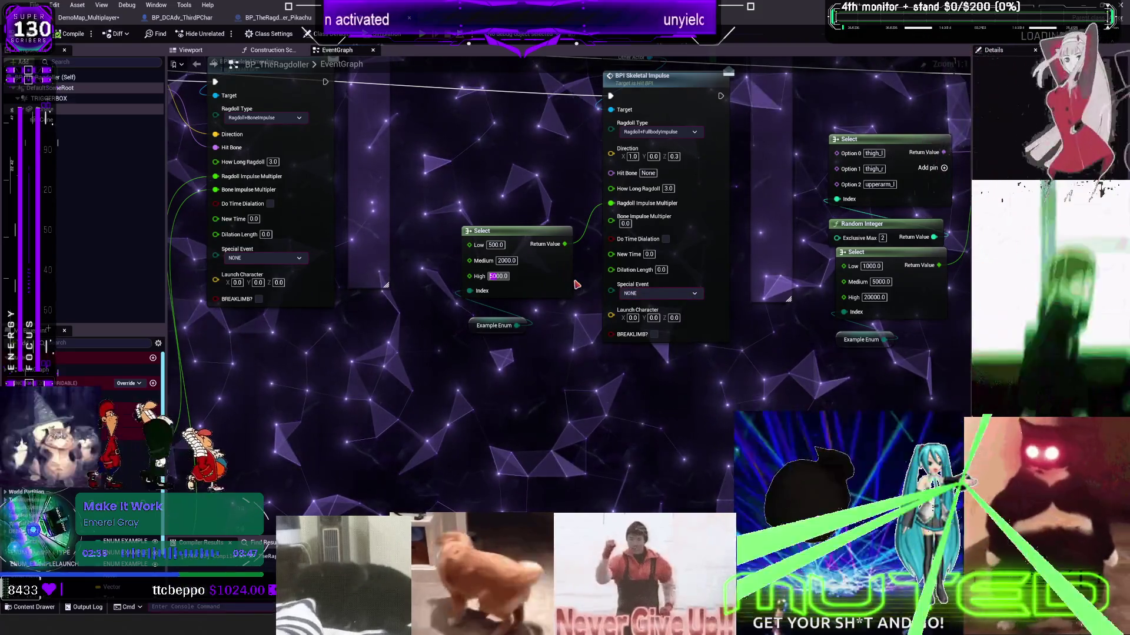
{"action": "key", "text": "Return"}
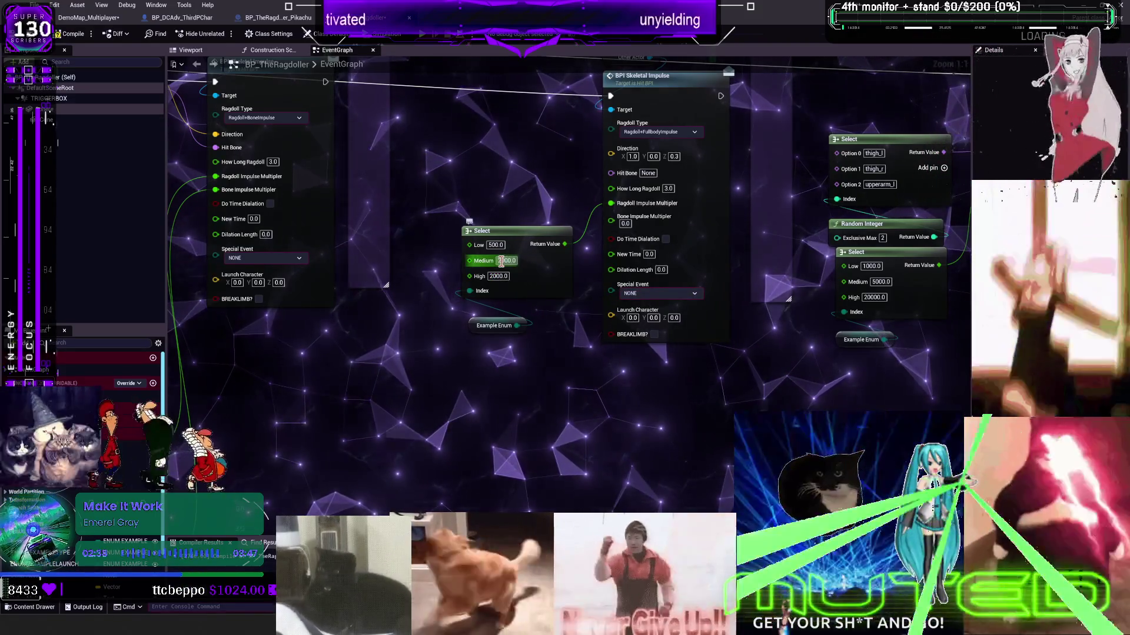
{"action": "left_click", "coordinate": [498, 275]}
{"action": "type", "text": "3000"}
{"action": "key", "text": "Return"}
{"action": "left_click", "coordinate": [505, 260]}
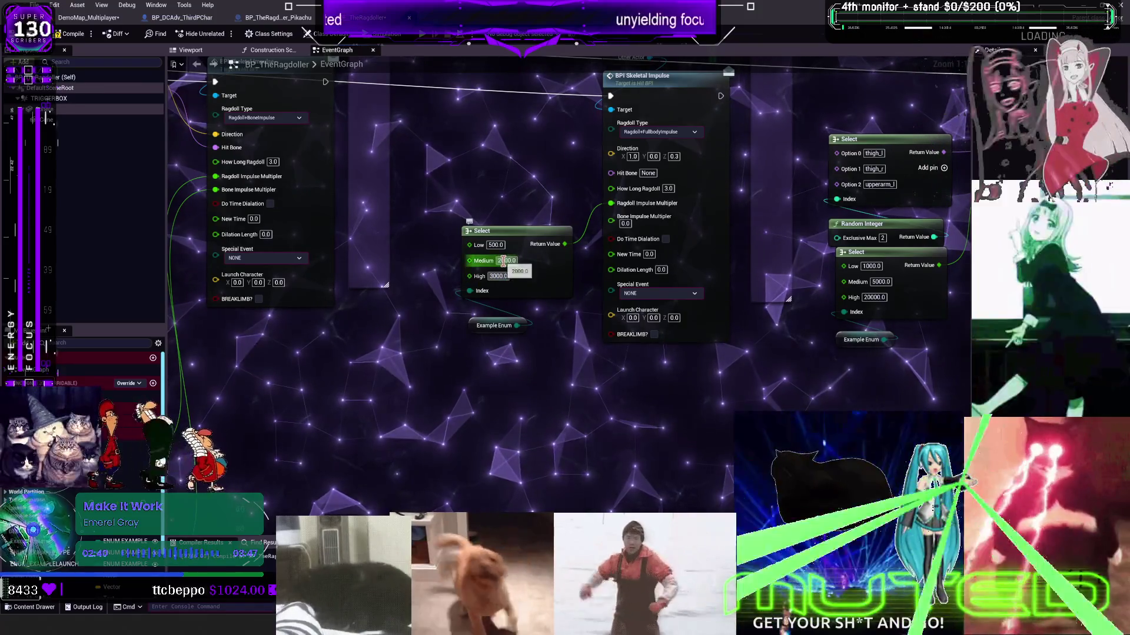
{"action": "type", "text": "100"}
{"action": "key", "text": "Return"}
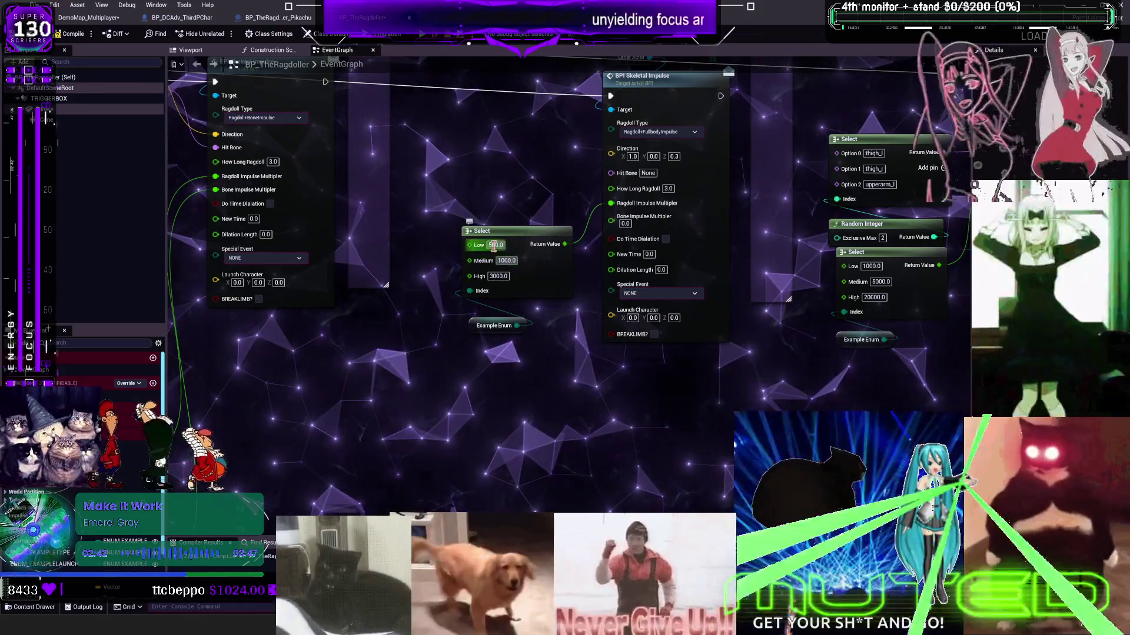
{"action": "key", "text": "Return"}
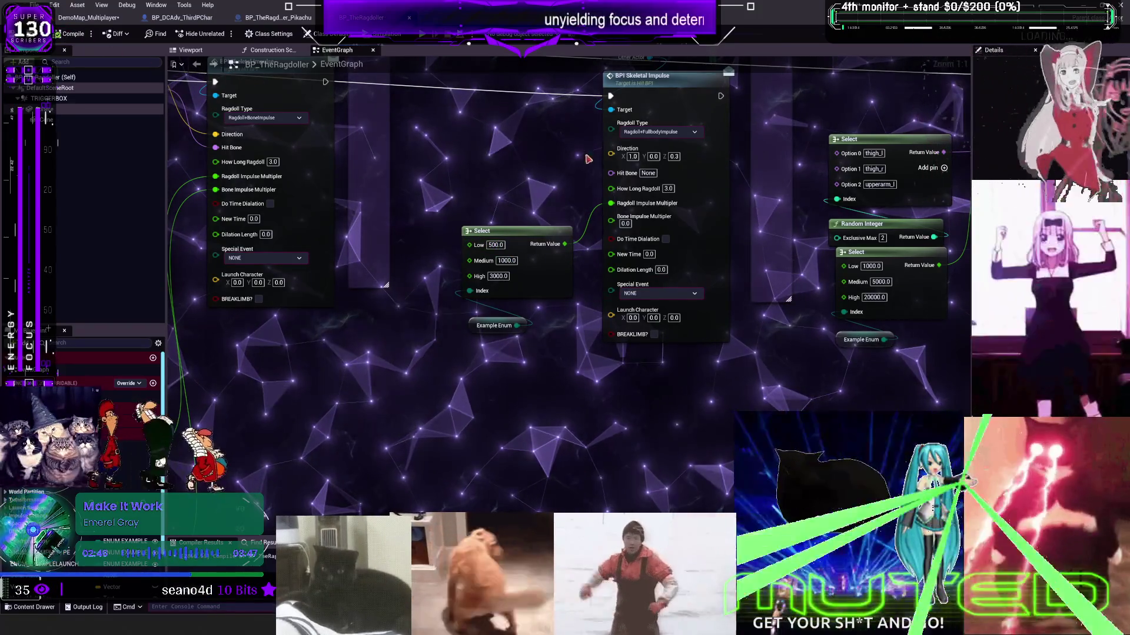
- Target the Pelvis bone in the body-impulse node and compile the blueprint
{"action": "left_click_drag", "start_coordinate": [552, 121], "coordinate": [559, 225]}
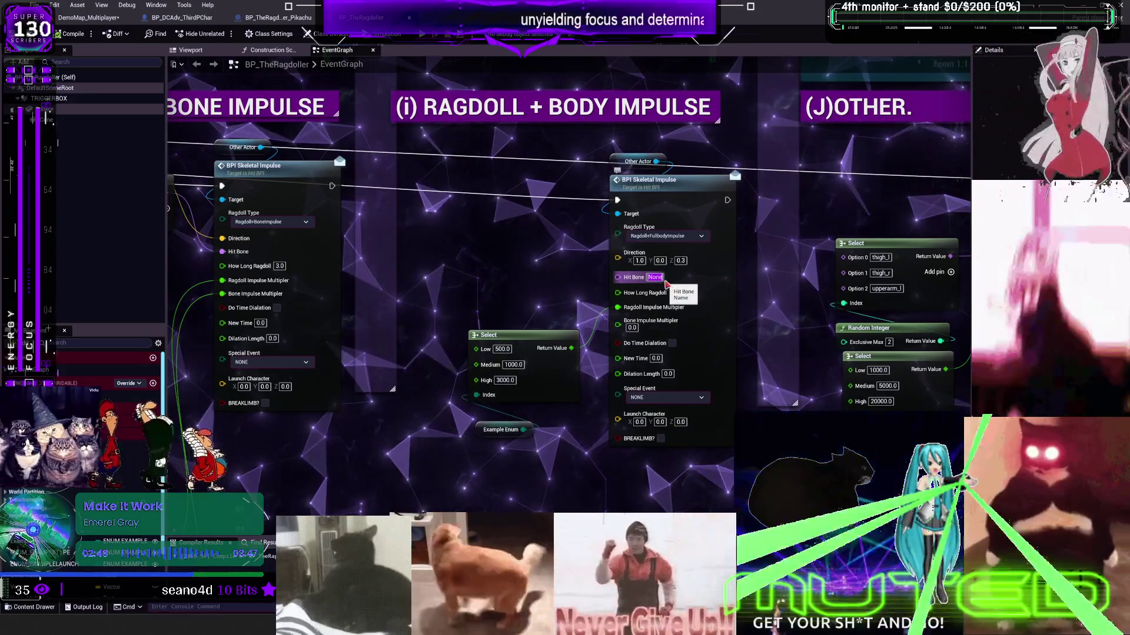
{"action": "type", "text": "Pelvis"}
{"action": "key", "text": "Return"}
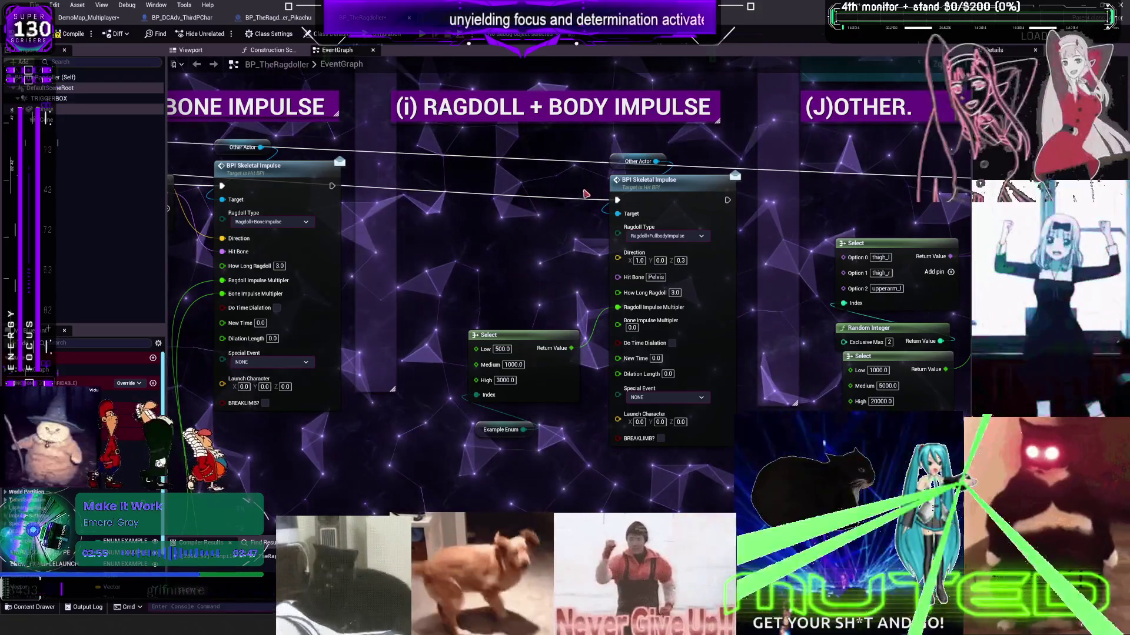
{"action": "mouse_move", "coordinate": [536, 230]}
{"action": "left_mouse_down"}
{"action": "mouse_move", "coordinate": [766, 300]}
{"action": "mouse_move", "coordinate": [807, 286]}
{"action": "mouse_move", "coordinate": [626, 286]}
{"action": "mouse_move", "coordinate": [580, 311]}
{"action": "mouse_move", "coordinate": [517, 420]}
{"action": "mouse_move", "coordinate": [527, 599]}
{"action": "mouse_move", "coordinate": [531, 191]}
{"action": "mouse_move", "coordinate": [536, 205]}
{"action": "mouse_move", "coordinate": [540, 196]}
{"action": "left_mouse_up"}
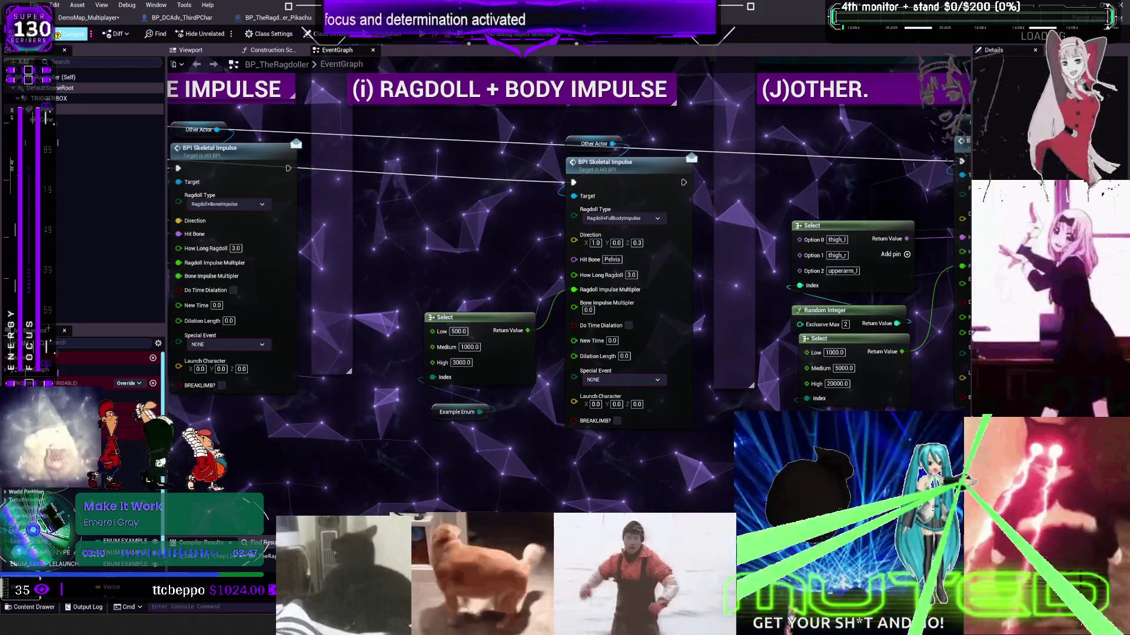
{"action": "left_click", "coordinate": [74, 34]}
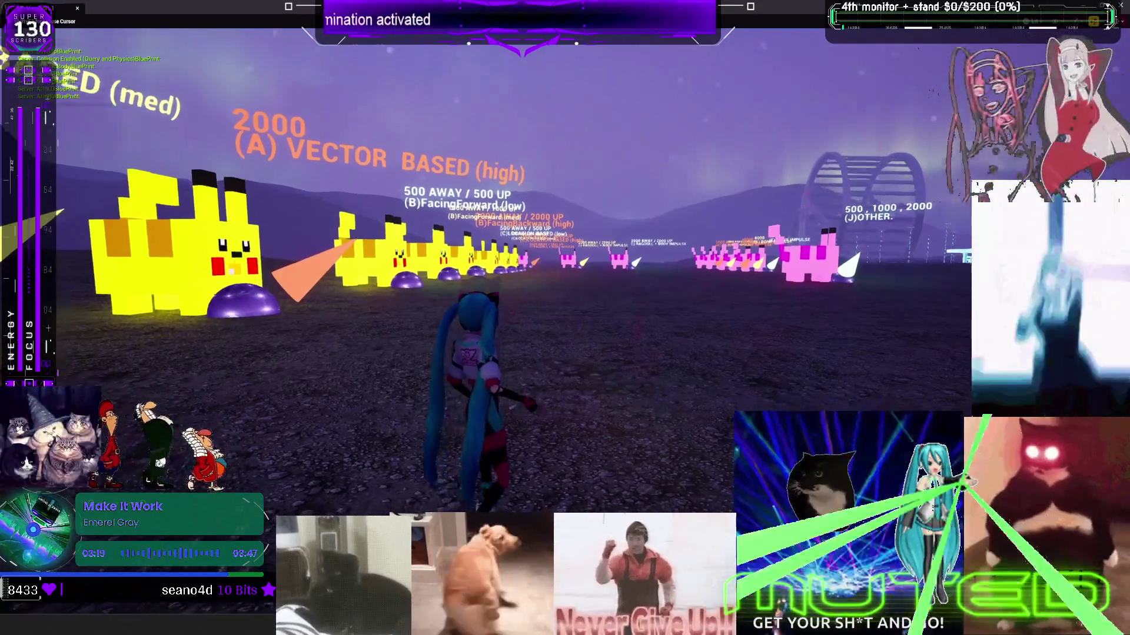
- Run and dash Miku across the plain past the pink ragdoll targets, then stop play
{"action": "key", "text": "w"}
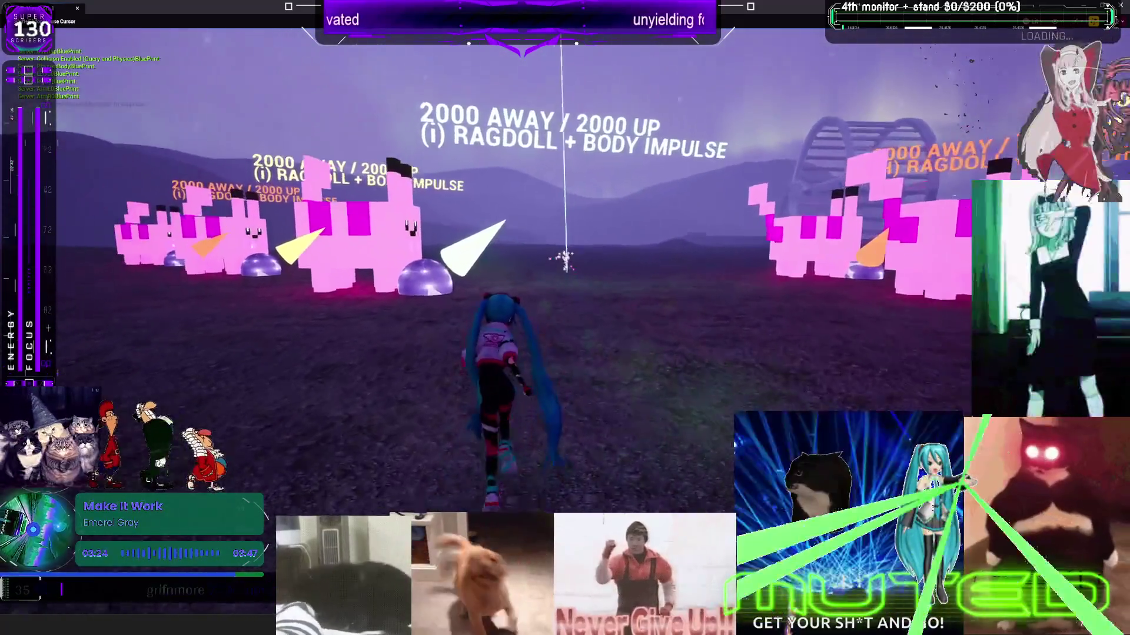
{"action": "key", "text": "shift"}
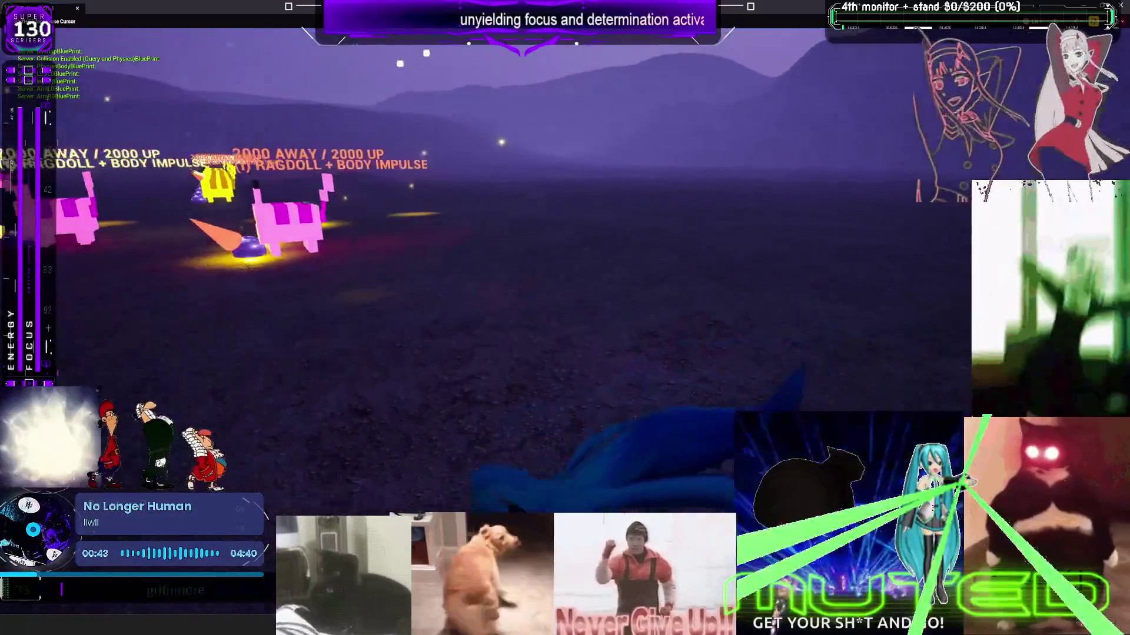
{"action": "key", "text": "Escape"}
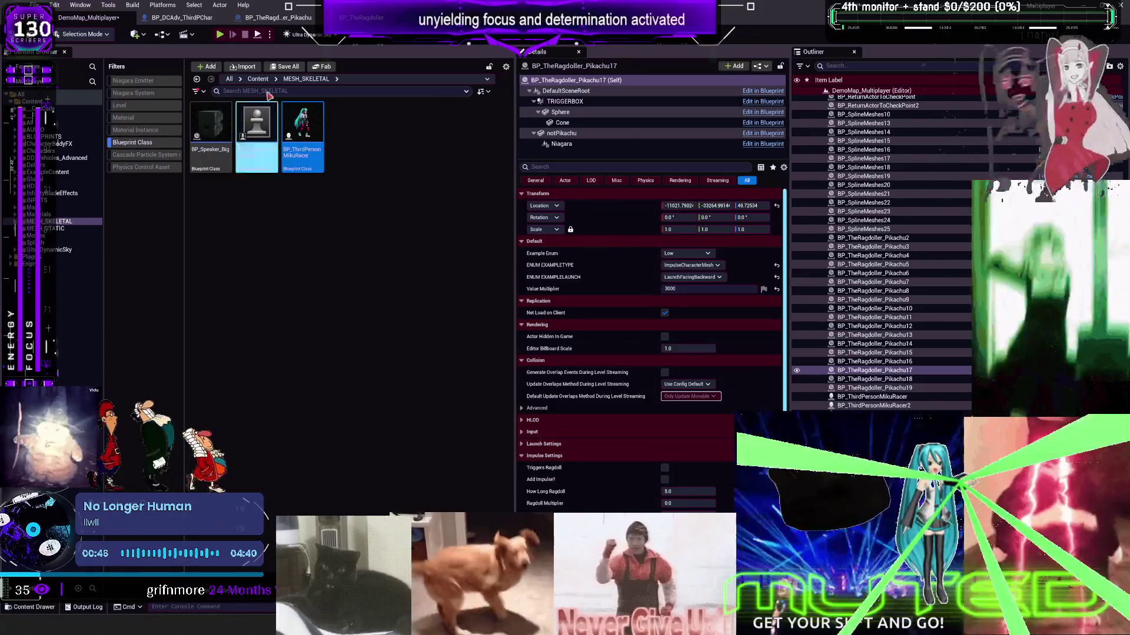
- Set BP_TheRagdoller's Select High value to 1000000, simulate with Alt+S, and return to DemoMap_Multiplayer
{"action": "left_click", "coordinate": [277, 17]}
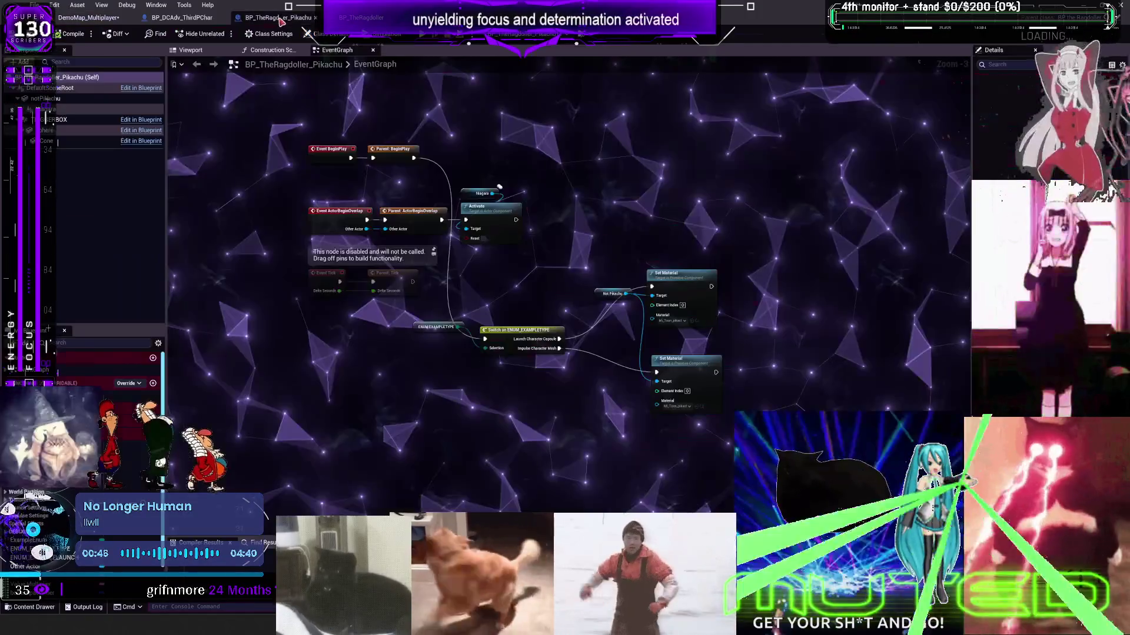
{"action": "left_click", "coordinate": [361, 17]}
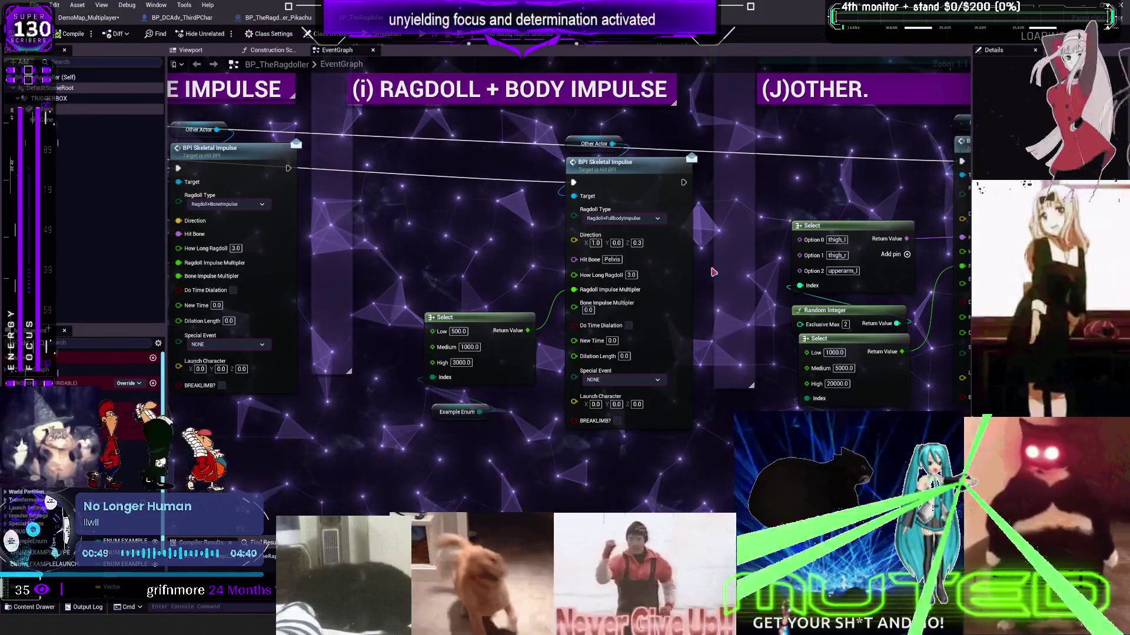
{"action": "type", "text": "10000"}
{"action": "key", "text": "Return"}
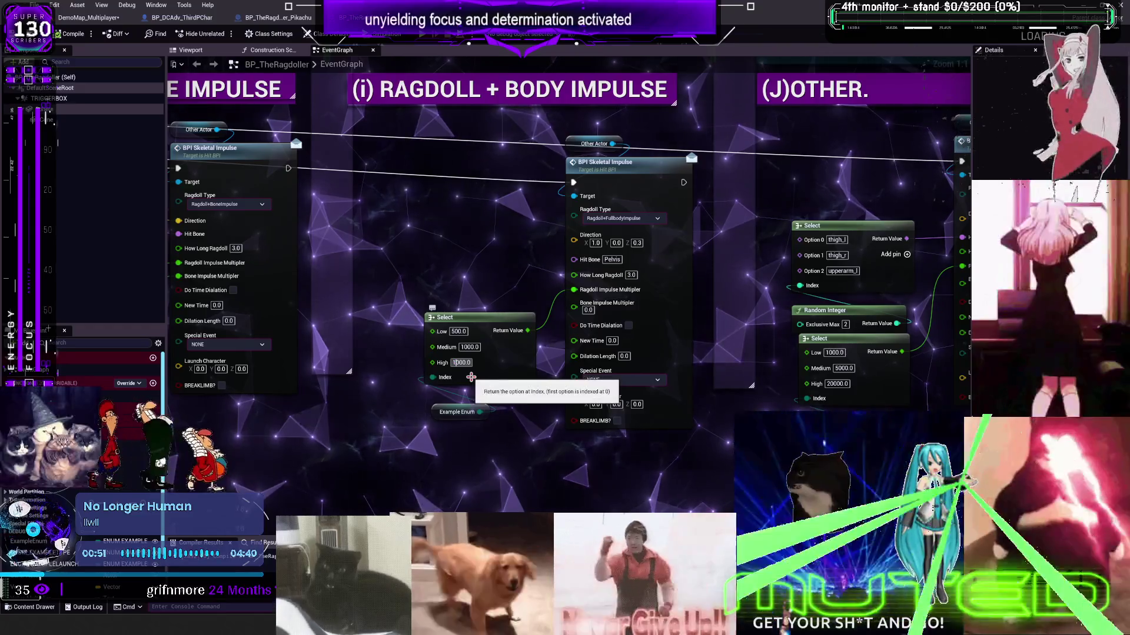
{"action": "type", "text": "1000000"}
{"action": "key", "text": "Return"}
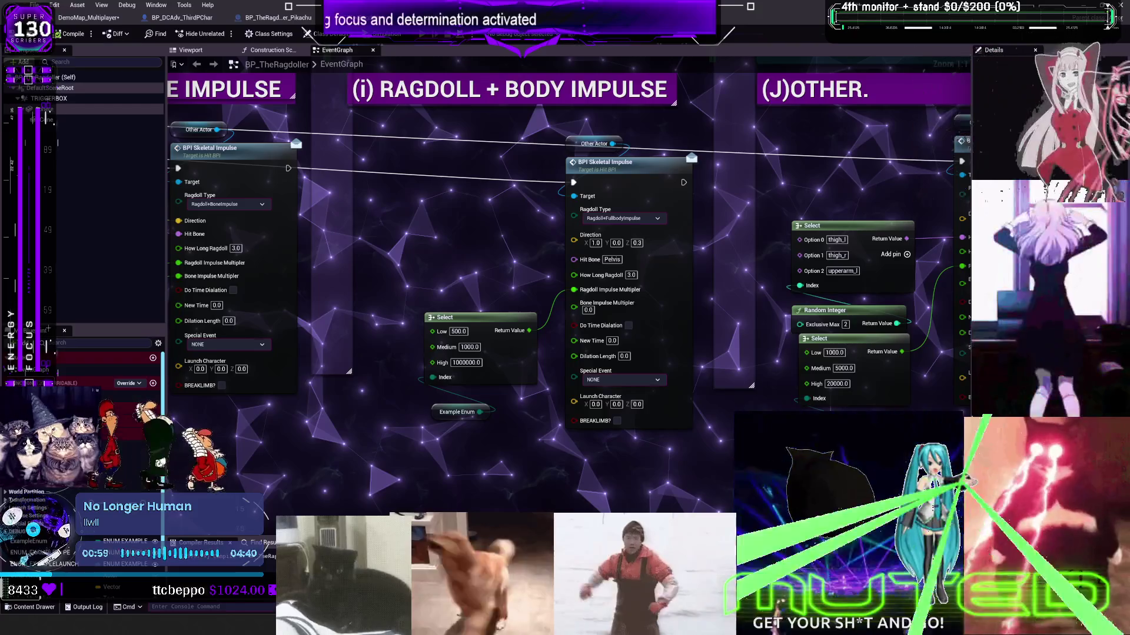
{"action": "key", "text": "alt+s"}
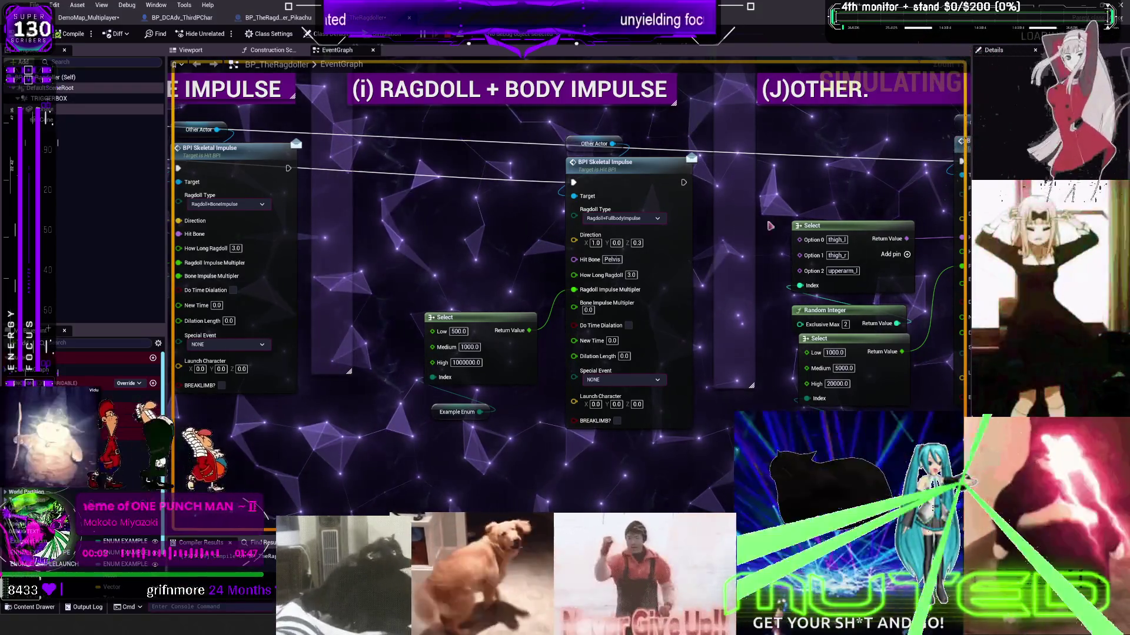
{"action": "left_click", "coordinate": [101, 19]}
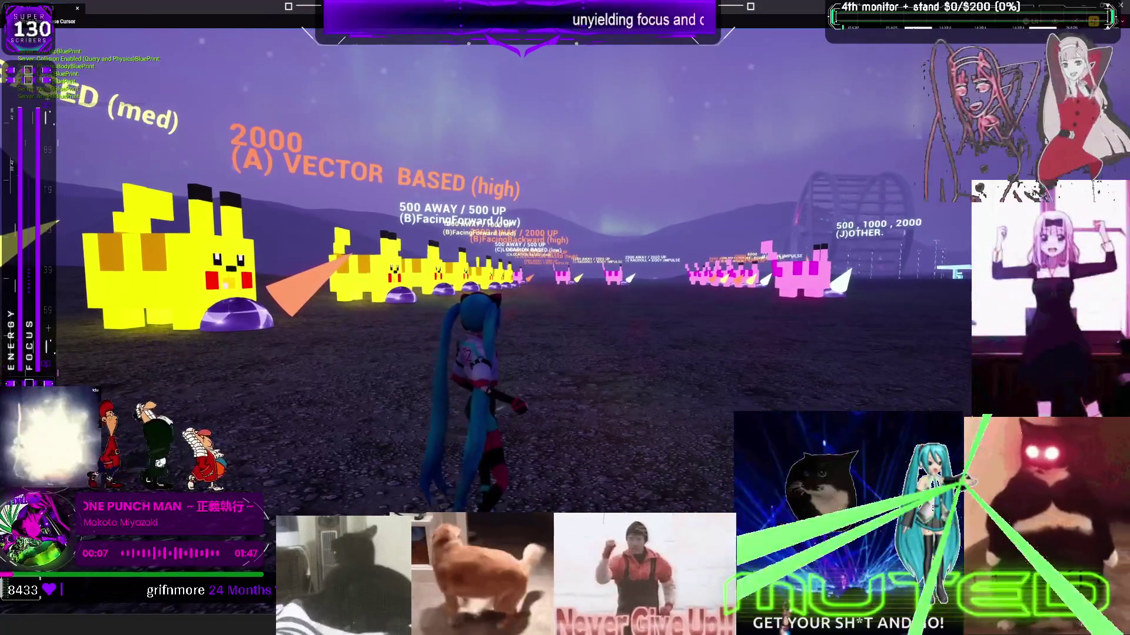
- Run the character into the pink 2000 AWAY / 2000 UP ragdoll + body impulse Pikachu, then stop play
{"action": "key", "text": "w"}
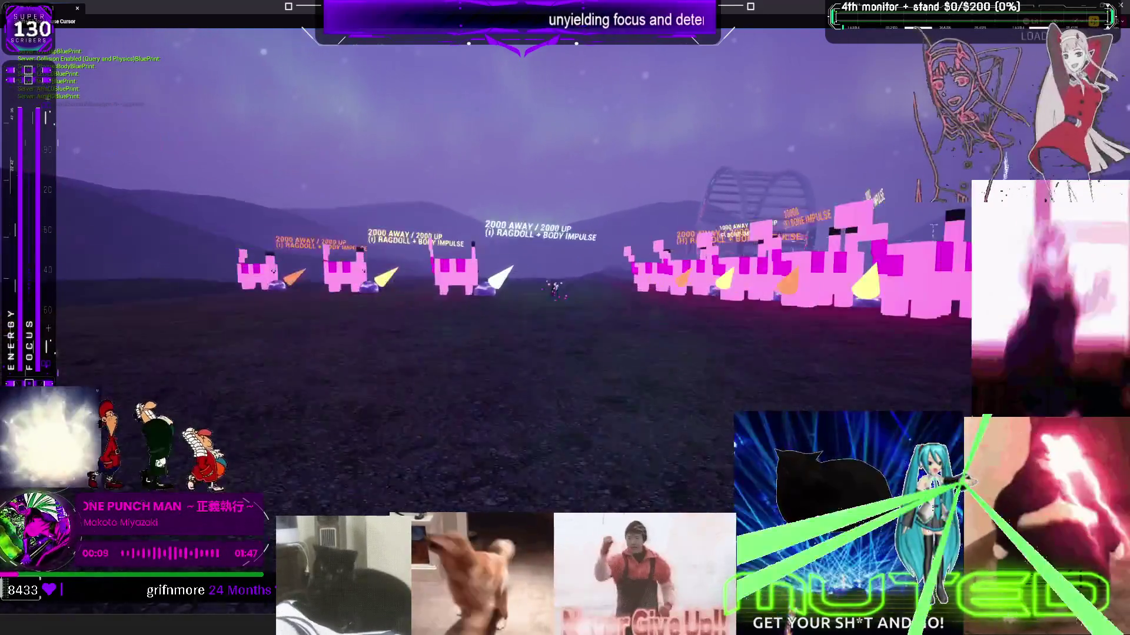
{"action": "key", "text": "w"}
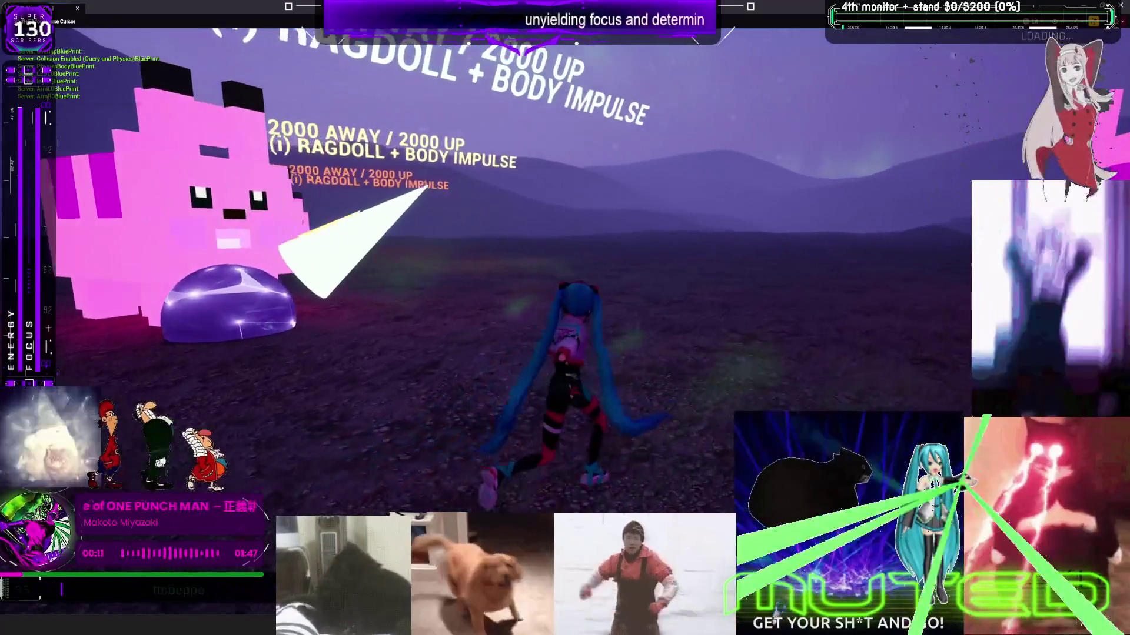
{"action": "key", "text": "w"}
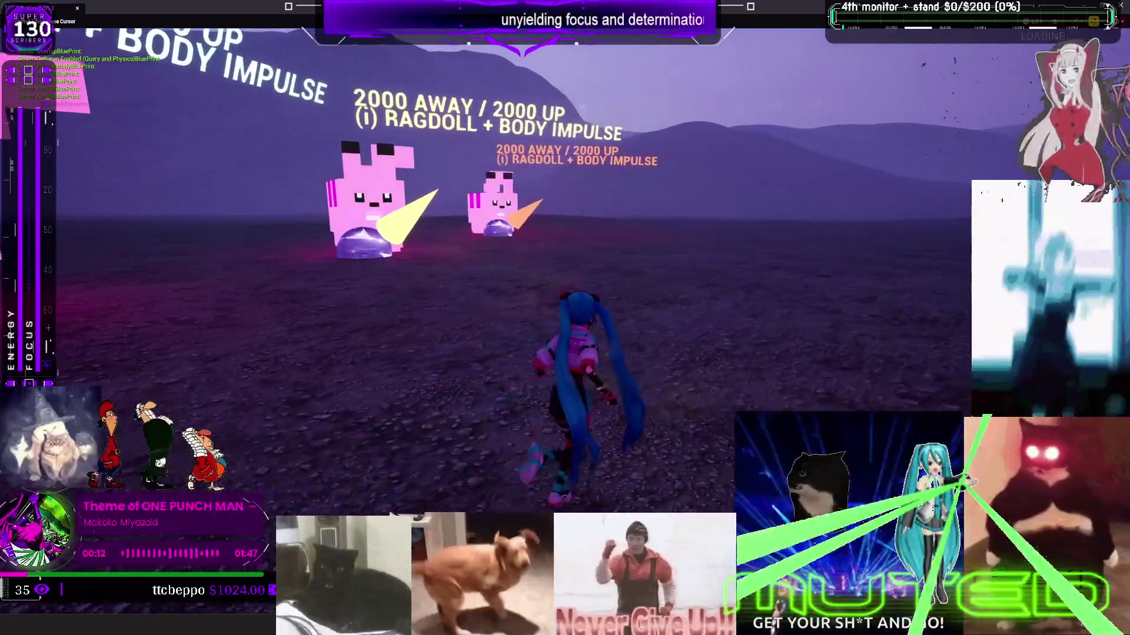
{"action": "key", "text": "w"}
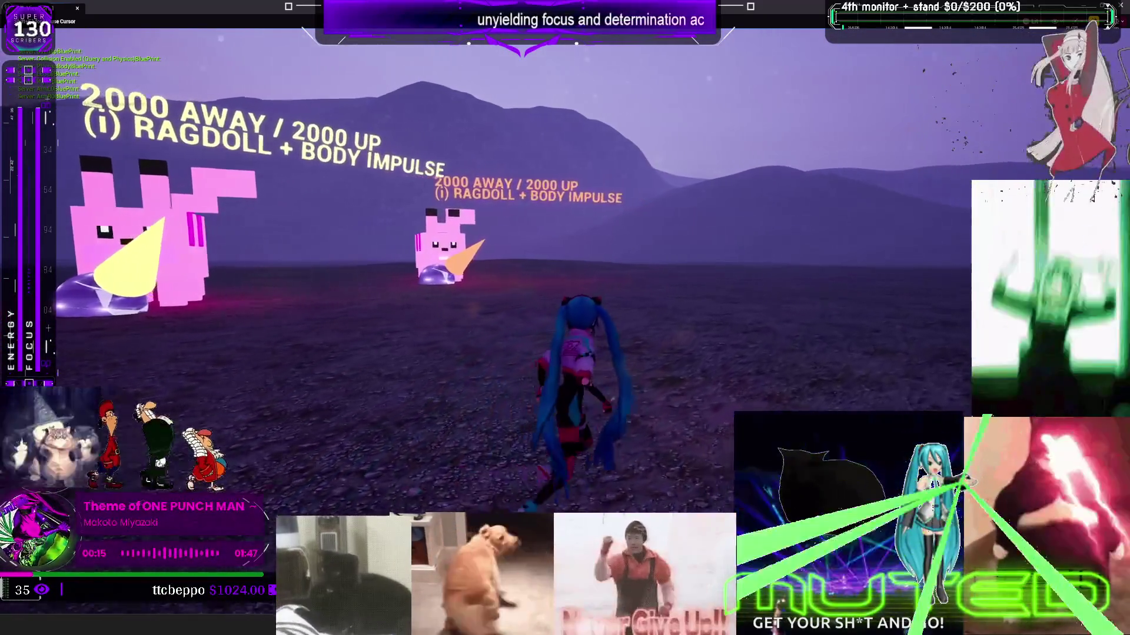
{"action": "key", "text": "w"}
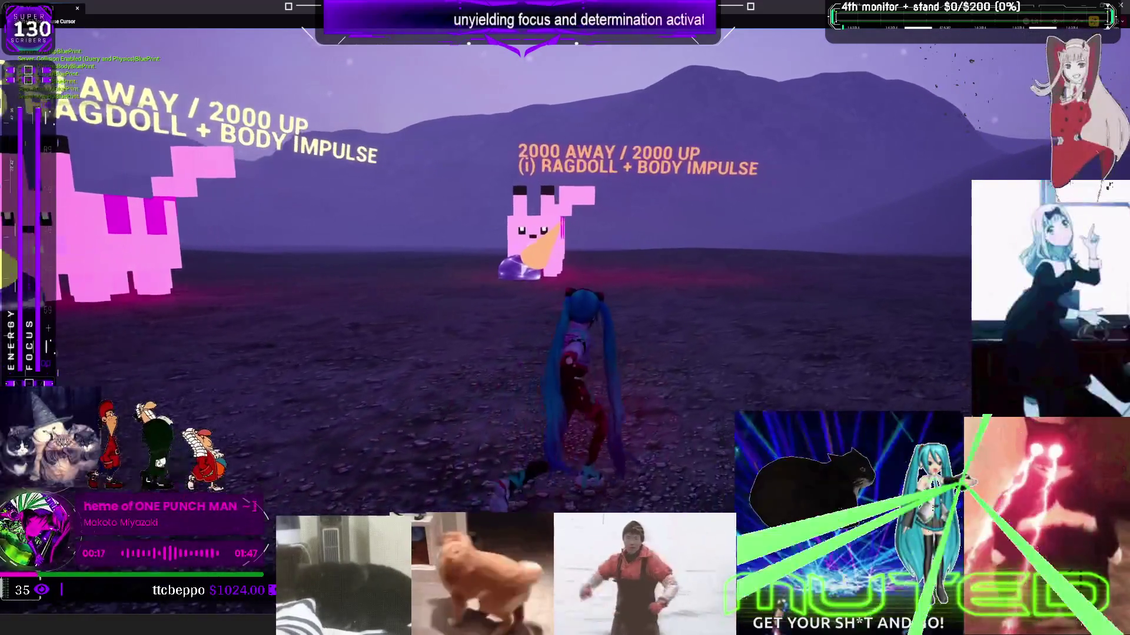
{"action": "key", "text": "w"}
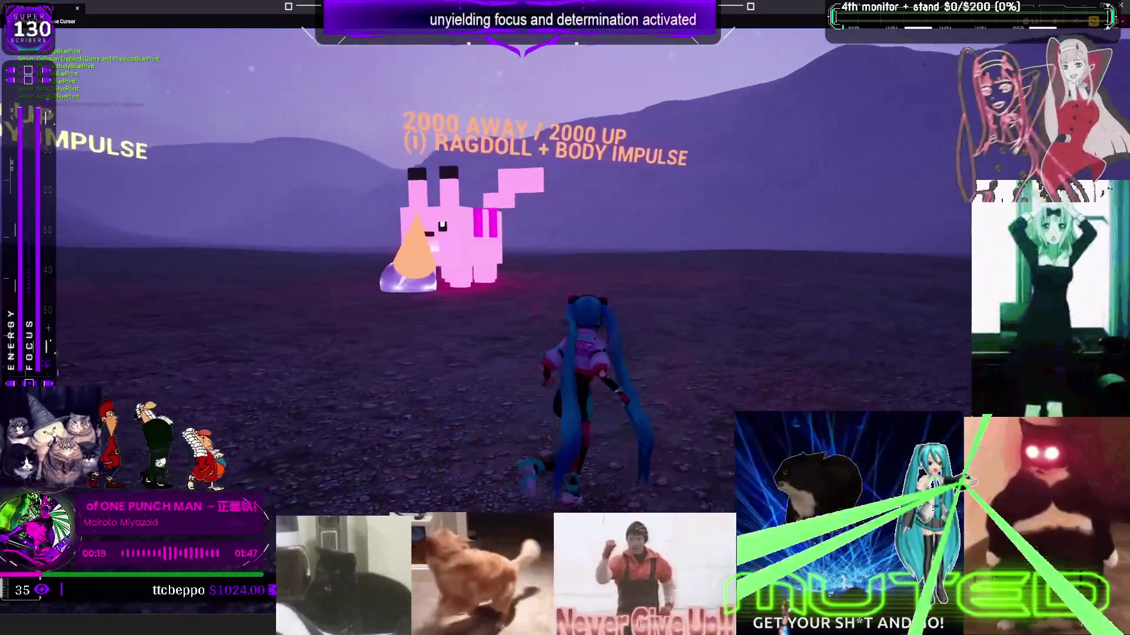
{"action": "key", "text": "w"}
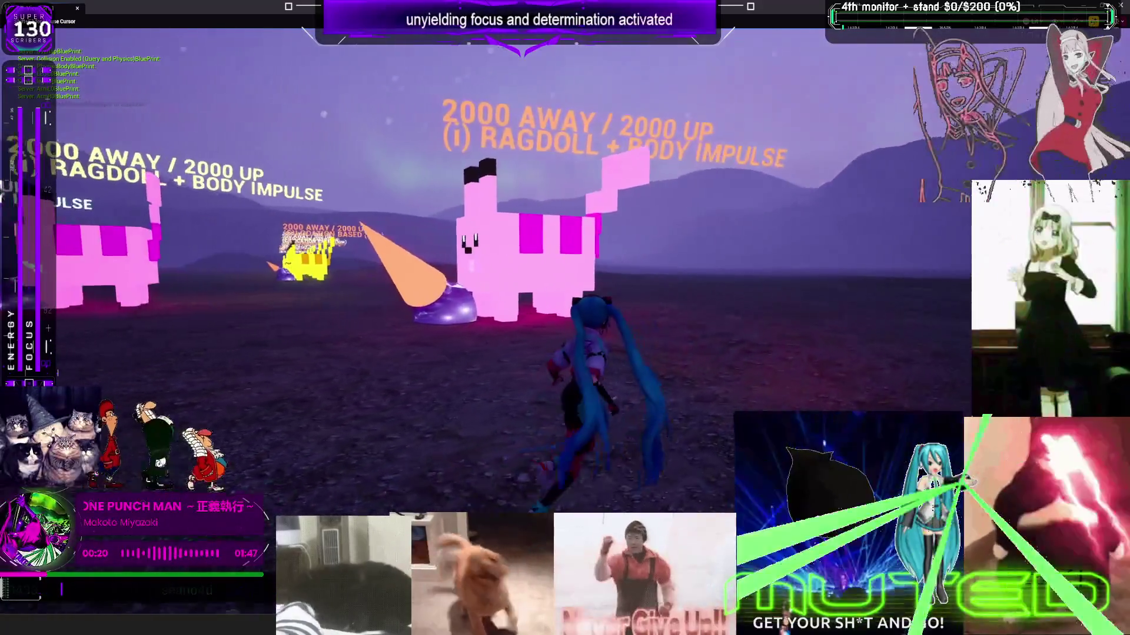
{"action": "key", "text": "w"}
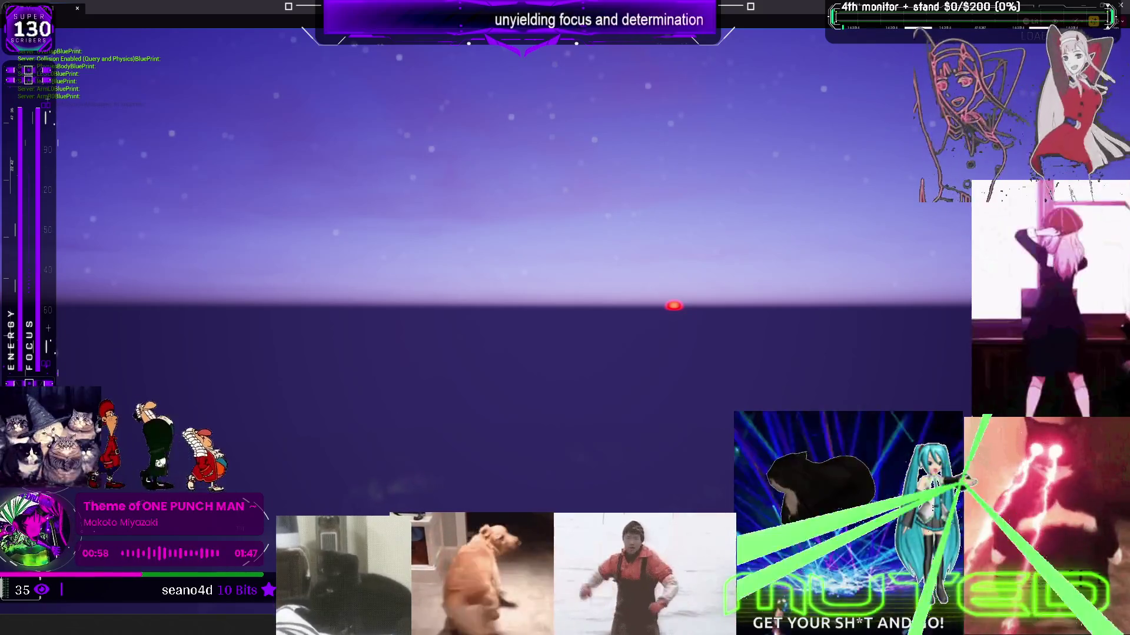
{"action": "key", "text": "Escape"}
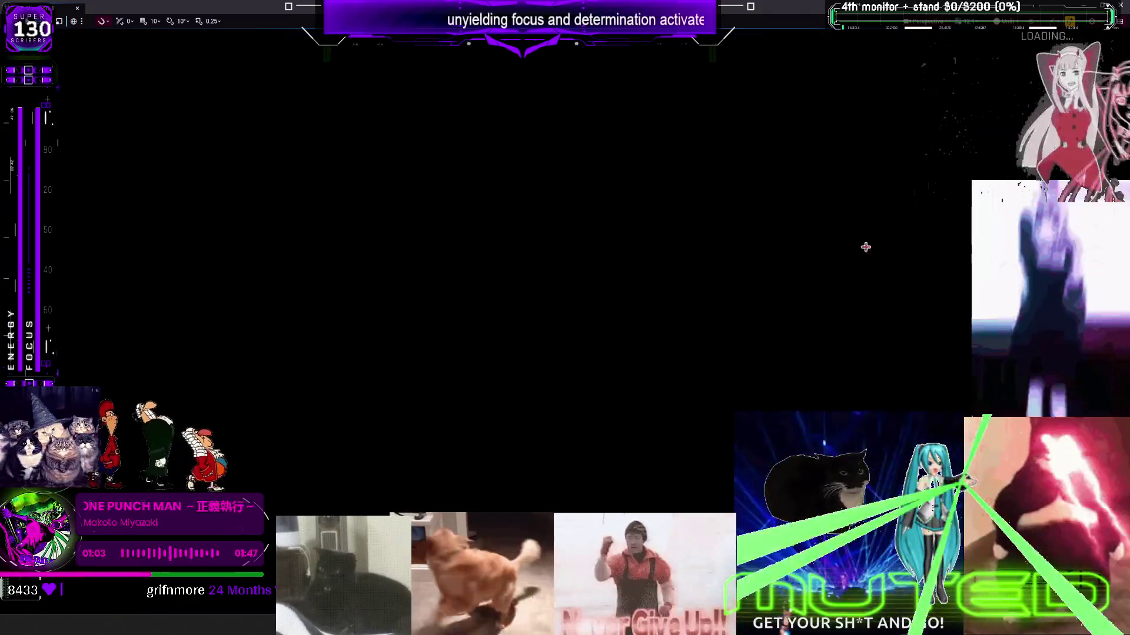
- Restore Viewport 1 from maximized back into the normal editor layout
{"action": "left_click", "coordinate": [748, 7]}
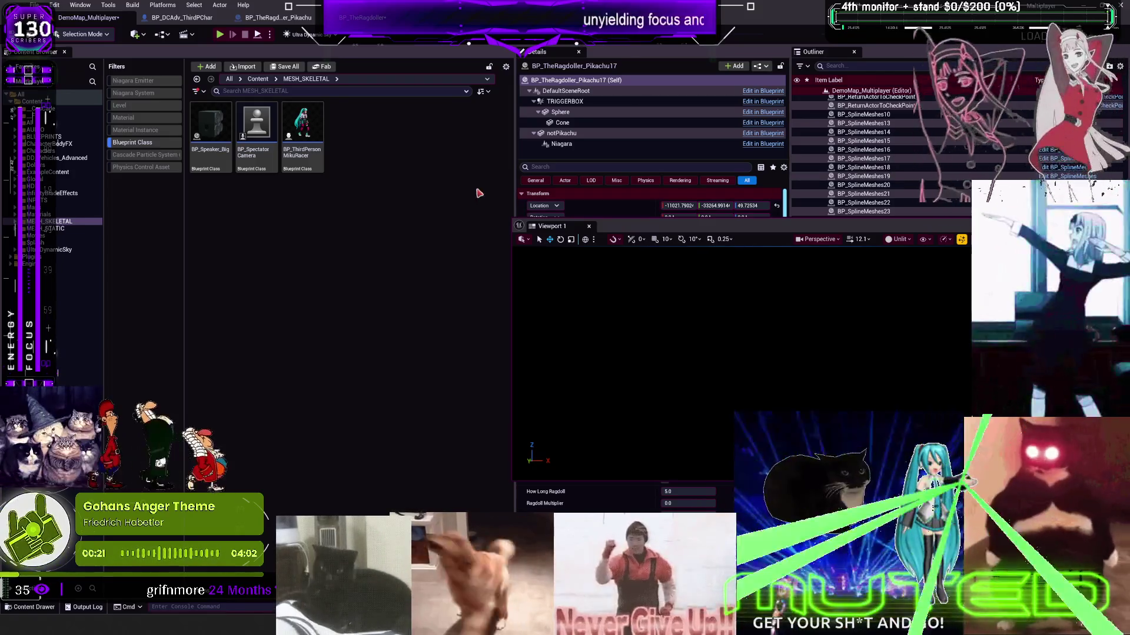
- On the BP_TheRagdoller graph, set the application scale to 2x in the Widget Reflector
{"action": "left_click", "coordinate": [277, 17]}
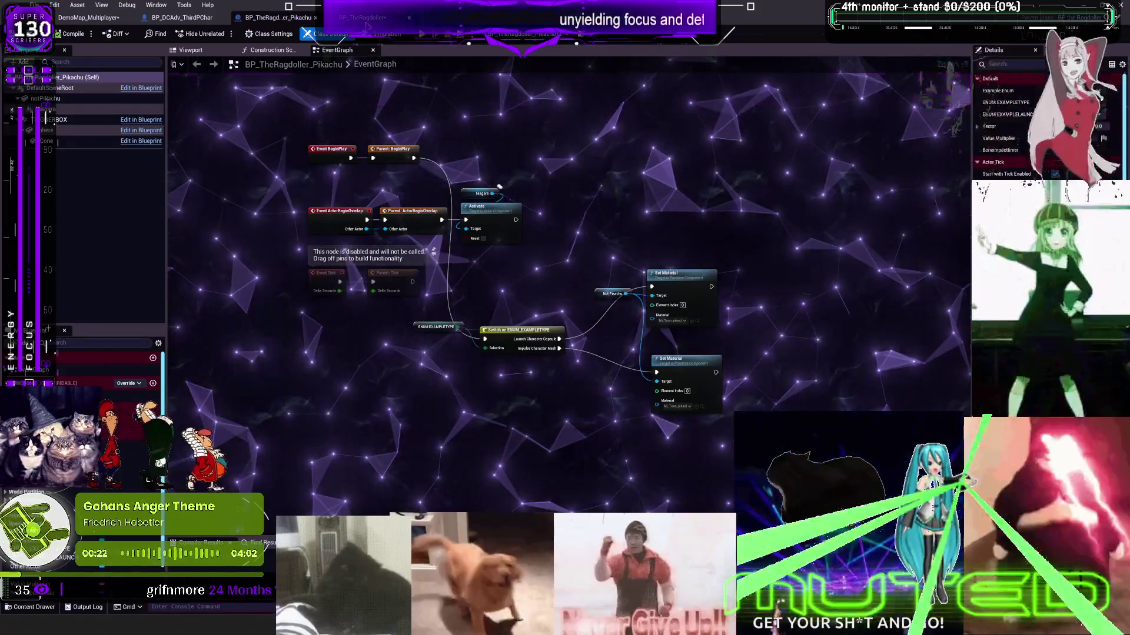
{"action": "scroll", "coordinate": [464, 363], "scroll_direction": "up", "scroll_amount": 5}
{"action": "left_click", "coordinate": [465, 363]}
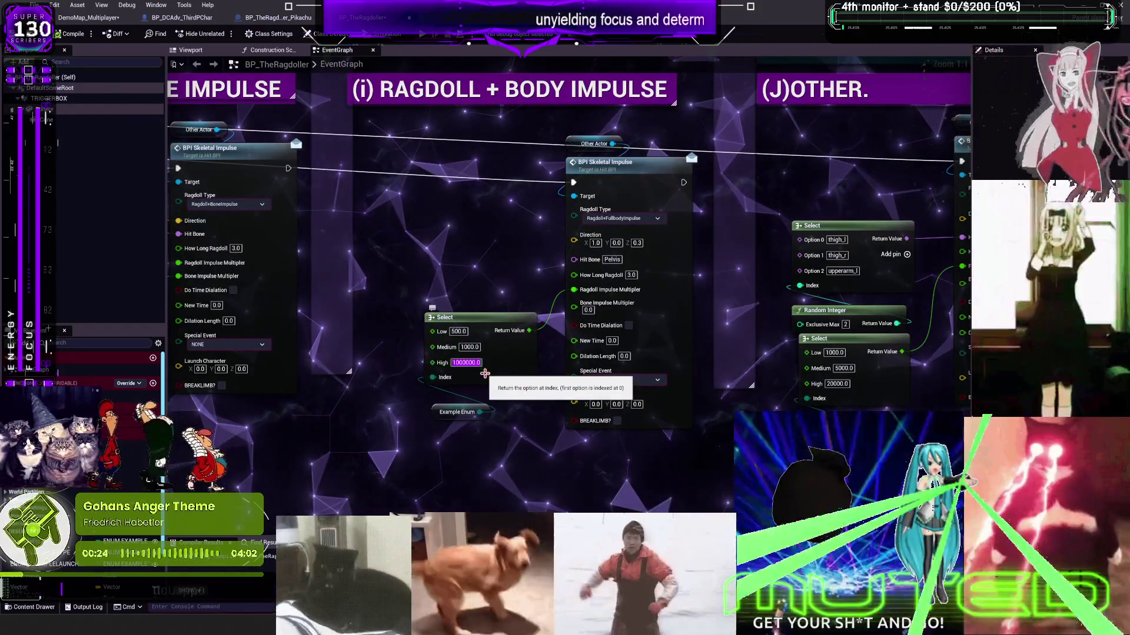
{"action": "key", "text": "ctrl+shift+w"}
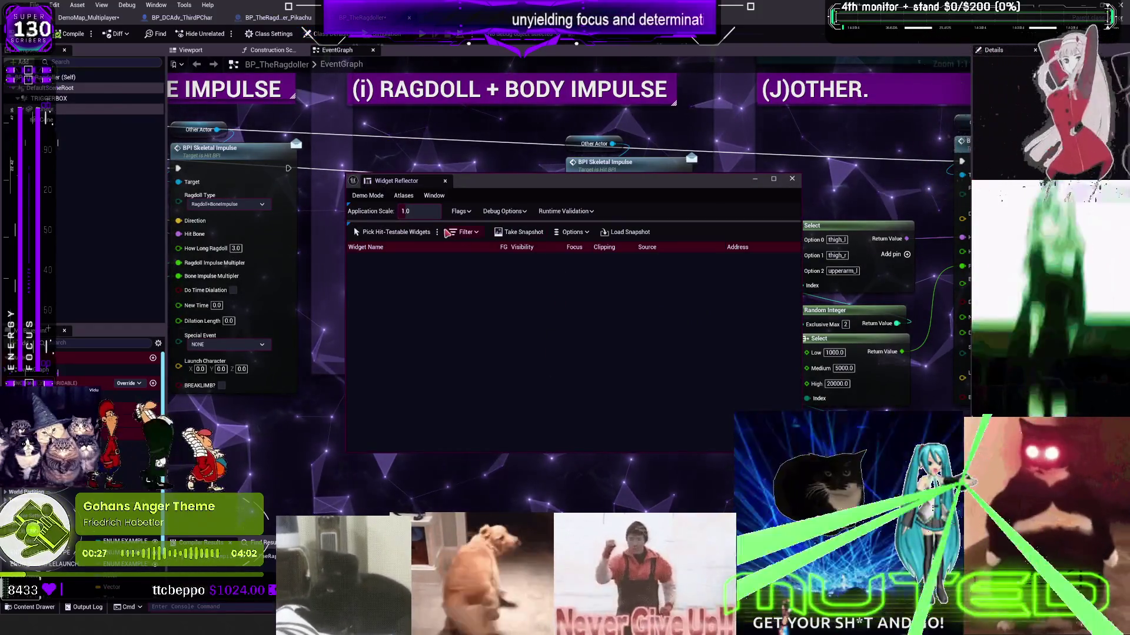
{"action": "left_click", "coordinate": [422, 210]}
{"action": "key", "text": "Return"}
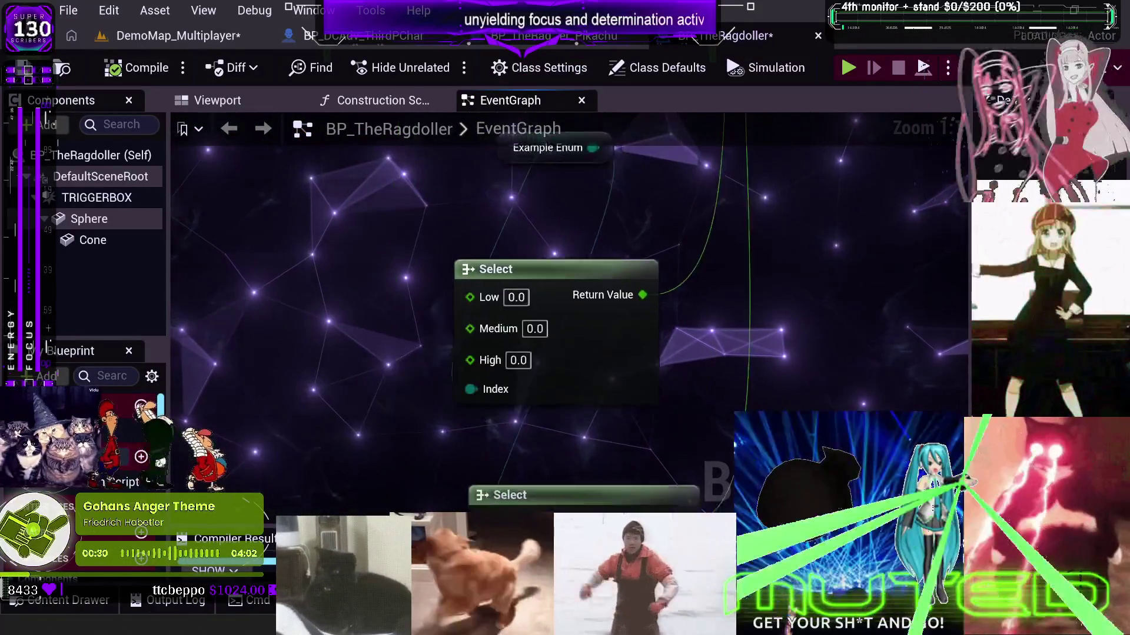
{"action": "scroll", "coordinate": [603, 319], "scroll_direction": "down", "scroll_amount": 5}
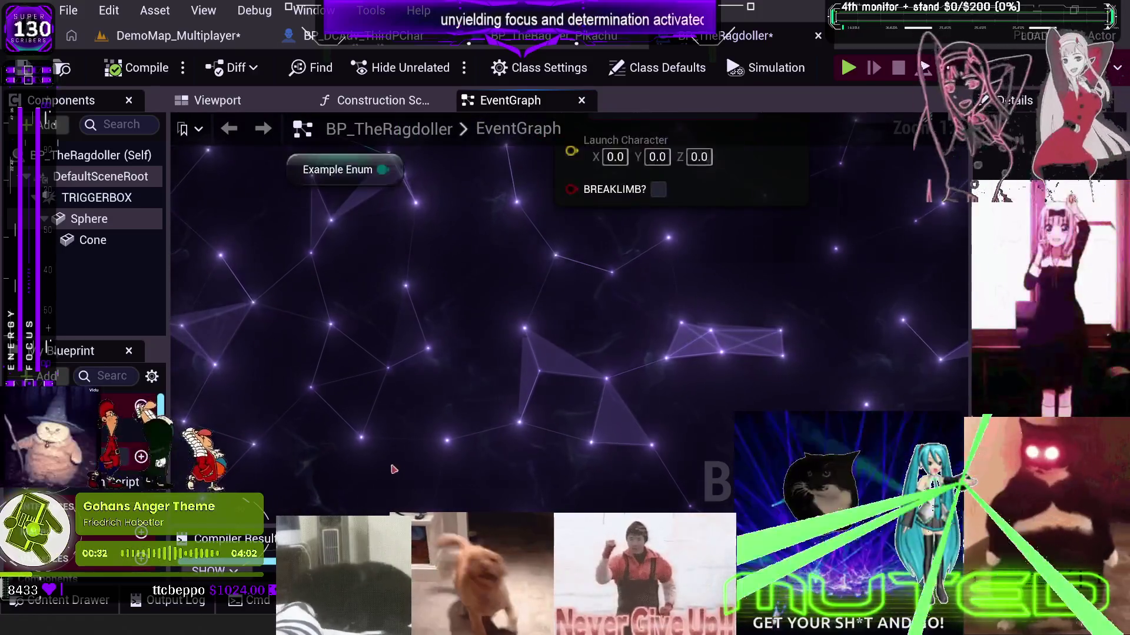
{"action": "scroll", "coordinate": [602, 318], "scroll_direction": "up", "scroll_amount": 4}
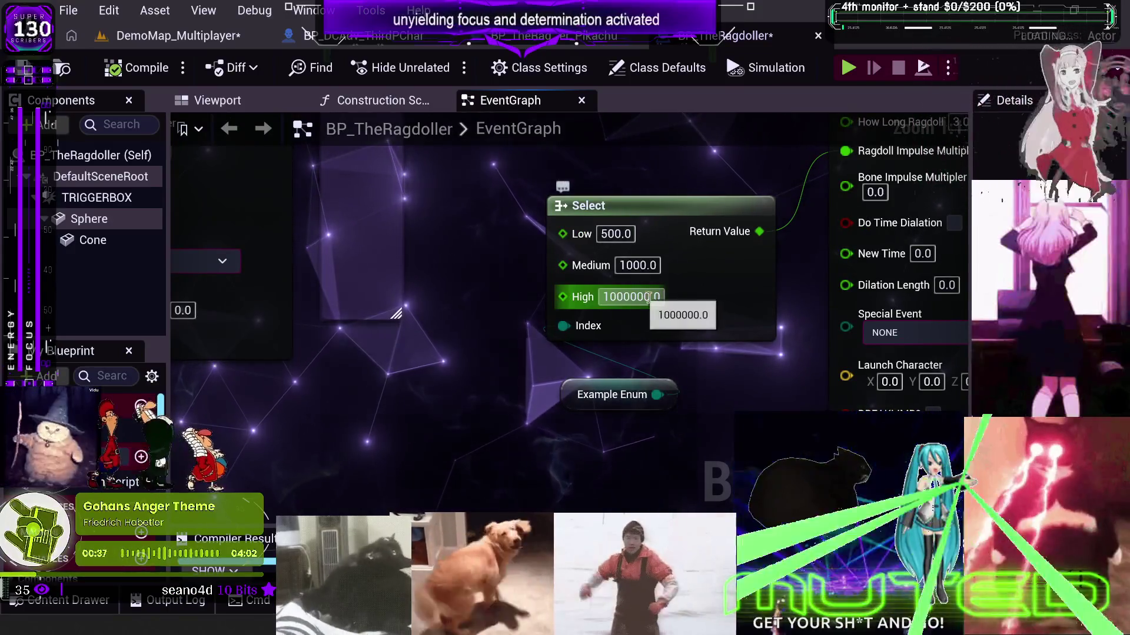
{"action": "type", "text": "42069"}
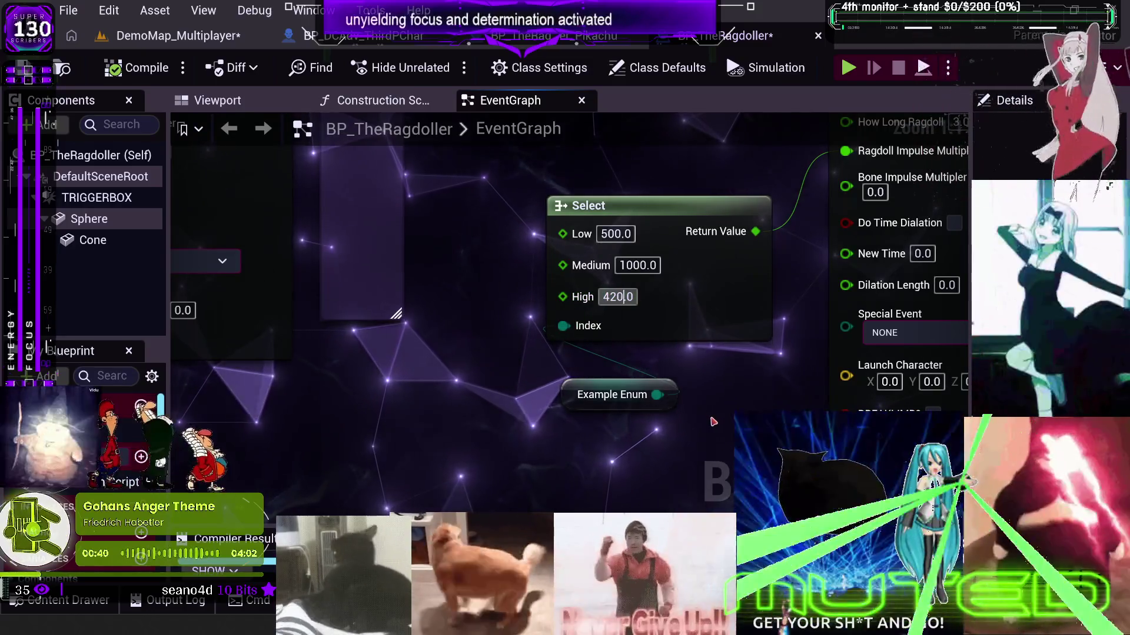
{"action": "type", "text": "133712"}
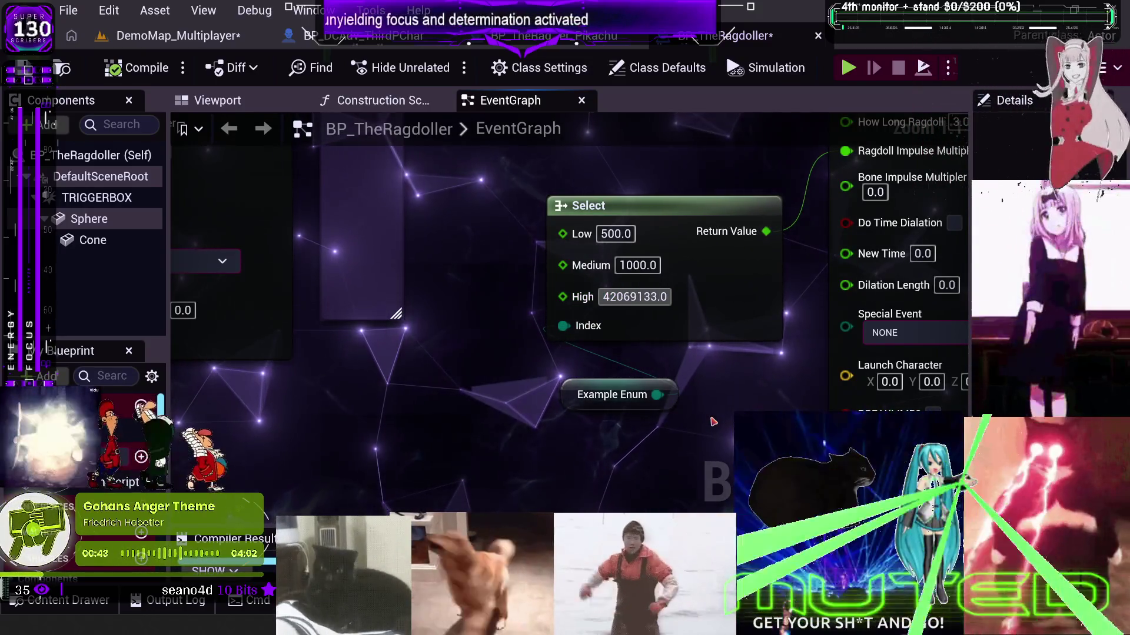
{"action": "type", "text": "3"}
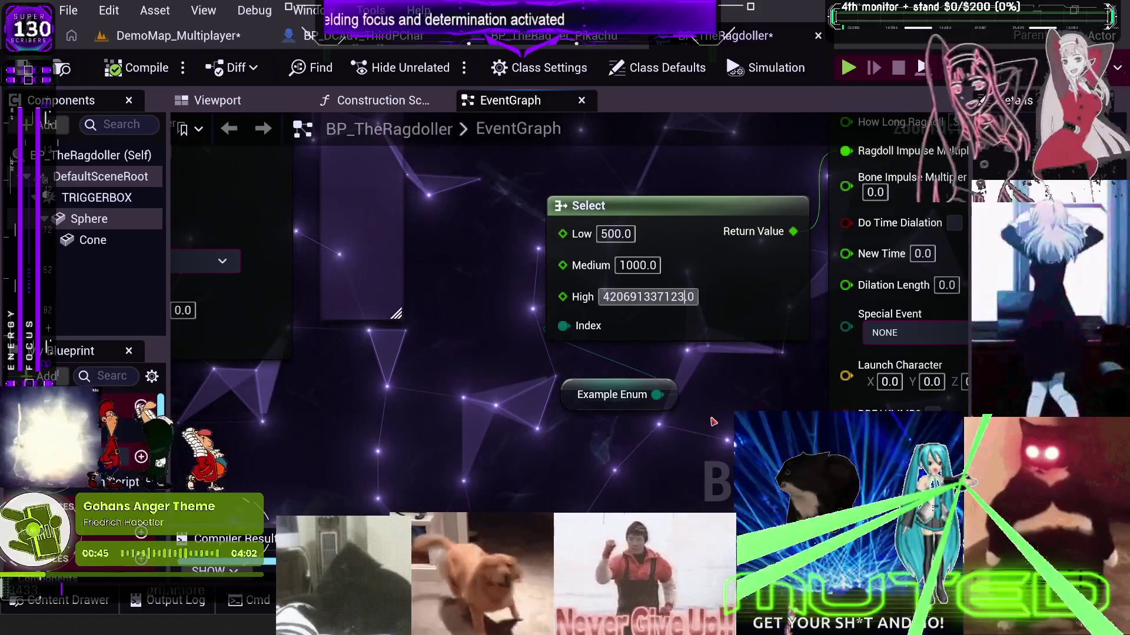
{"action": "type", "text": "456789."}
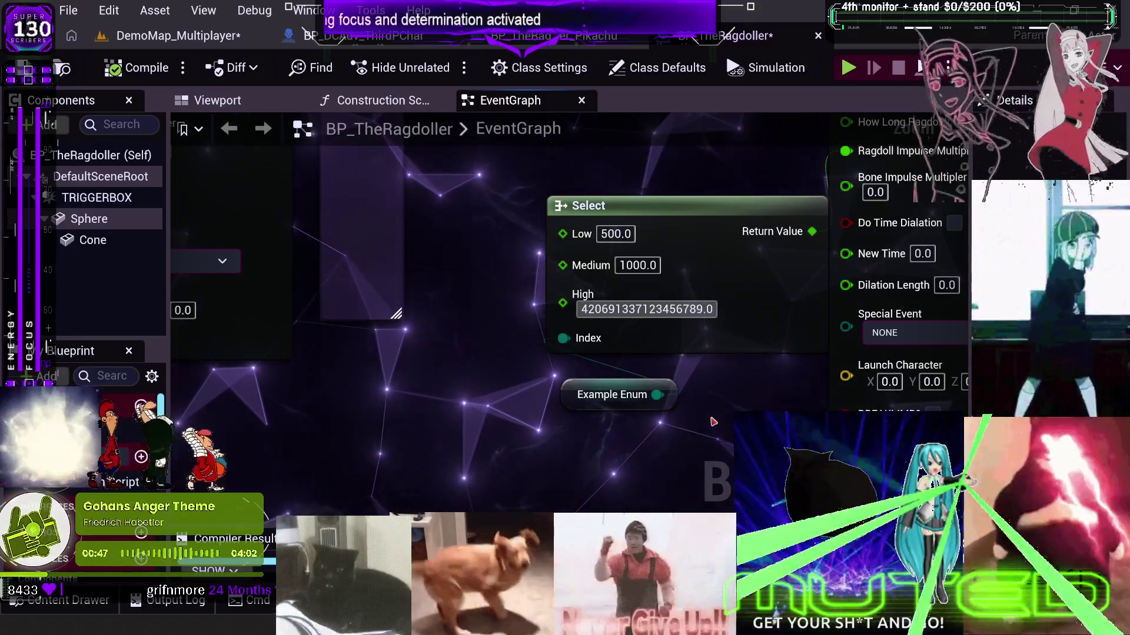
{"action": "key", "text": "Return"}
{"action": "left_click_drag", "start_coordinate": [742, 284], "coordinate": [685, 270]}
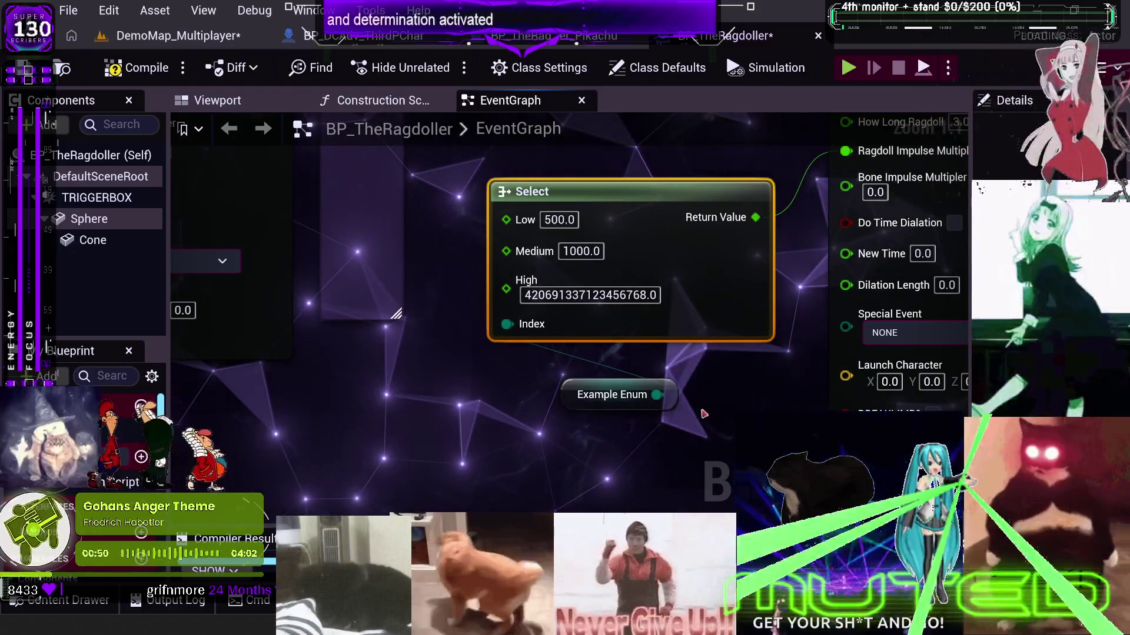
{"action": "left_click", "coordinate": [145, 73]}
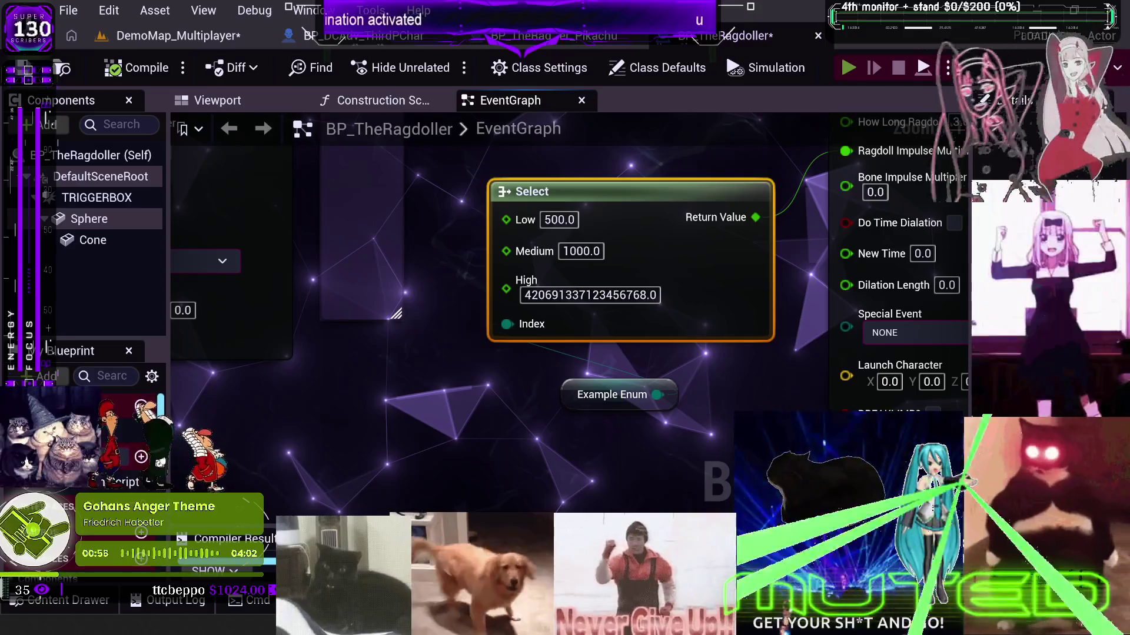
- Check the to-do notes and return to the DemoMap_Multiplayer level
{"action": "key", "text": "alt+Tab"}
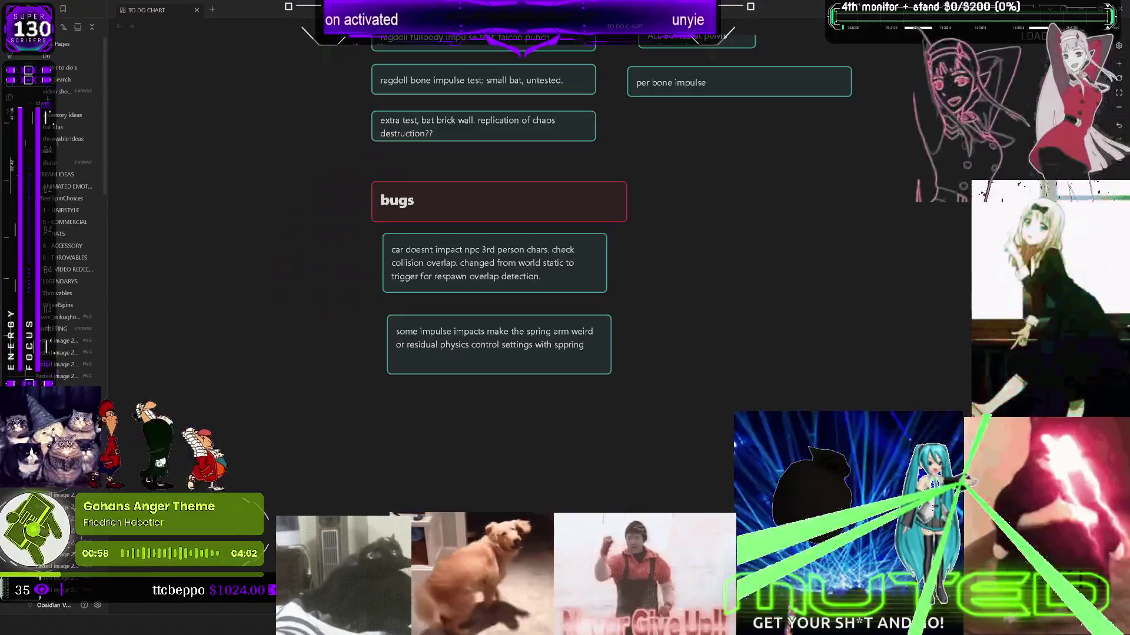
{"action": "key", "text": "alt+Tab"}
{"action": "left_click", "coordinate": [184, 38]}
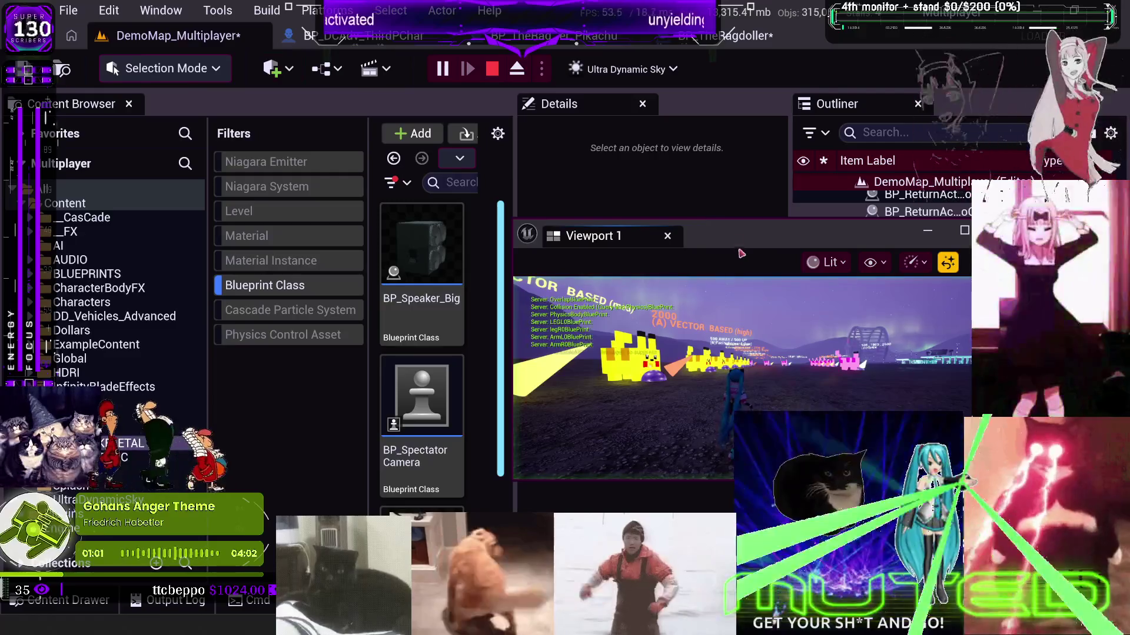
- Maximize Viewport 1 and run the character toward the row of Pikachu targets
{"action": "double_click", "coordinate": [741, 253]}
{"action": "left_click", "coordinate": [710, 365]}
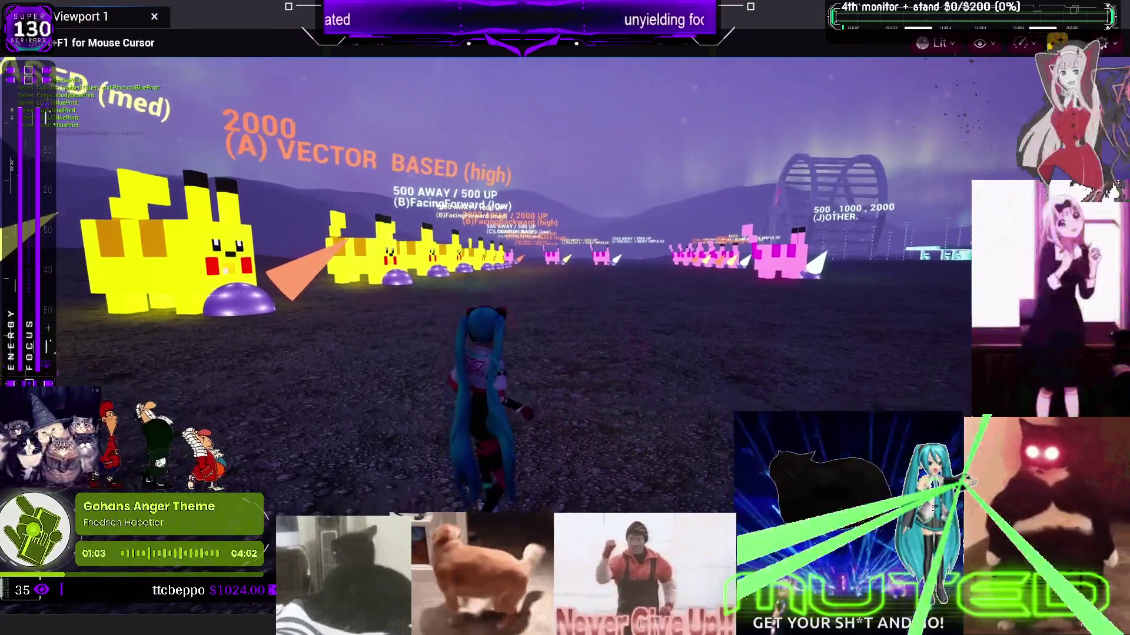
{"action": "key", "text": "w"}
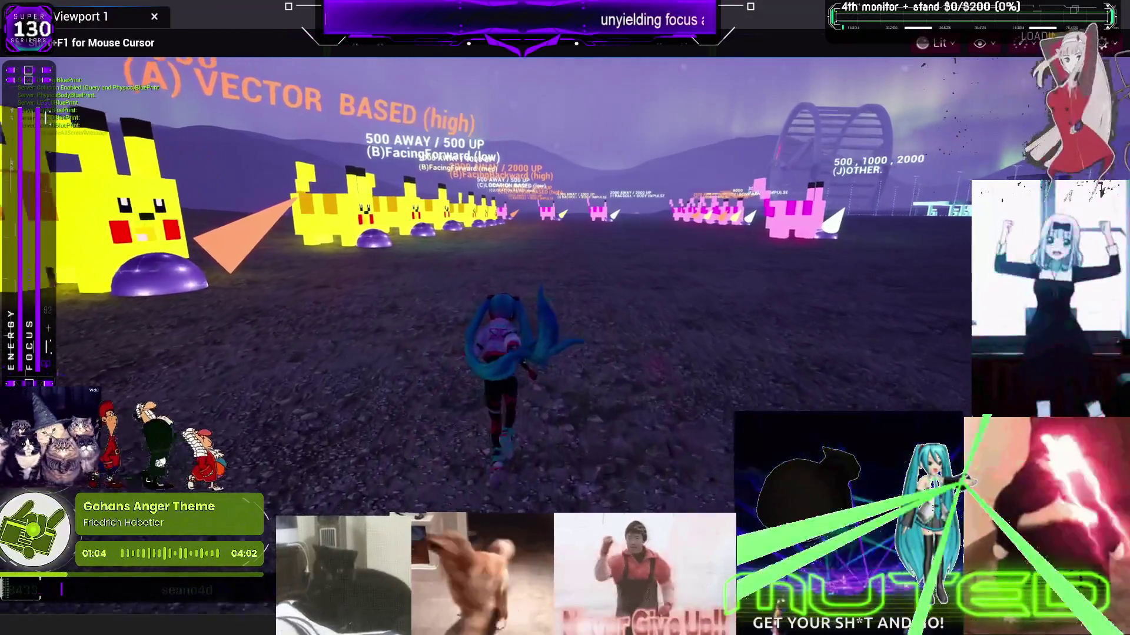
{"action": "key", "text": "w"}
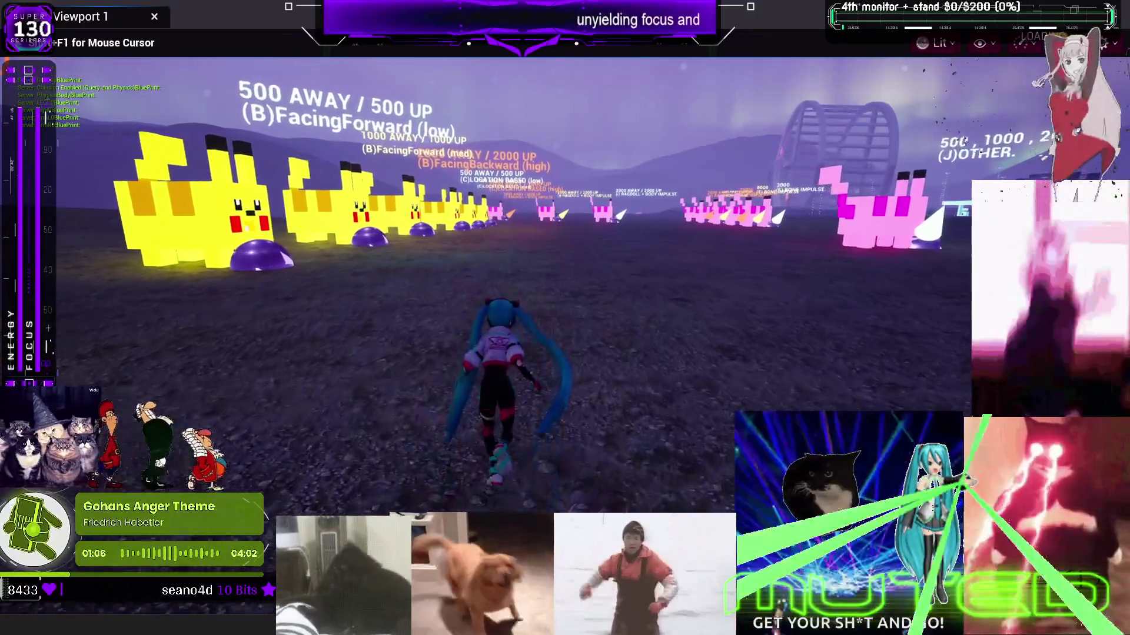
{"action": "key", "text": "w"}
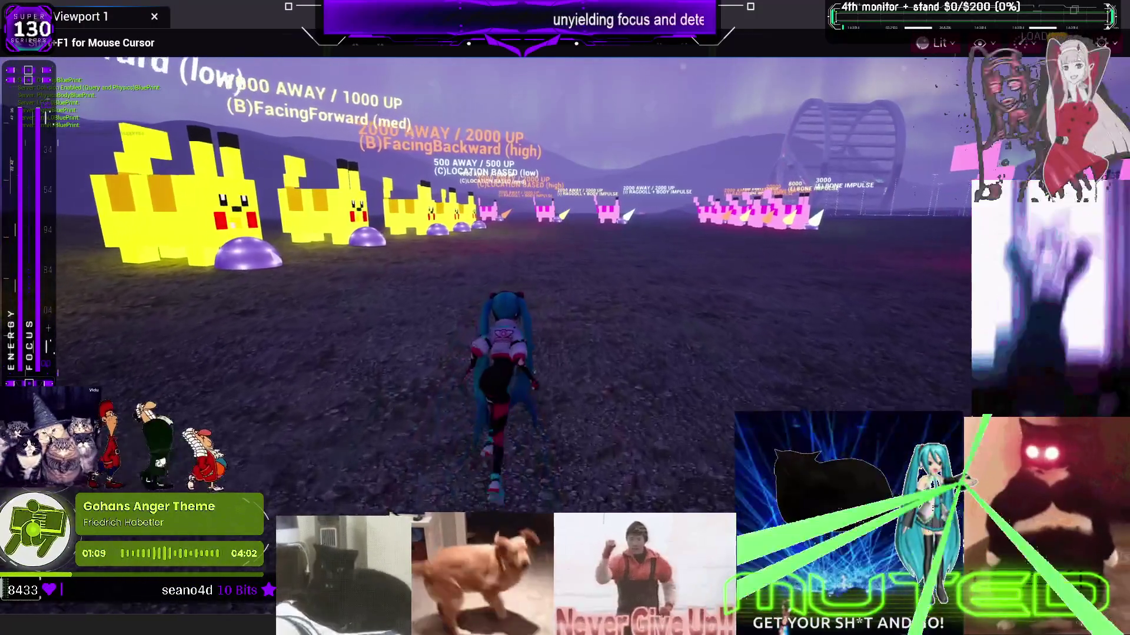
{"action": "key", "text": "w"}
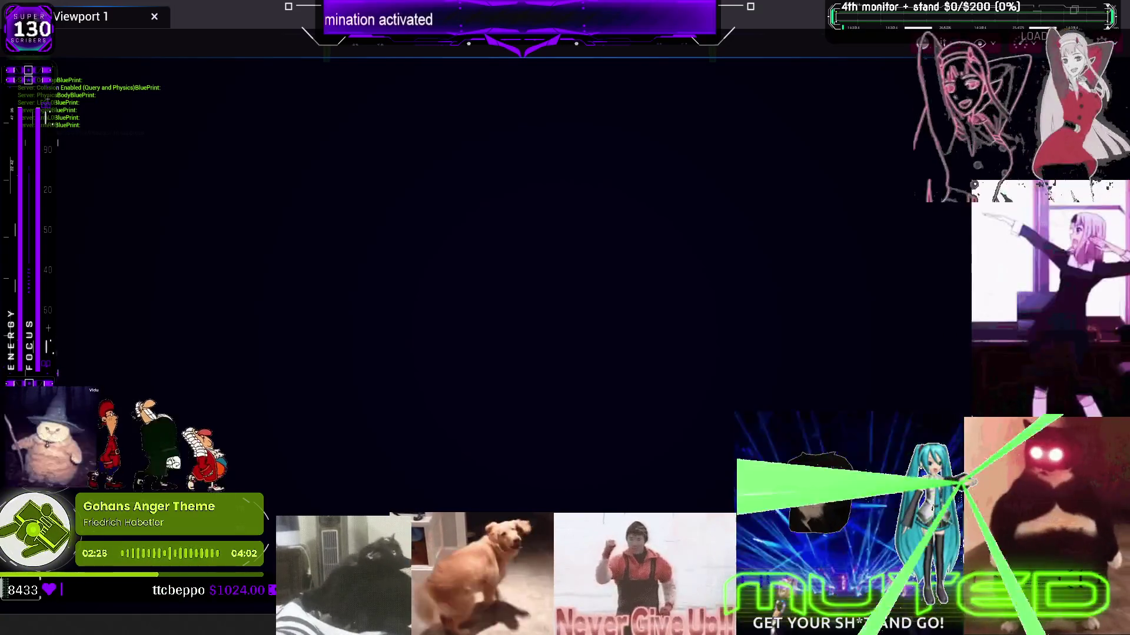
- Stop play, close the 'Accessed None' error log, and open BP_DCAdv_ThirdPChar's event graph
{"action": "key", "text": "Escape"}
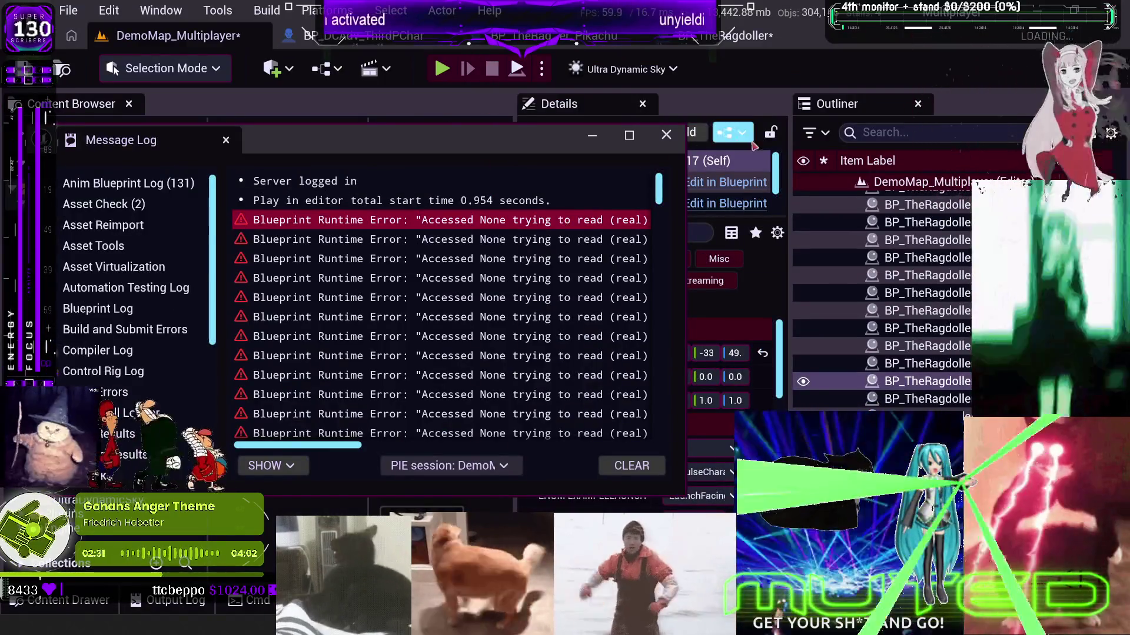
{"action": "left_click", "coordinate": [666, 134]}
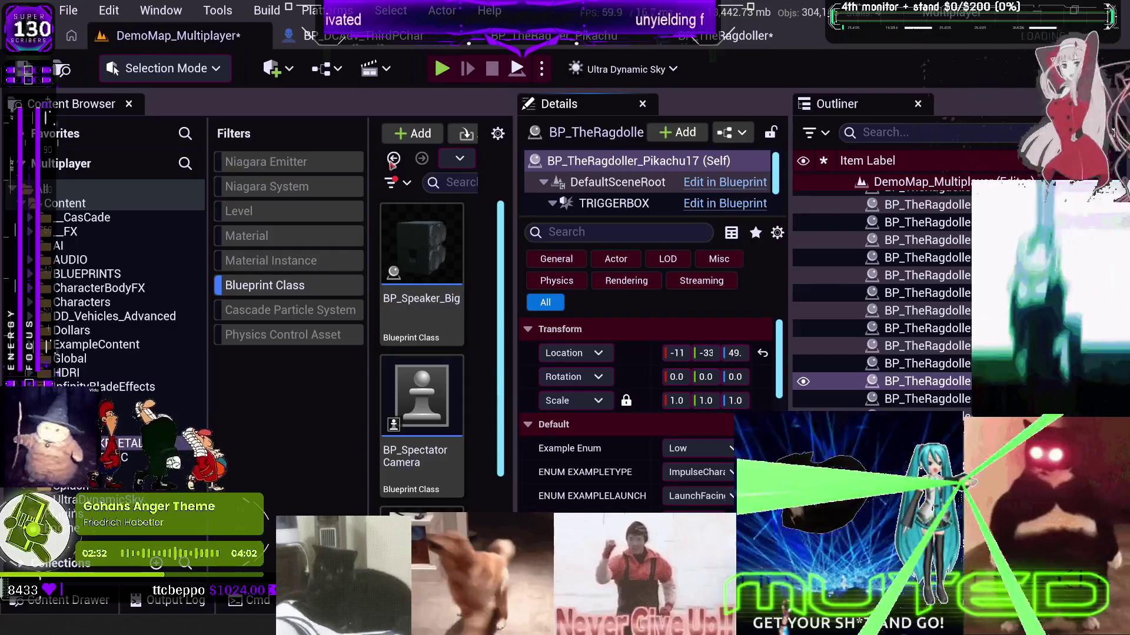
{"action": "left_click", "coordinate": [360, 35]}
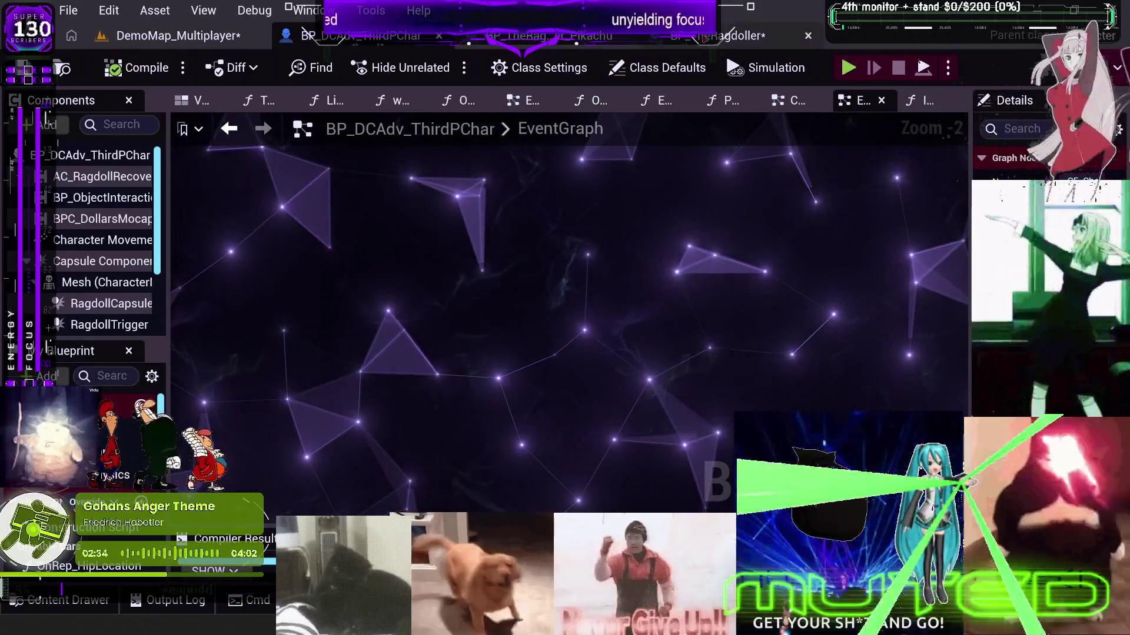
- Set BP_TheRagdoller's Select High value to 694201337, compile, and switch to DemoMap_Multiplayer
{"action": "left_click", "coordinate": [729, 36]}
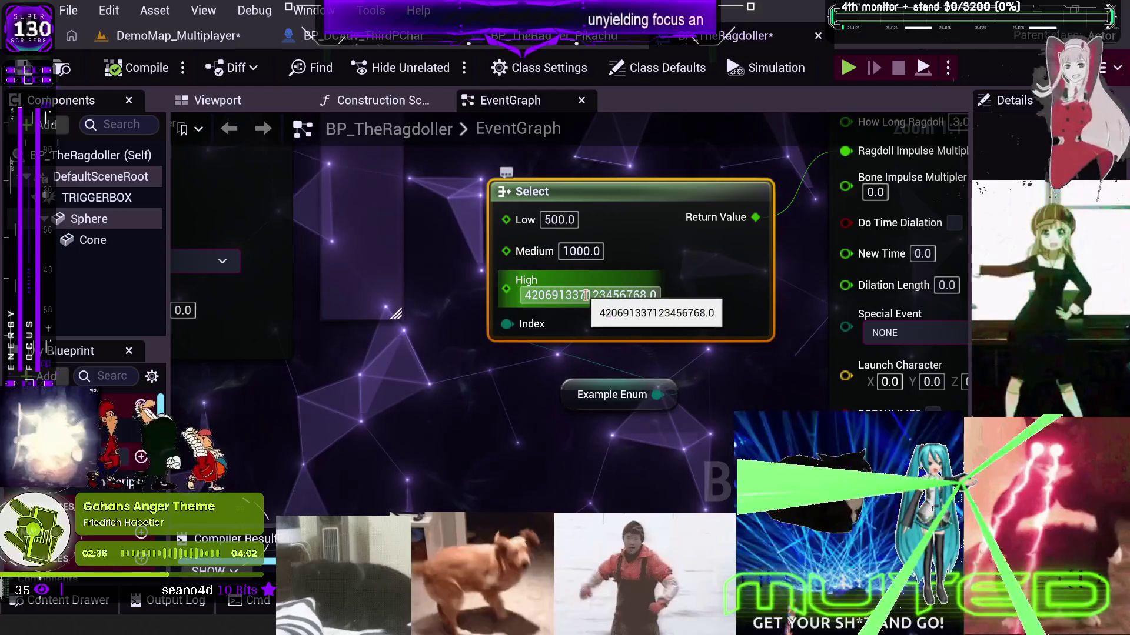
{"action": "double_click", "coordinate": [594, 296]}
{"action": "key", "text": "BackSpace"}
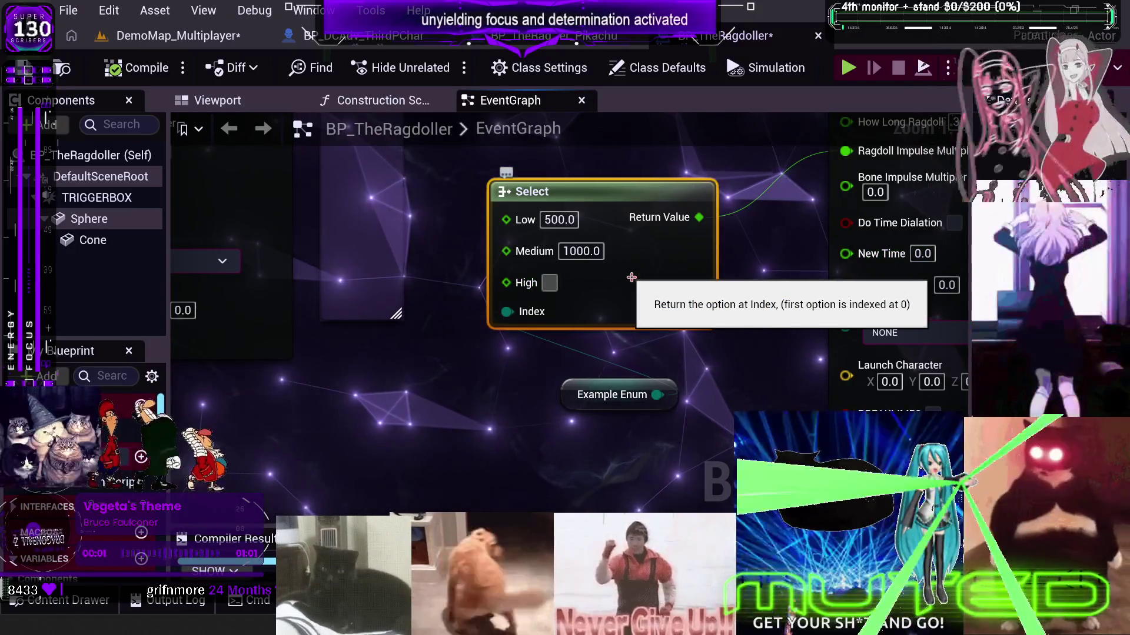
{"action": "type", "text": "69420"}
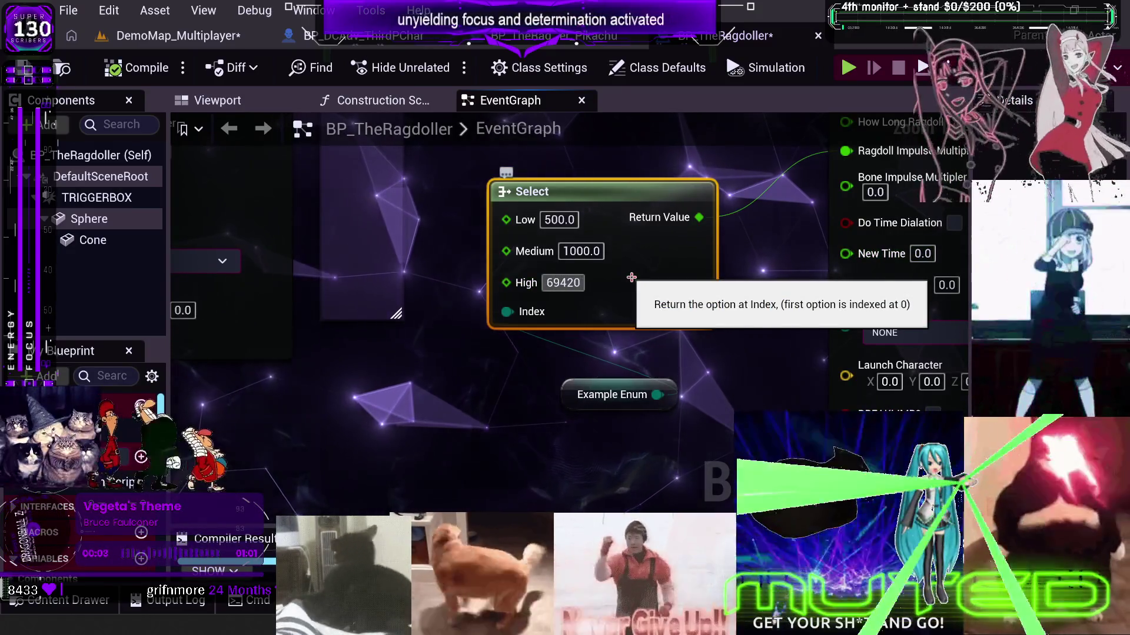
{"action": "type", "text": "1337"}
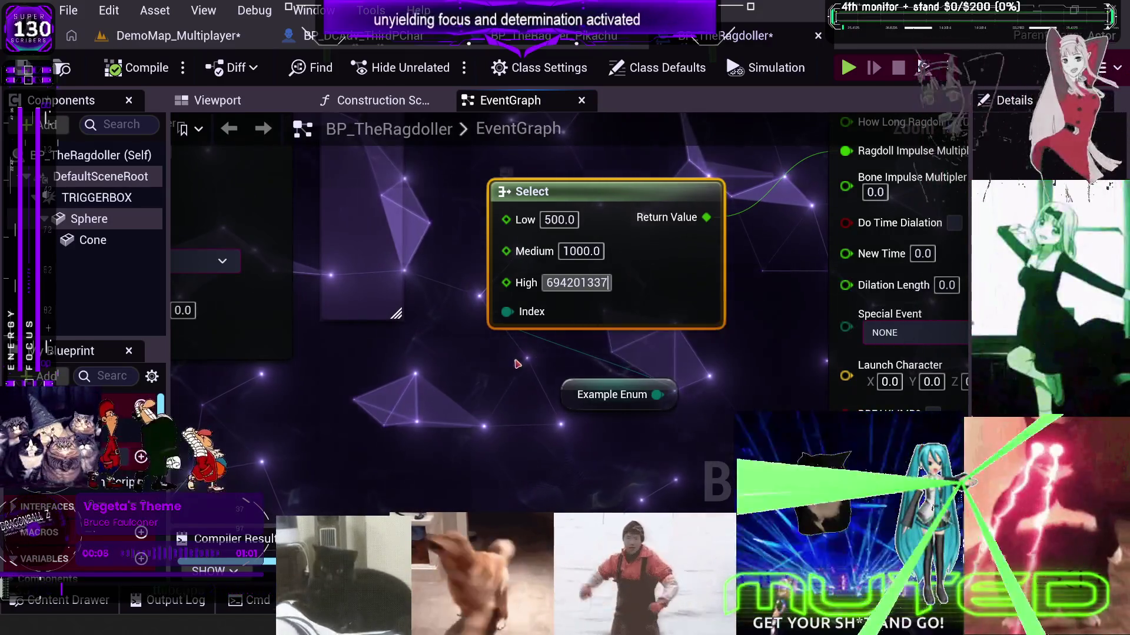
{"action": "left_click", "coordinate": [530, 359]}
{"action": "left_click", "coordinate": [140, 74]}
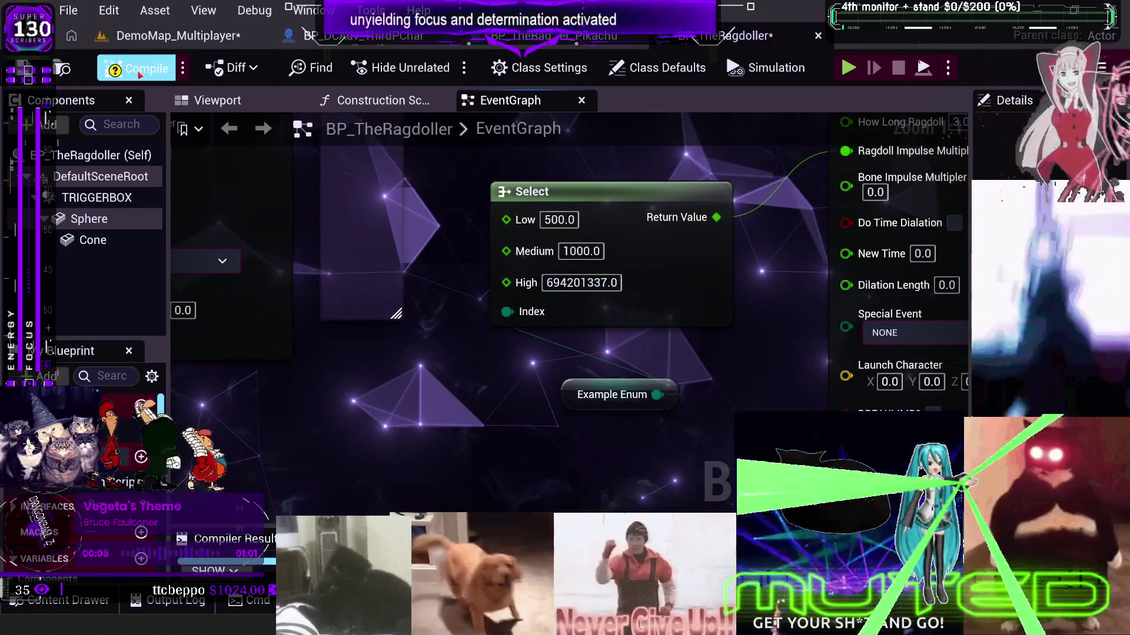
{"action": "left_click", "coordinate": [146, 36]}
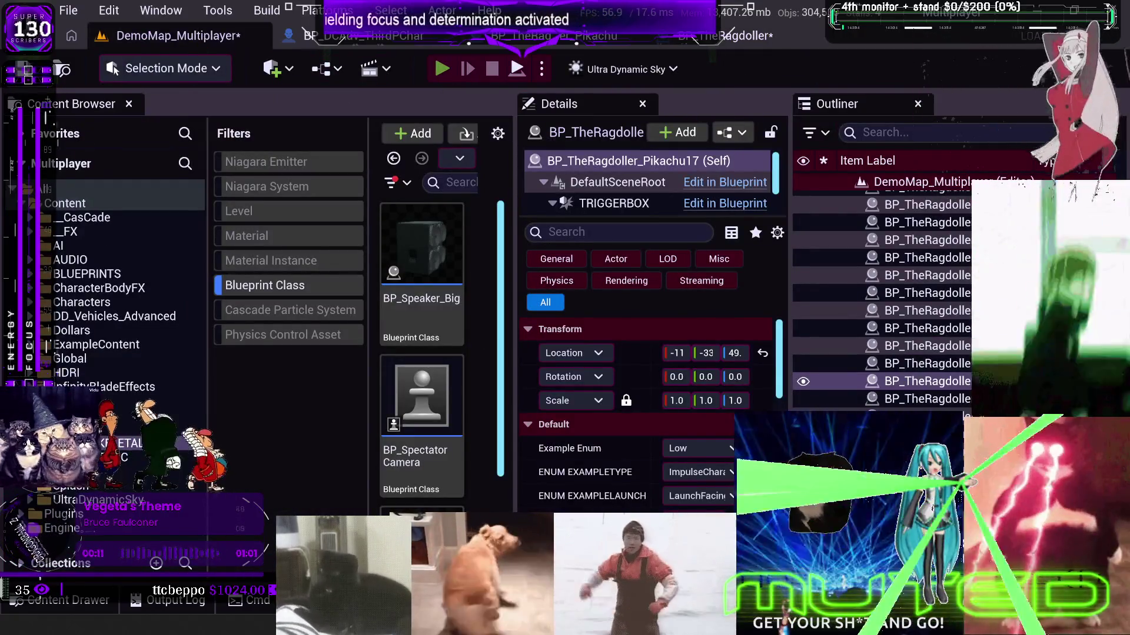
{"action": "key", "text": "alt+p"}
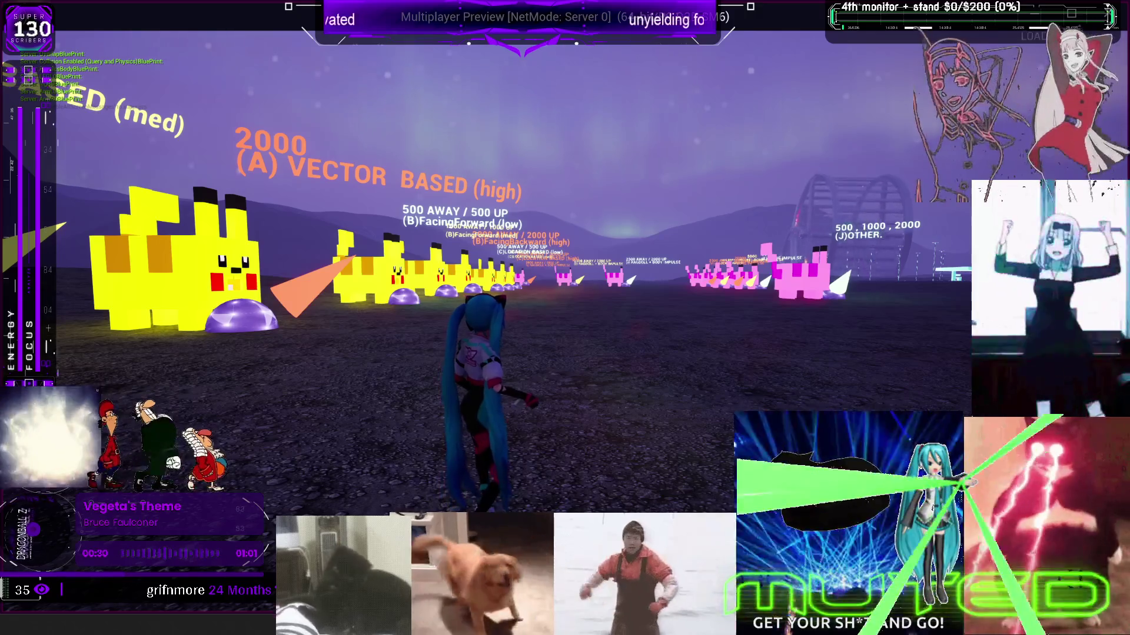
{"action": "key", "text": "w"}
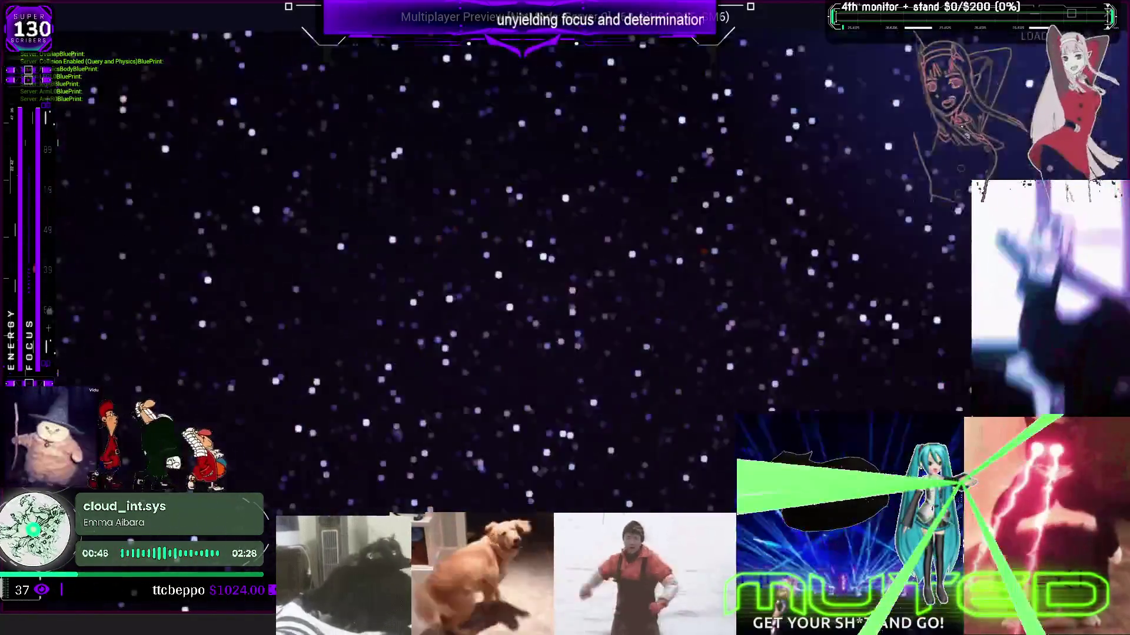
{"action": "key", "text": "Escape"}
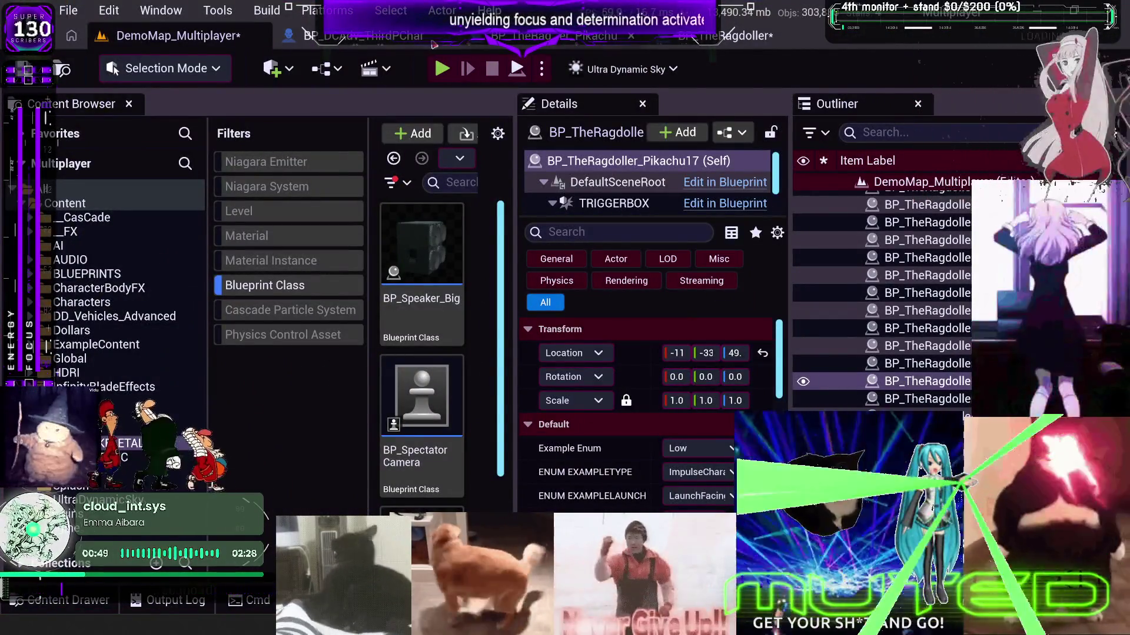
- In BP_TheRagdoller, set the Select High strength to 69420.0, then switch back to DemoMap_Multiplayer
{"action": "left_click", "coordinate": [736, 36]}
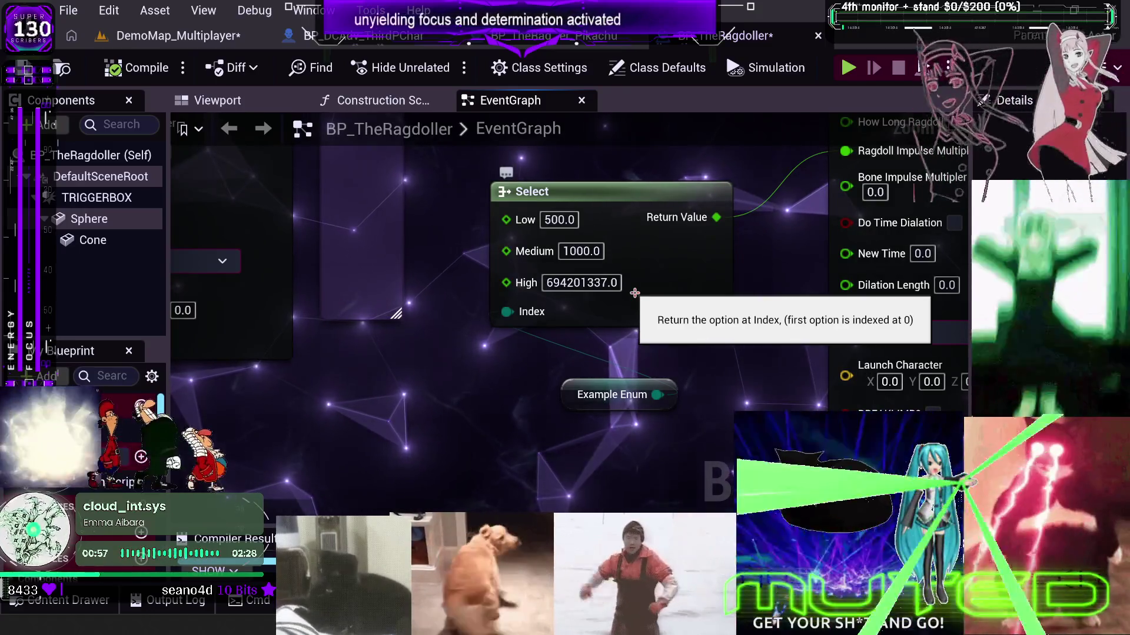
{"action": "left_click", "coordinate": [585, 282]}
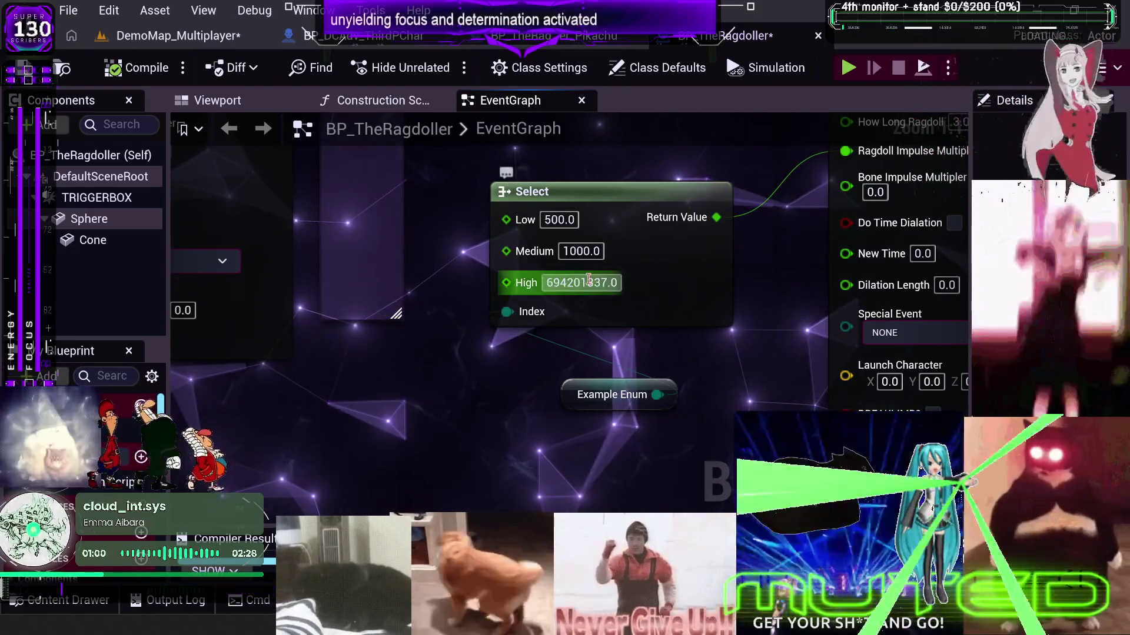
{"action": "key", "text": "Delete"}
{"action": "key", "text": "Return"}
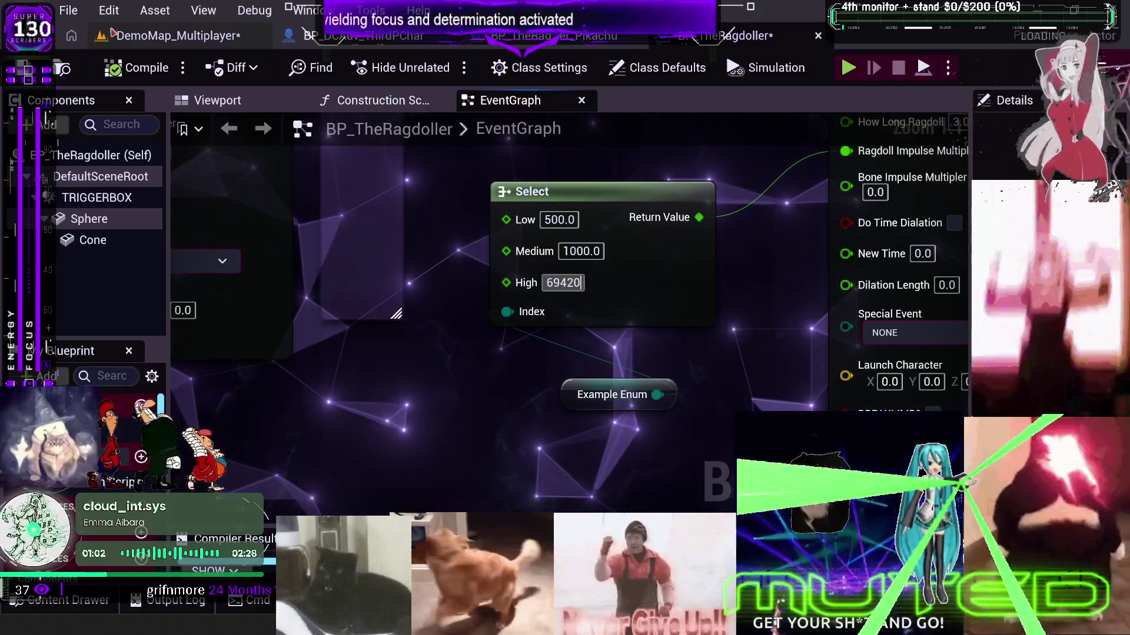
{"action": "left_click", "coordinate": [177, 35]}
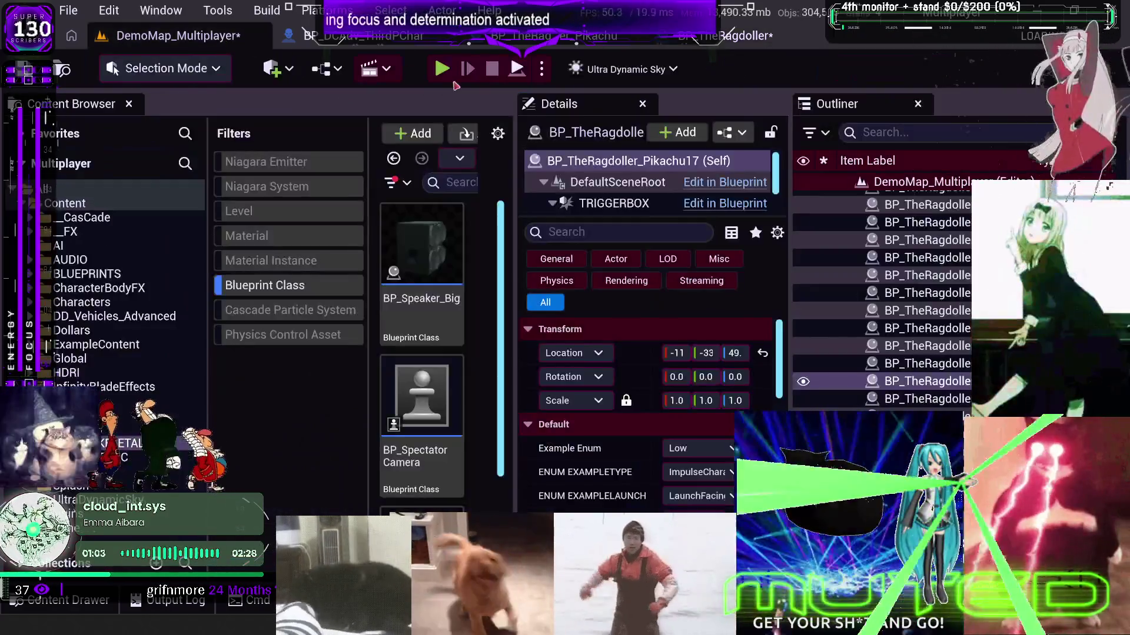
- Start a play-test, run the character into a pink Pikachu to get launched skyward, then stop
{"action": "key", "text": "alt+p"}
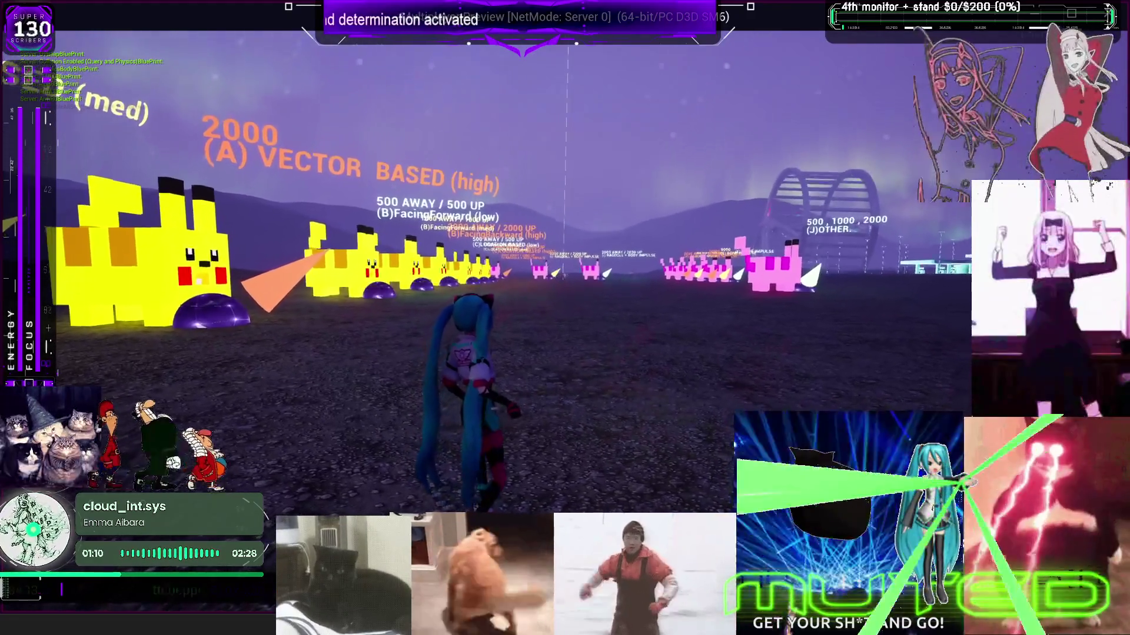
{"action": "key", "text": "w"}
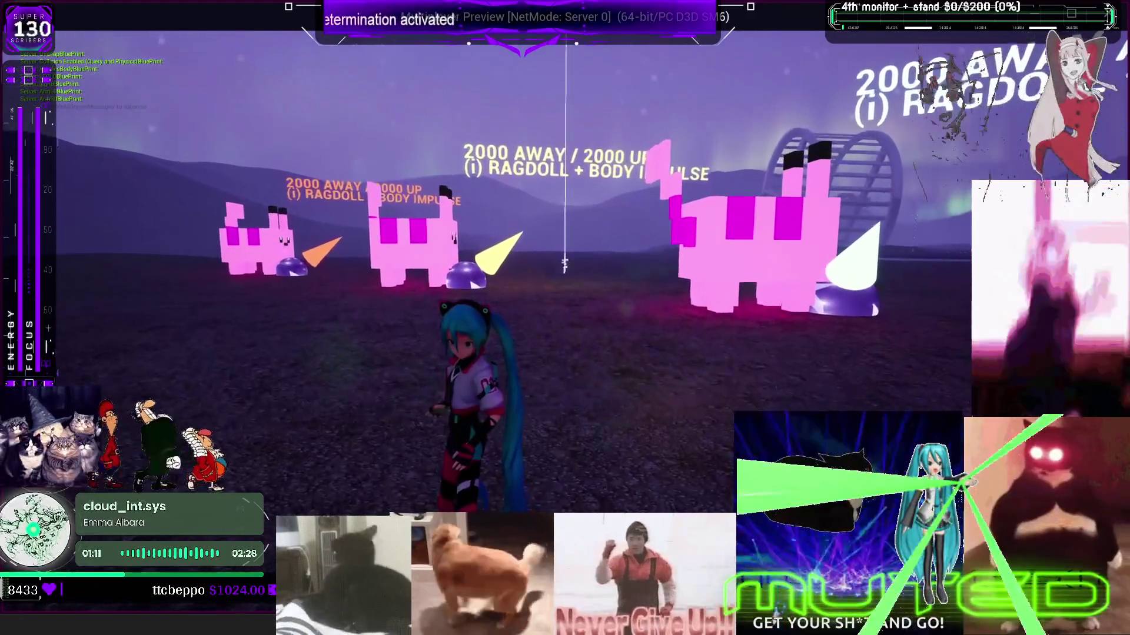
{"action": "key", "text": "w"}
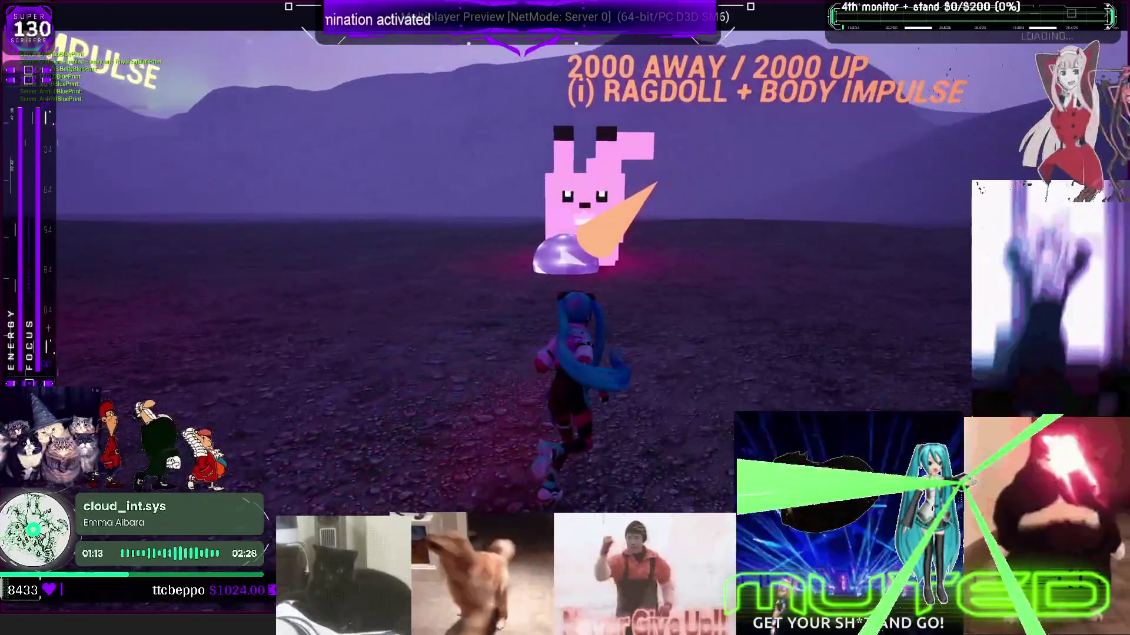
{"action": "key", "text": "w"}
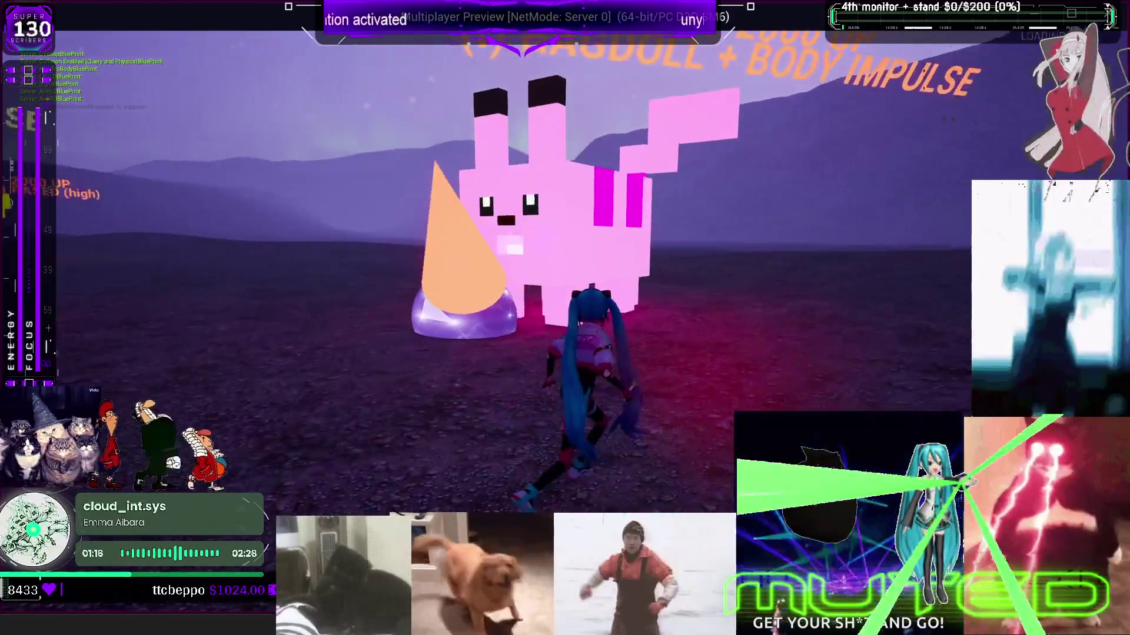
{"action": "key", "text": "w"}
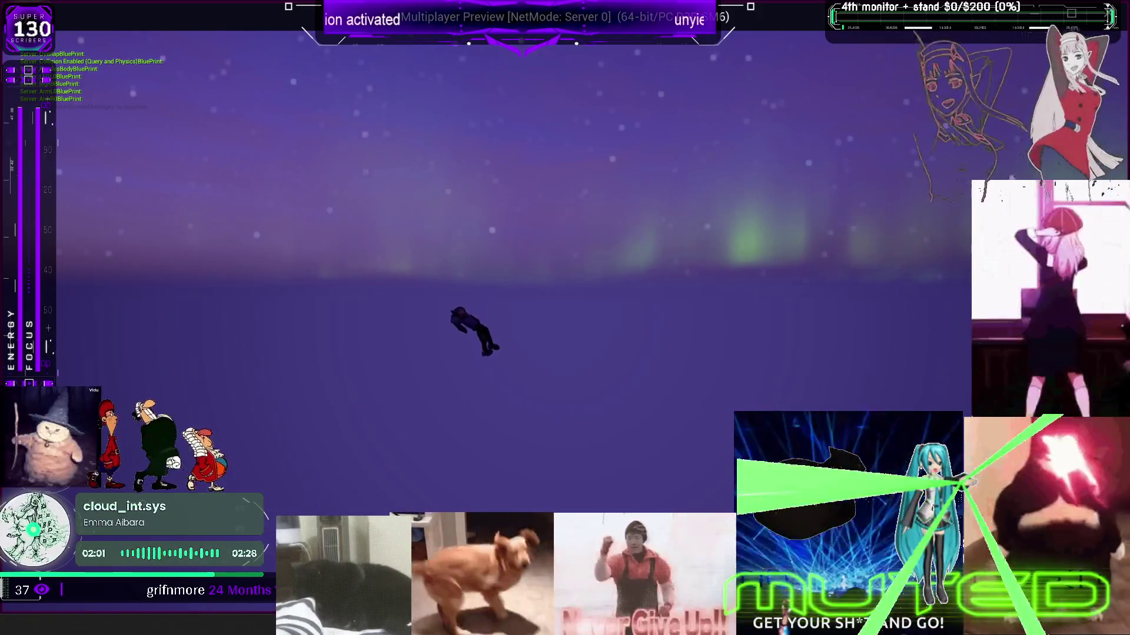
{"action": "key", "text": "Escape"}
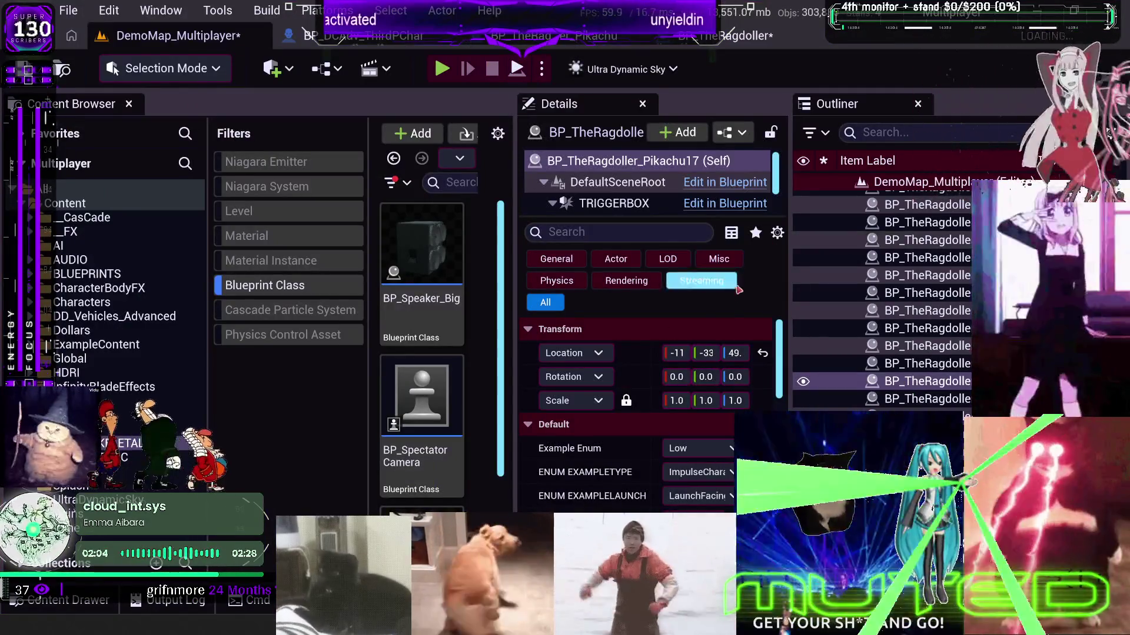
- Set the editor's application scale to 1.0 in the Widget Reflector, then close it
{"action": "key", "text": "ctrl+shift+w"}
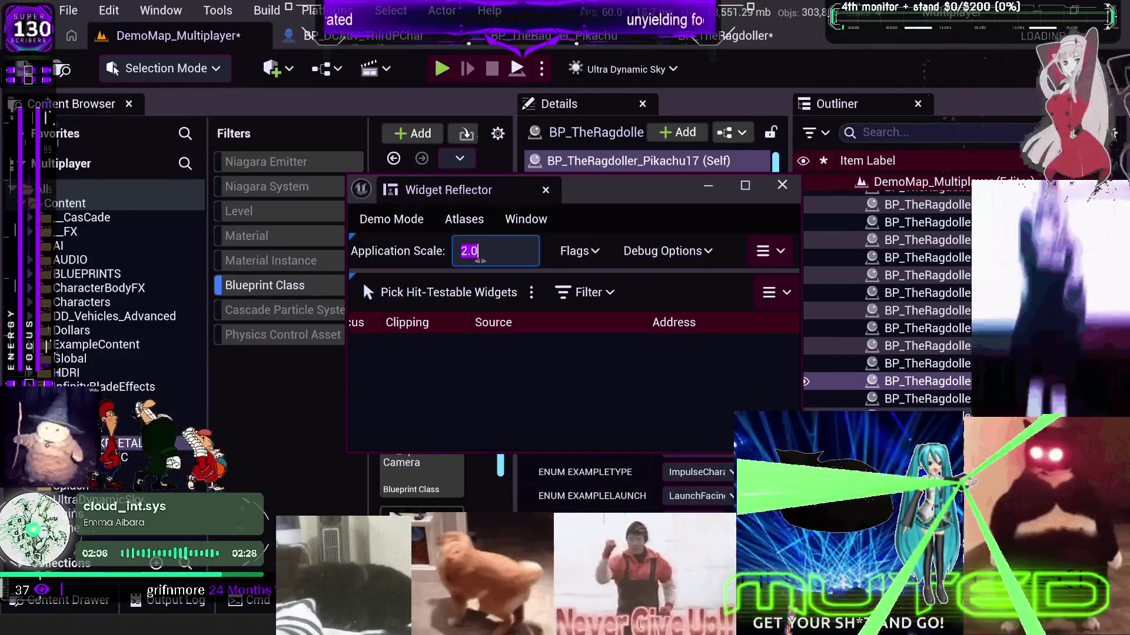
{"action": "type", "text": "1.0"}
{"action": "key", "text": "Return"}
{"action": "key", "text": "alt+F4"}
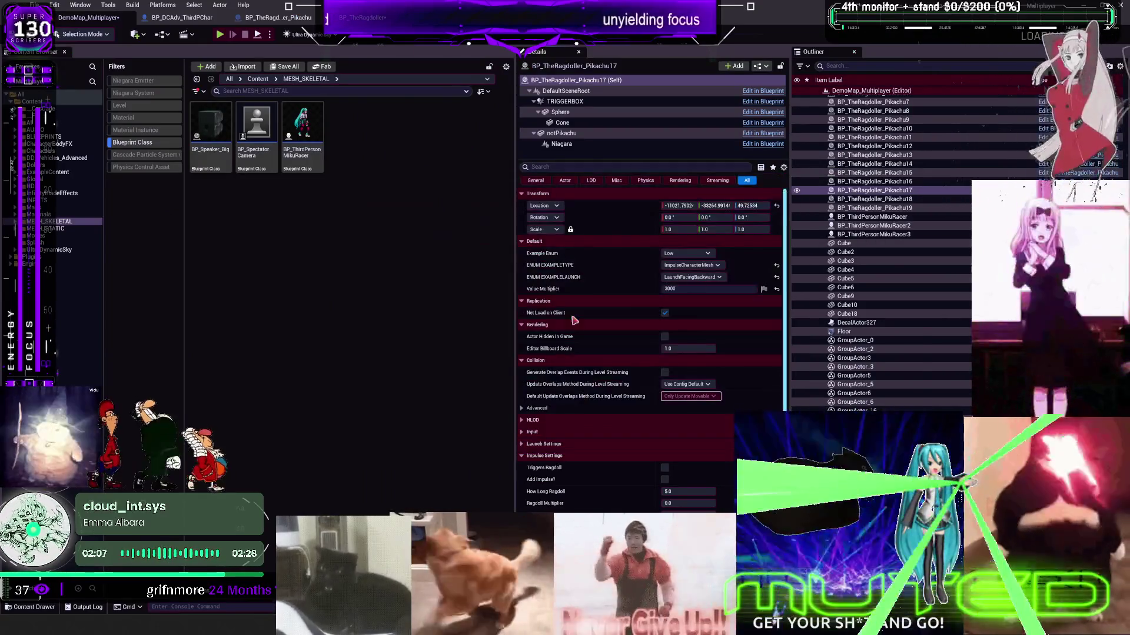
- Change the BP_TheRagdoller Select node's High value to 3000.0
{"action": "key", "text": "alt+Tab"}
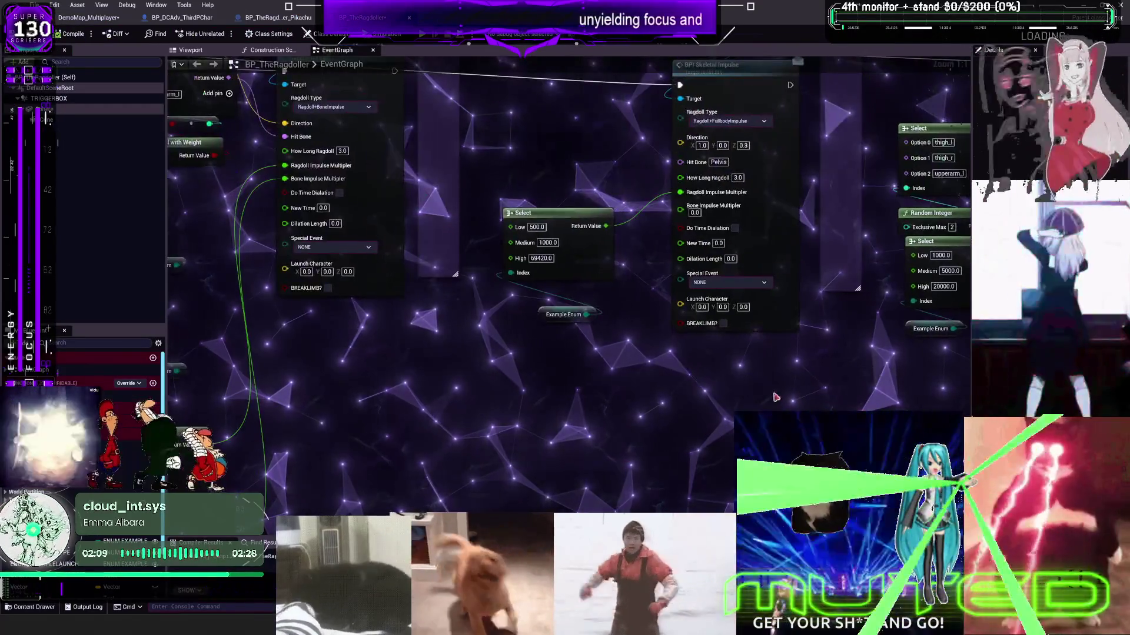
{"action": "left_click", "coordinate": [539, 259]}
{"action": "left_click_drag", "start_coordinate": [531, 259], "coordinate": [541, 263]}
{"action": "type", "text": "3"}
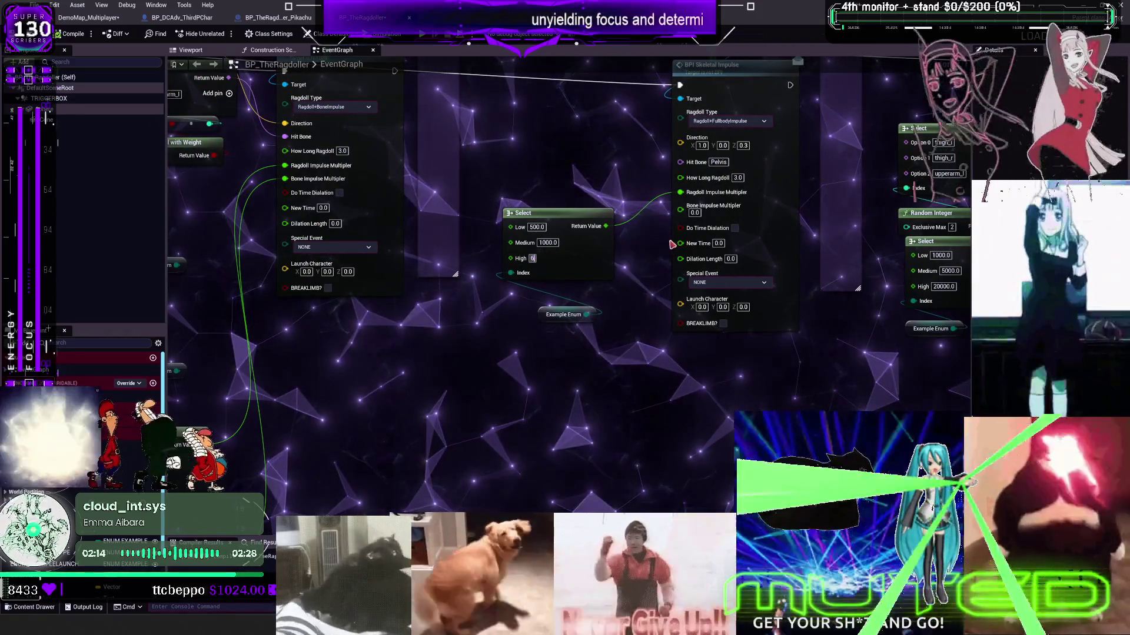
{"action": "type", "text": "000"}
{"action": "key", "text": "Return"}
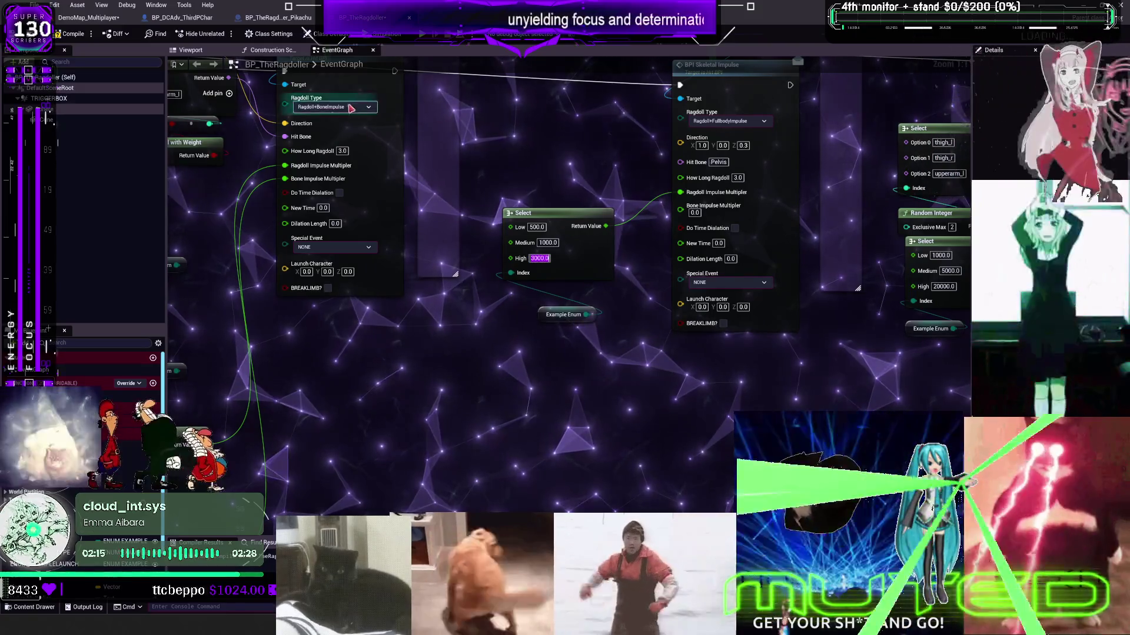
{"action": "mouse_move", "coordinate": [644, 207]}
{"action": "left_mouse_down"}
{"action": "mouse_move", "coordinate": [642, 376]}
{"action": "mouse_move", "coordinate": [653, 343]}
{"action": "left_mouse_up"}
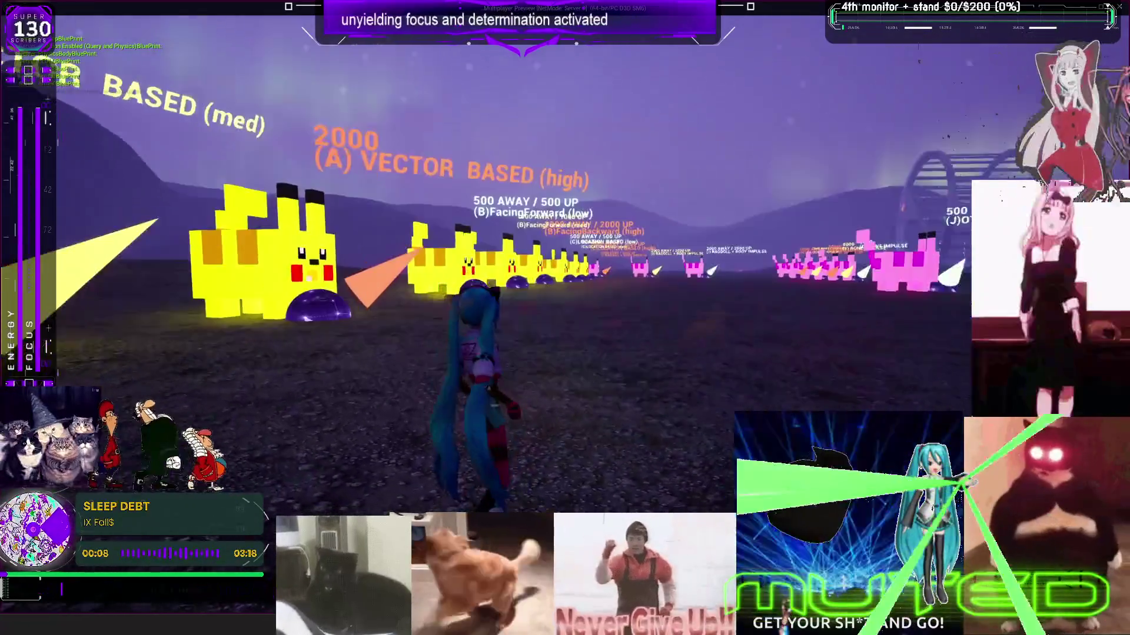
- Run the character into the pink Ragdoll + Body Impulse targets until it ragdolls, then end the preview
{"action": "key", "text": "w"}
{"action": "key", "text": "s"}
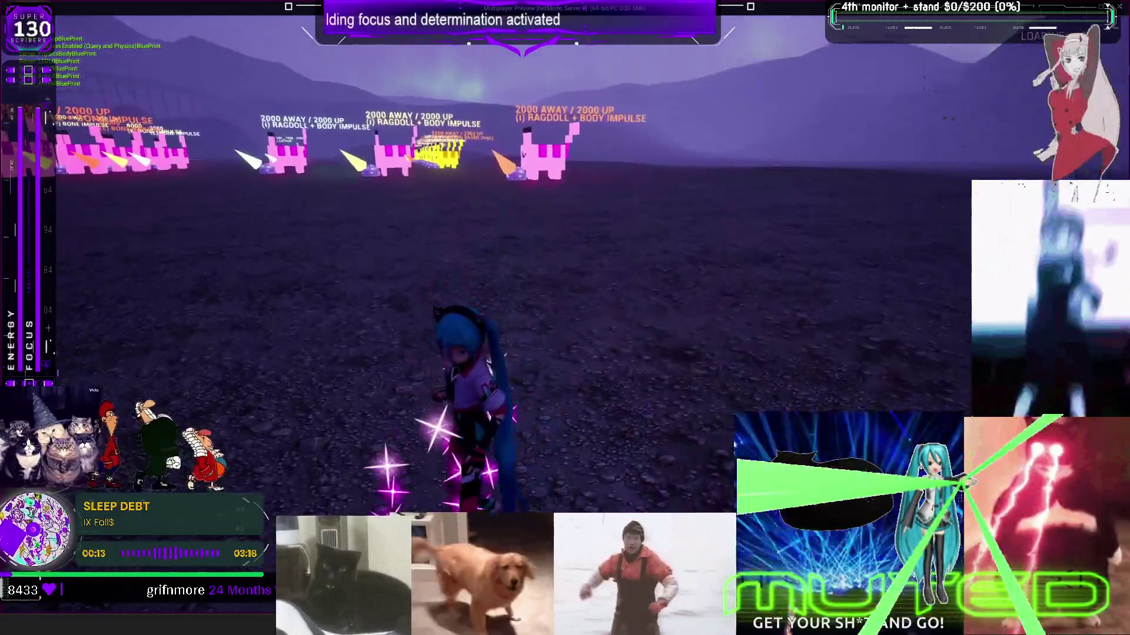
{"action": "key", "text": "w"}
{"action": "key", "text": "w"}
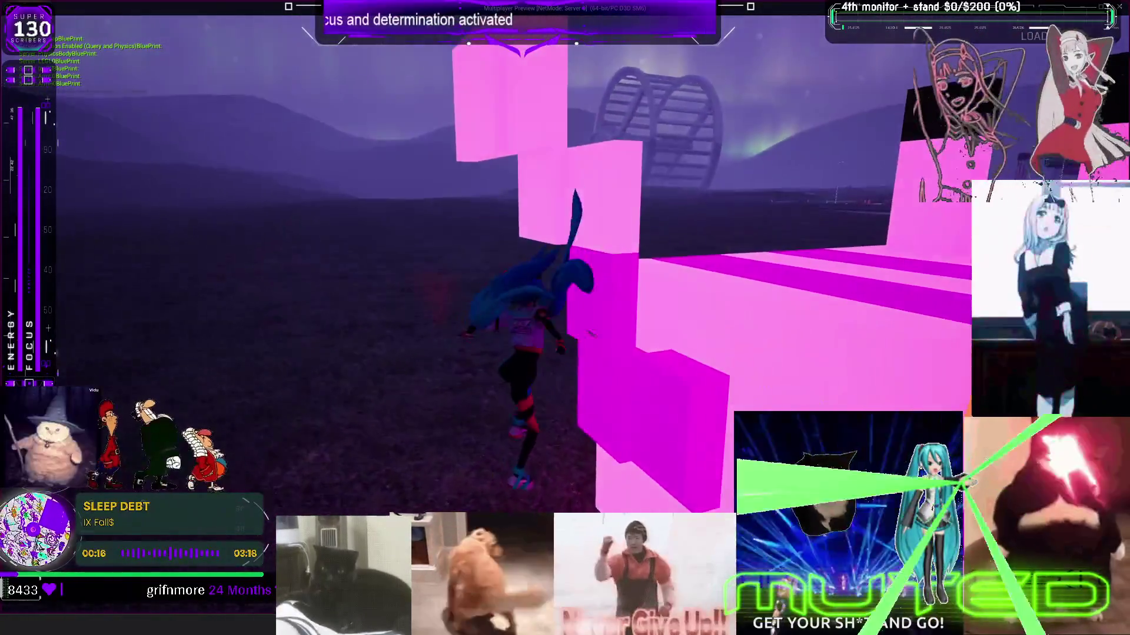
{"action": "key", "text": "w"}
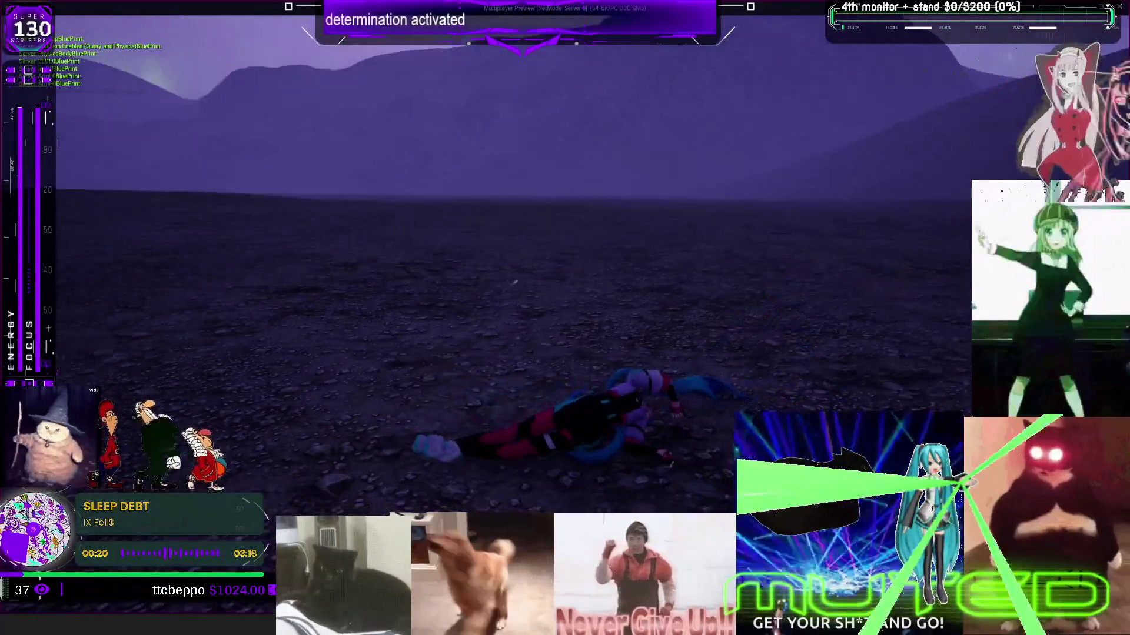
{"action": "key", "text": "Escape"}
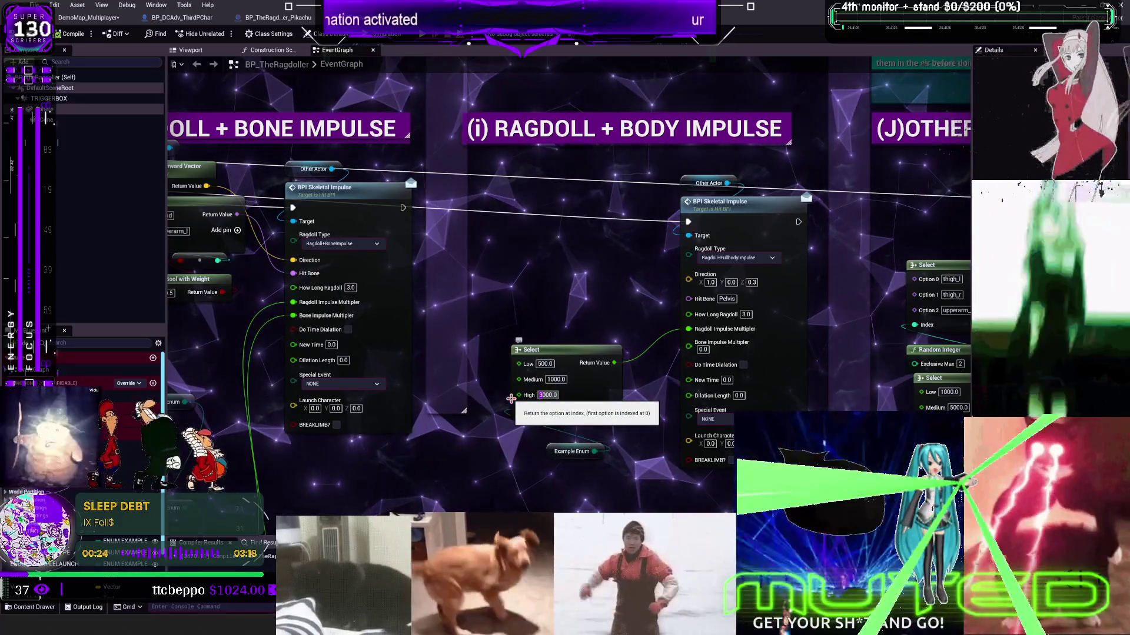
- Pan the BP_TheRagdoller event graph to view other impulse sections
{"action": "left_click_drag", "start_coordinate": [453, 449], "coordinate": [632, 214]}
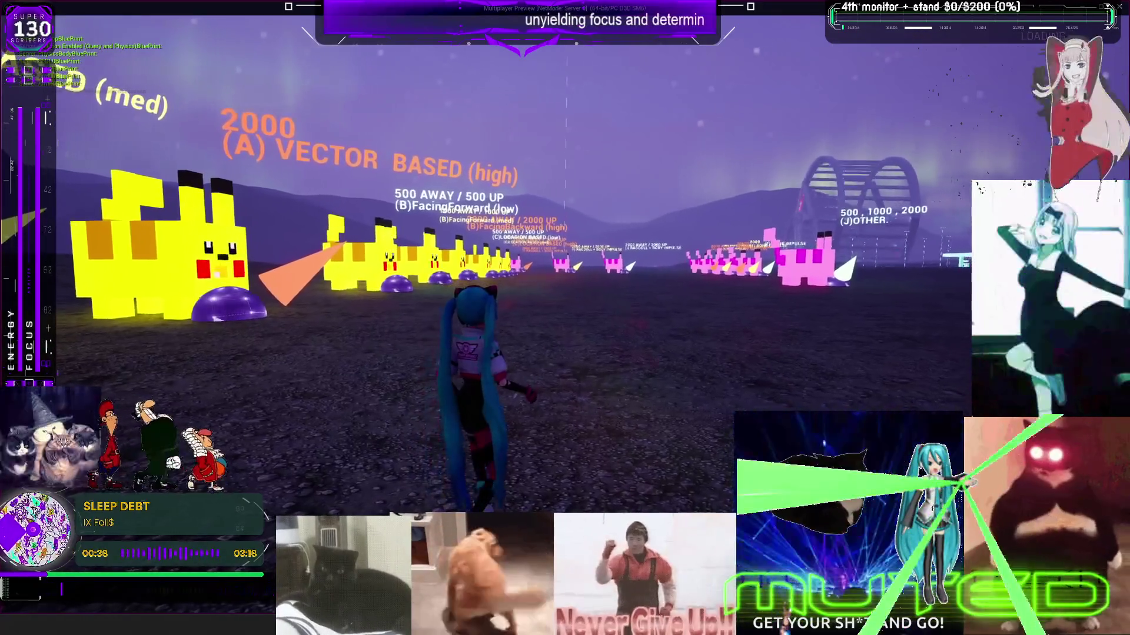
- Walk the character into the pink Pikachu target, then go back to the BP_TheRagdoller graph
{"action": "key", "text": "w"}
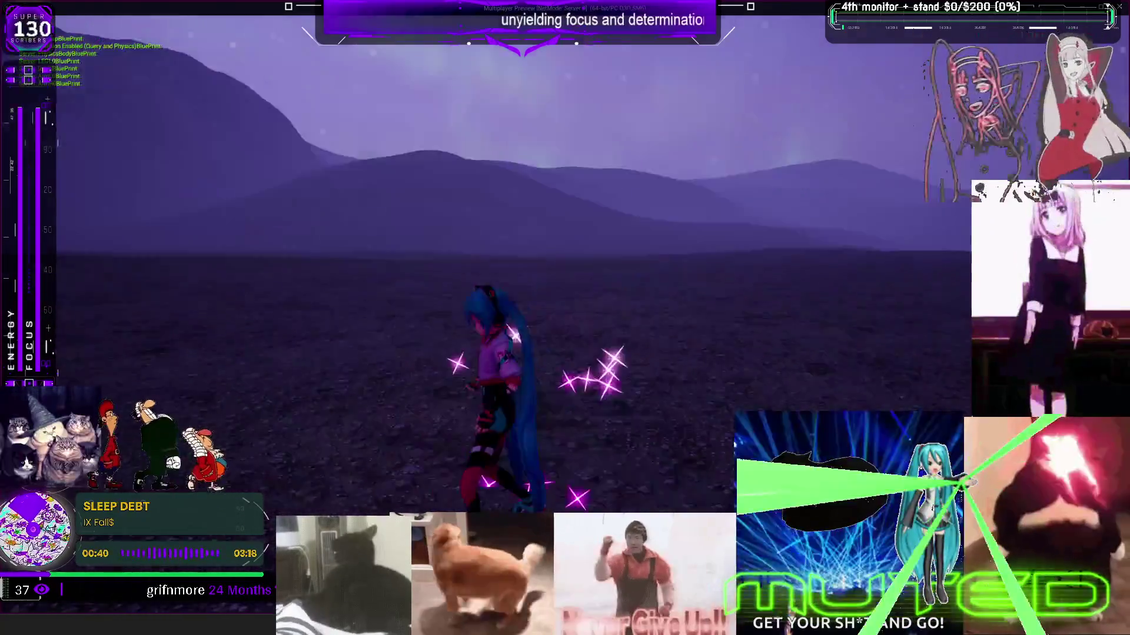
{"action": "key", "text": "w"}
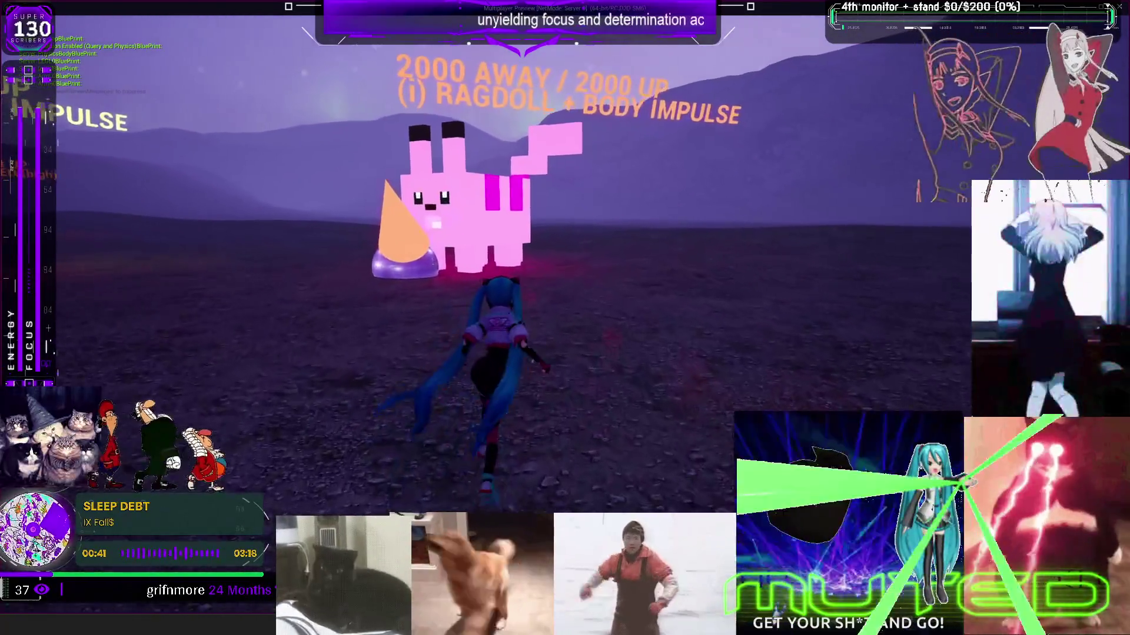
{"action": "key", "text": "w"}
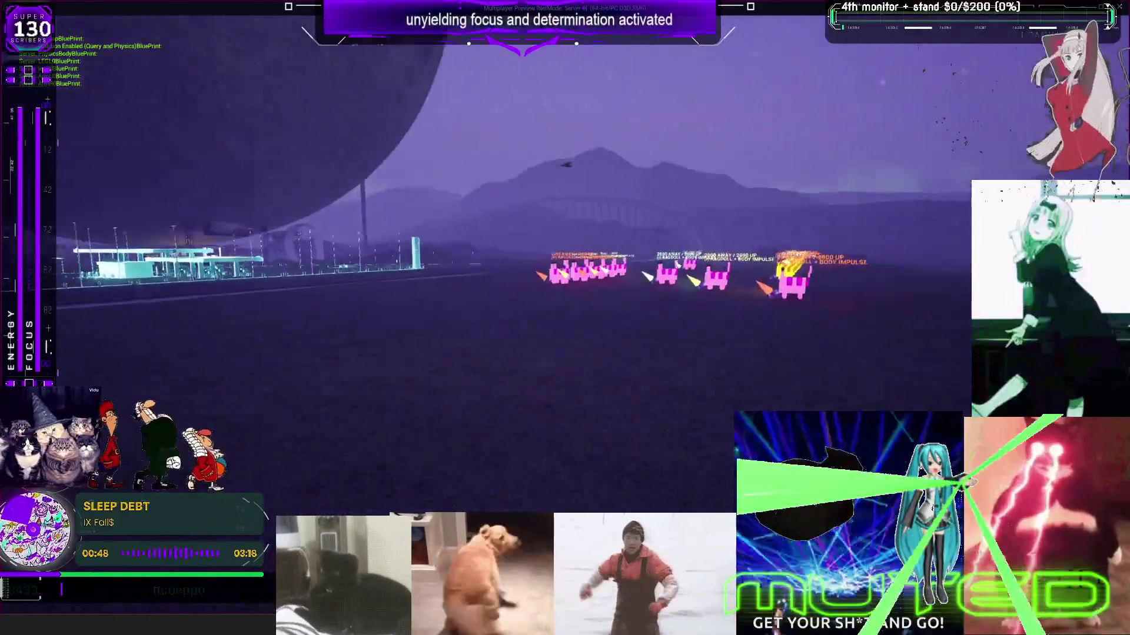
{"action": "key", "text": "alt+Tab"}
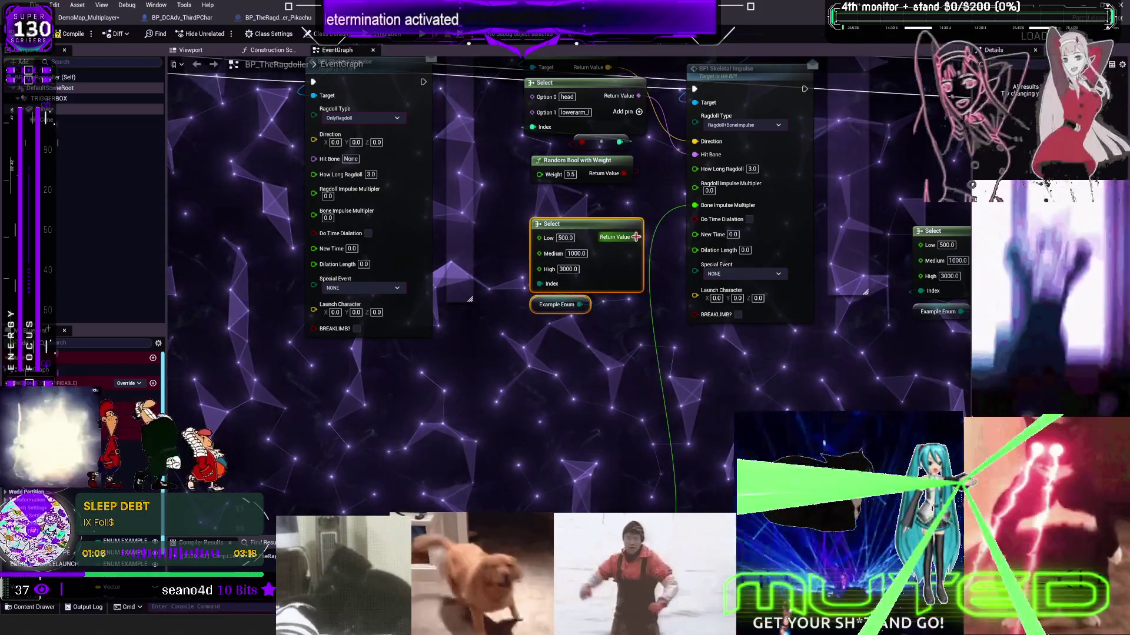
- Pan through the event graph's bone impulse sections (E) to (J)
{"action": "mouse_move", "coordinate": [695, 193]}
{"action": "left_mouse_down"}
{"action": "mouse_move", "coordinate": [544, 354]}
{"action": "mouse_move", "coordinate": [577, 195]}
{"action": "mouse_move", "coordinate": [594, 424]}
{"action": "mouse_move", "coordinate": [653, 406]}
{"action": "mouse_move", "coordinate": [559, 532]}
{"action": "mouse_move", "coordinate": [548, 328]}
{"action": "left_mouse_up"}
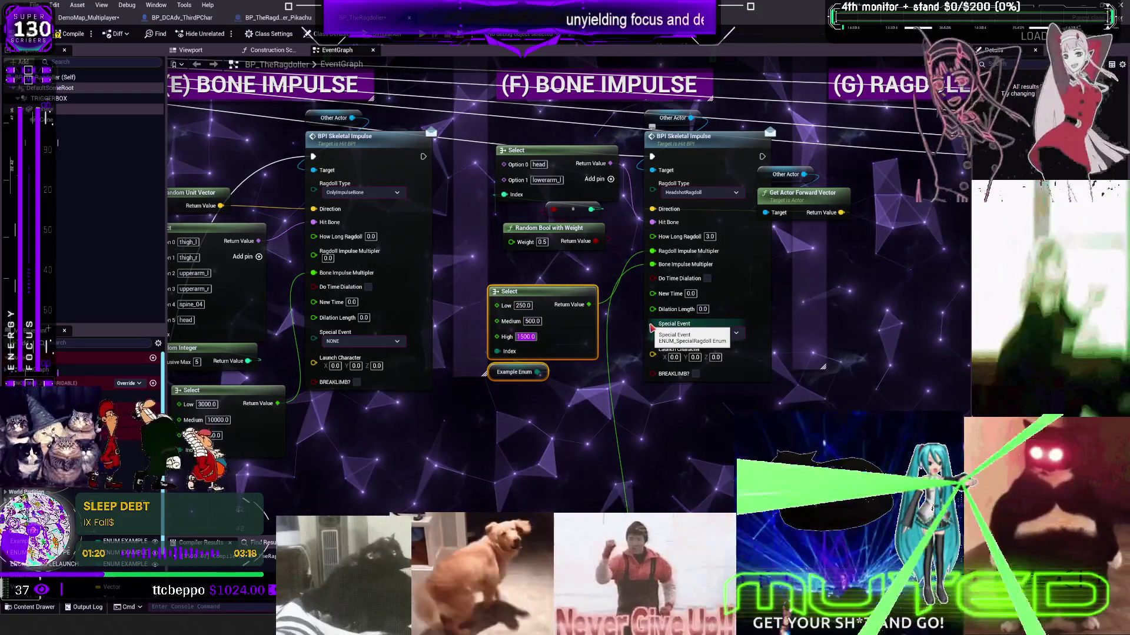
{"action": "left_click_drag", "start_coordinate": [579, 432], "coordinate": [626, 317]}
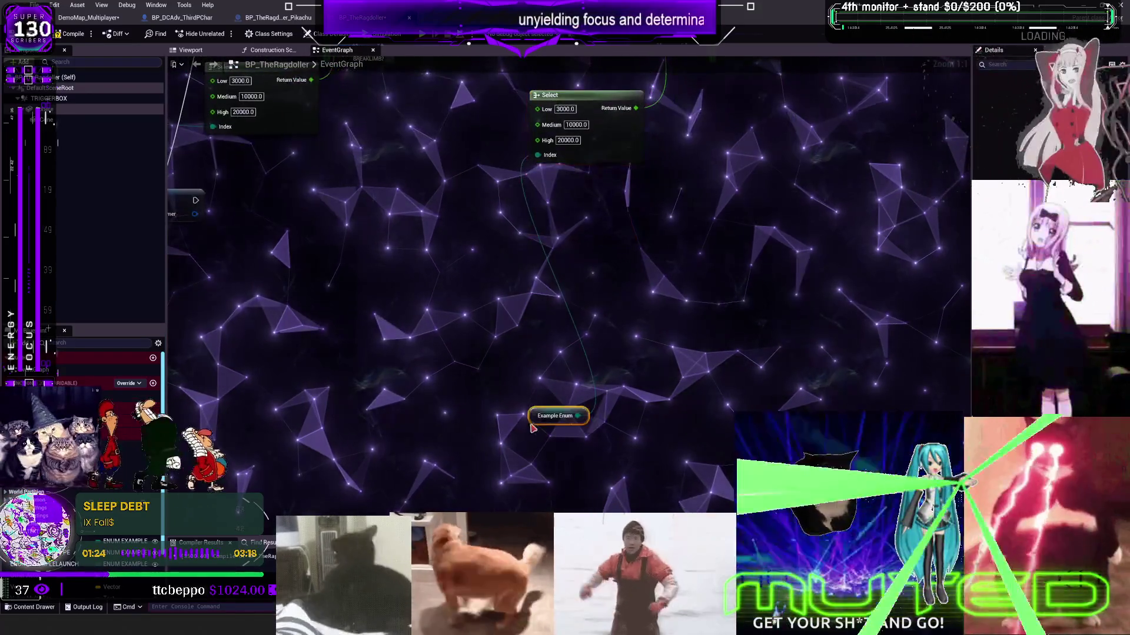
{"action": "scroll", "coordinate": [542, 205], "scroll_direction": "down", "scroll_amount": 3}
{"action": "scroll", "coordinate": [604, 317], "scroll_direction": "up", "scroll_amount": 3}
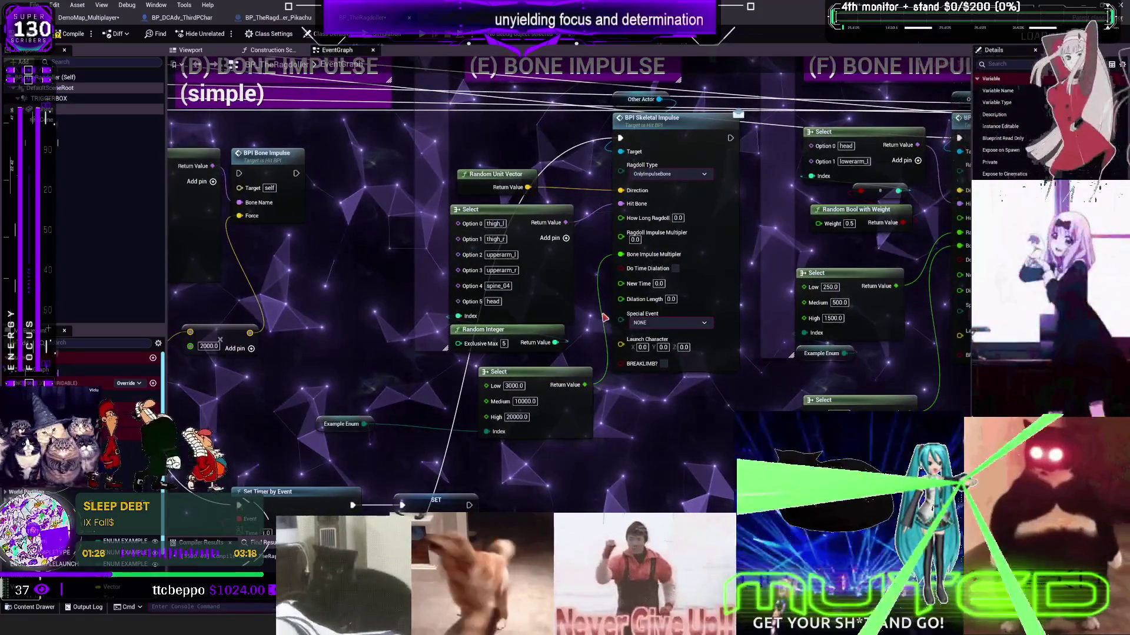
{"action": "scroll", "coordinate": [627, 340], "scroll_direction": "down", "scroll_amount": 5}
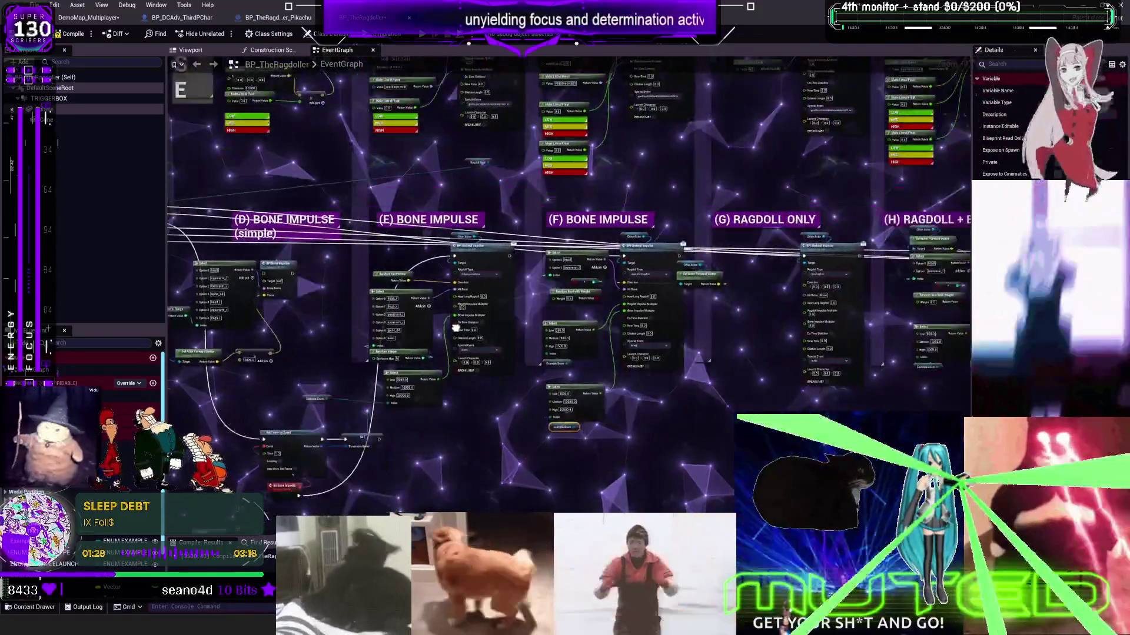
{"action": "left_click_drag", "start_coordinate": [456, 328], "coordinate": [434, 278]}
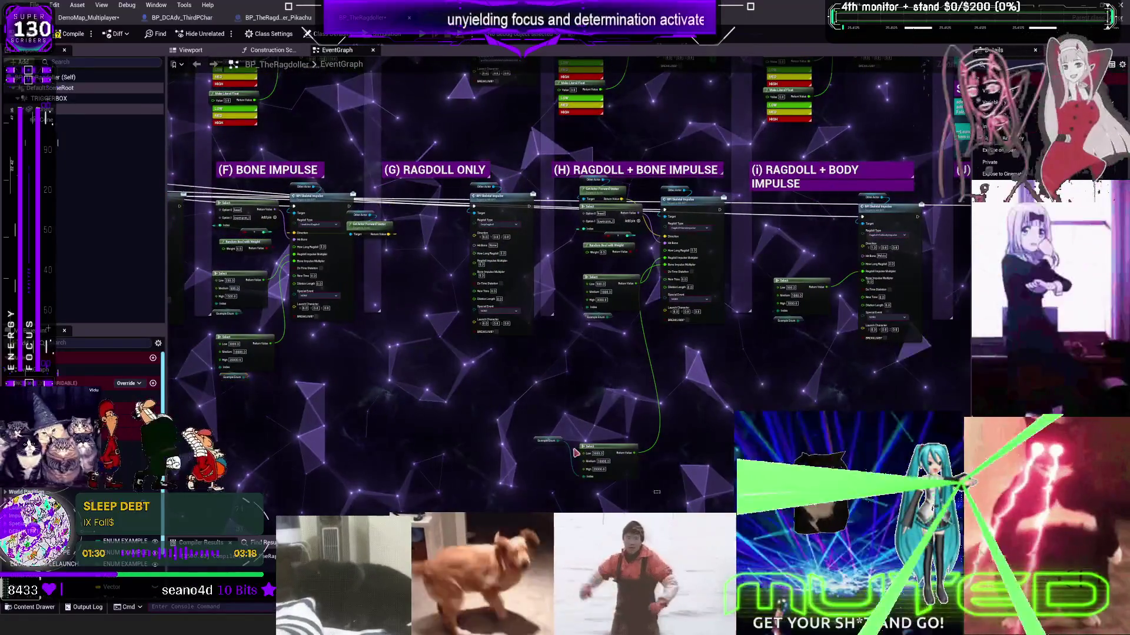
{"action": "scroll", "coordinate": [554, 358], "scroll_direction": "up", "scroll_amount": 3}
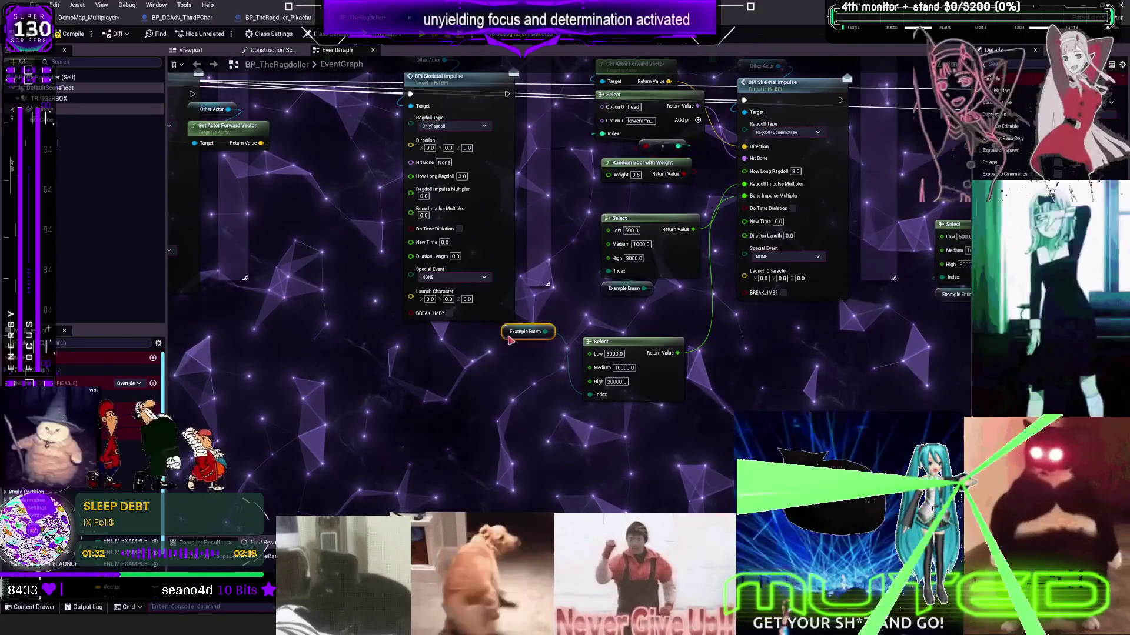
{"action": "mouse_move", "coordinate": [1023, 167]}
{"action": "left_mouse_down"}
{"action": "mouse_move", "coordinate": [900, 250]}
{"action": "mouse_move", "coordinate": [604, 280]}
{"action": "left_mouse_up"}
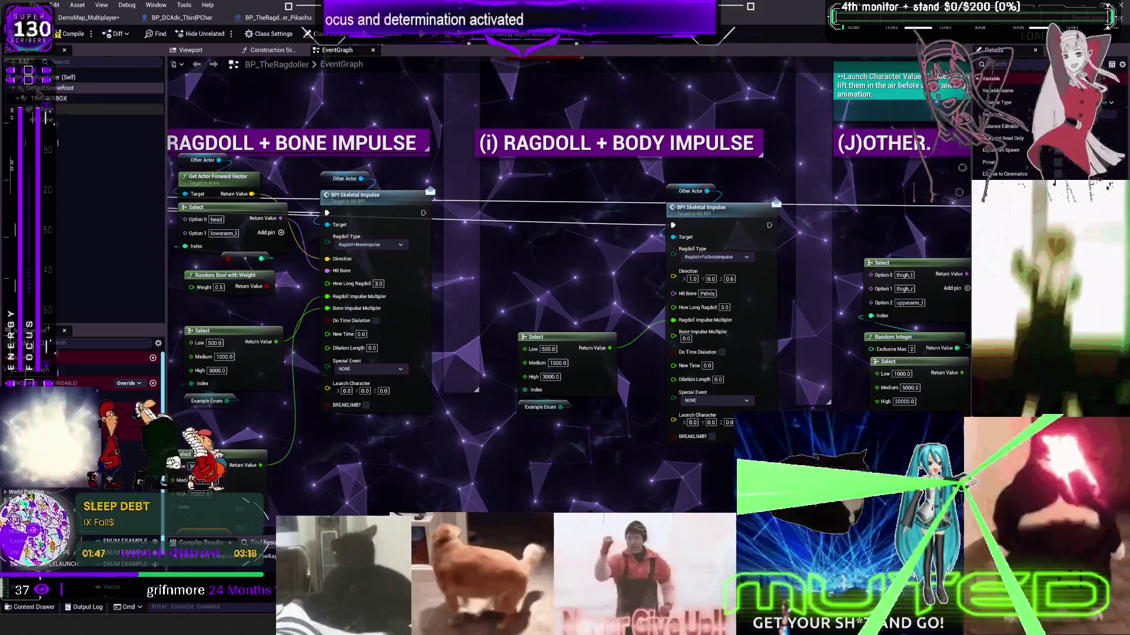
- Save all modified assets with File > Save All, then switch to Steam
{"action": "left_click", "coordinate": [34, 4]}
{"action": "left_click", "coordinate": [60, 69]}
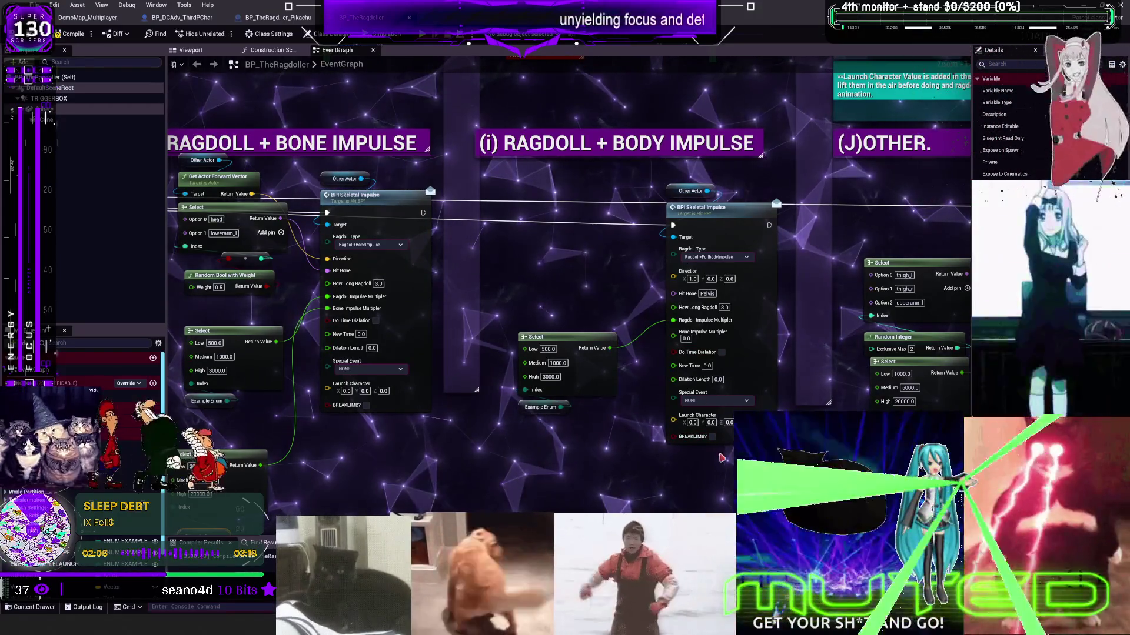
{"action": "key", "text": "alt+Tab"}
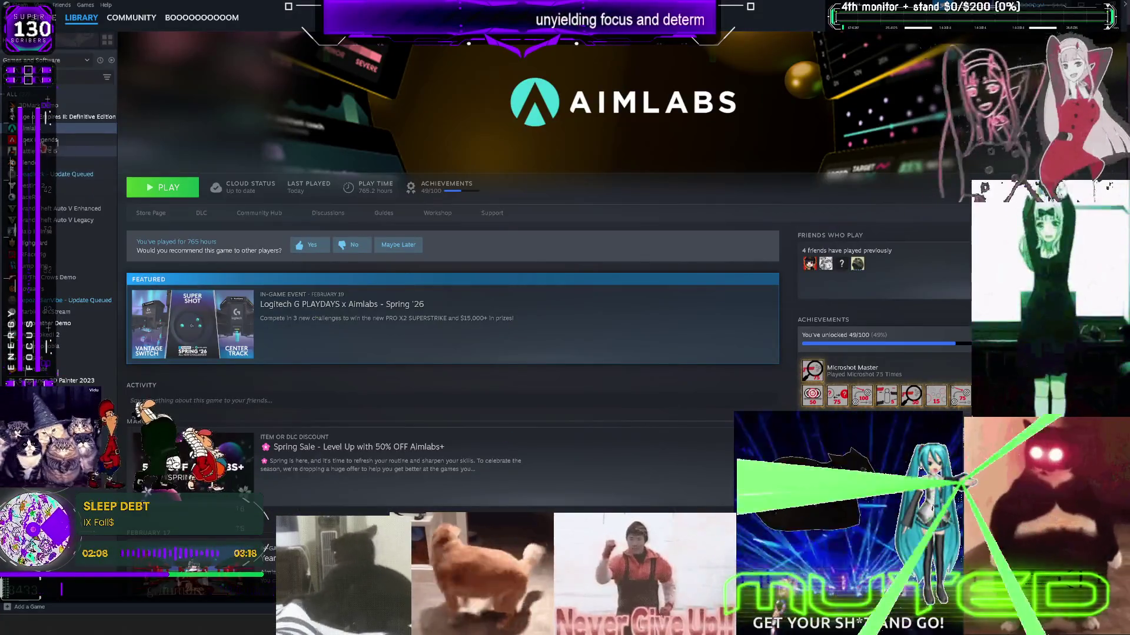
- Launch Apex Legends from the Steam library and return to Unreal Engine
{"action": "double_click", "coordinate": [57, 140]}
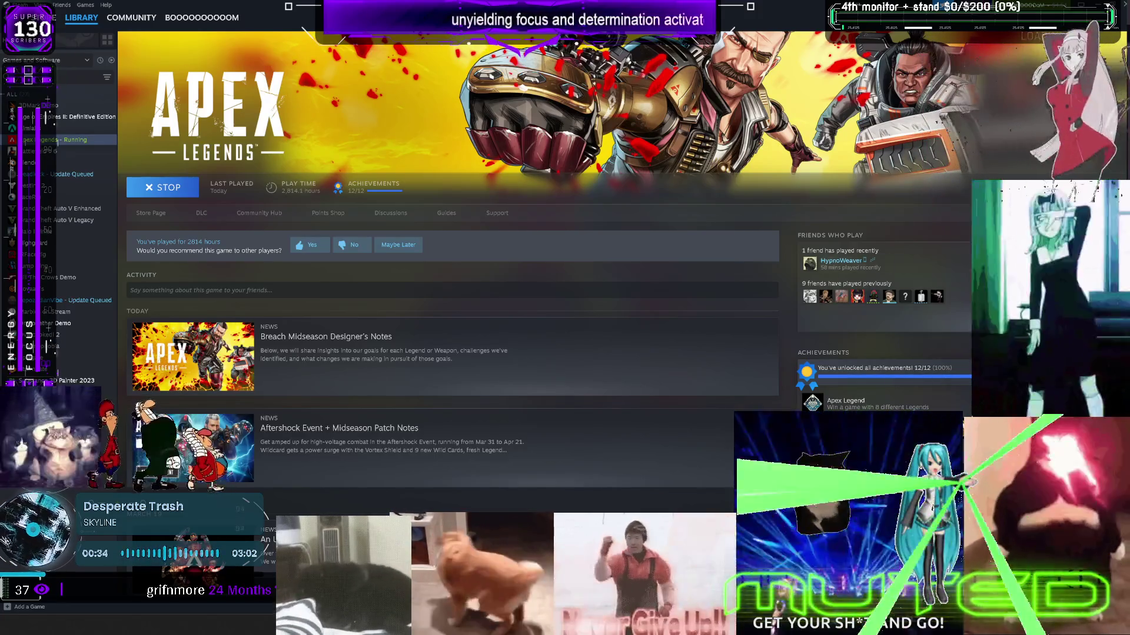
{"action": "key", "text": "alt+Tab"}
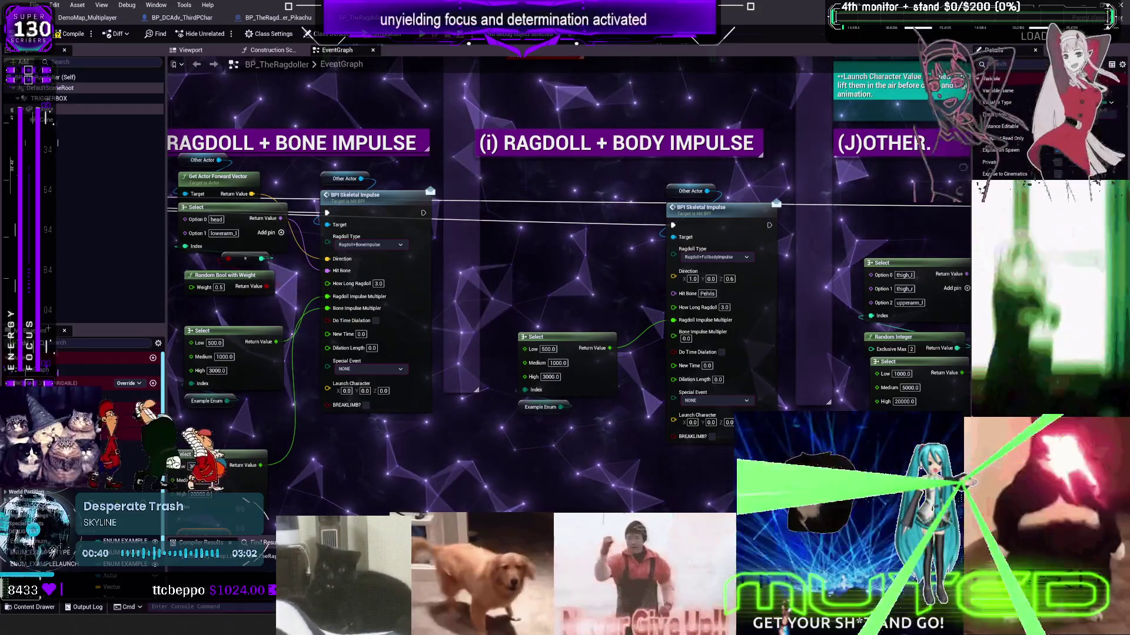
- Open Viewport 1 from the level editor's Window menu as a floating window
{"action": "scroll", "coordinate": [496, 236], "scroll_direction": "down", "scroll_amount": 2}
{"action": "mouse_move", "coordinate": [496, 236]}
{"action": "left_mouse_down"}
{"action": "mouse_move", "coordinate": [683, 243]}
{"action": "mouse_move", "coordinate": [688, 574]}
{"action": "mouse_move", "coordinate": [673, 541]}
{"action": "mouse_move", "coordinate": [698, 285]}
{"action": "mouse_move", "coordinate": [686, 249]}
{"action": "left_mouse_up"}
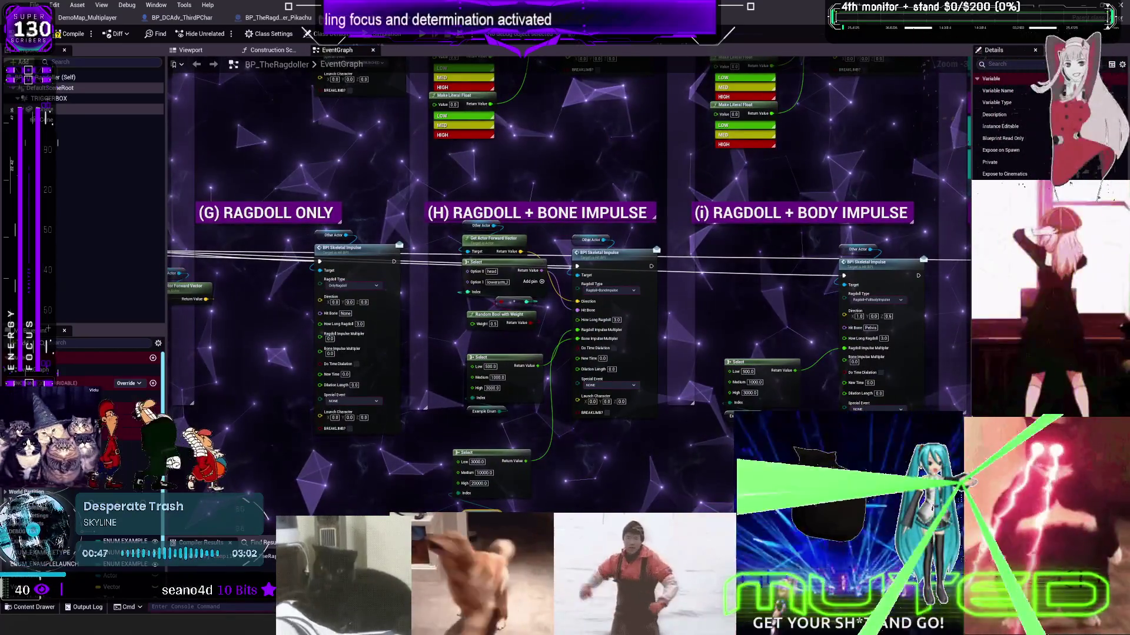
{"action": "left_click", "coordinate": [88, 17]}
{"action": "left_click", "coordinate": [85, 4]}
{"action": "mouse_move", "coordinate": [136, 113]}
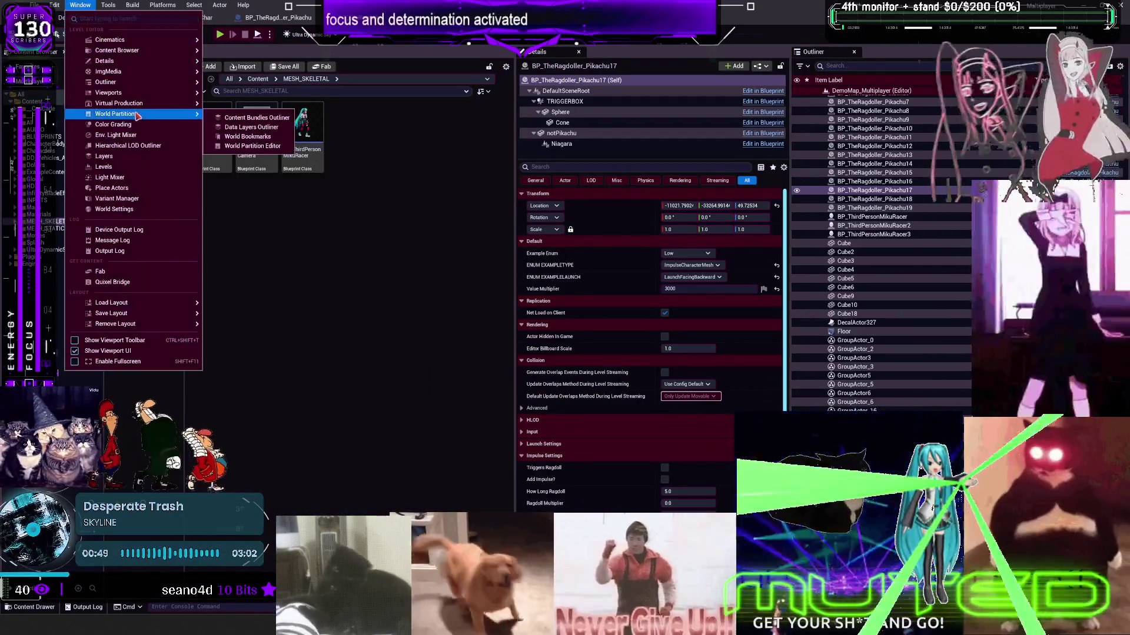
{"action": "left_click", "coordinate": [259, 124]}
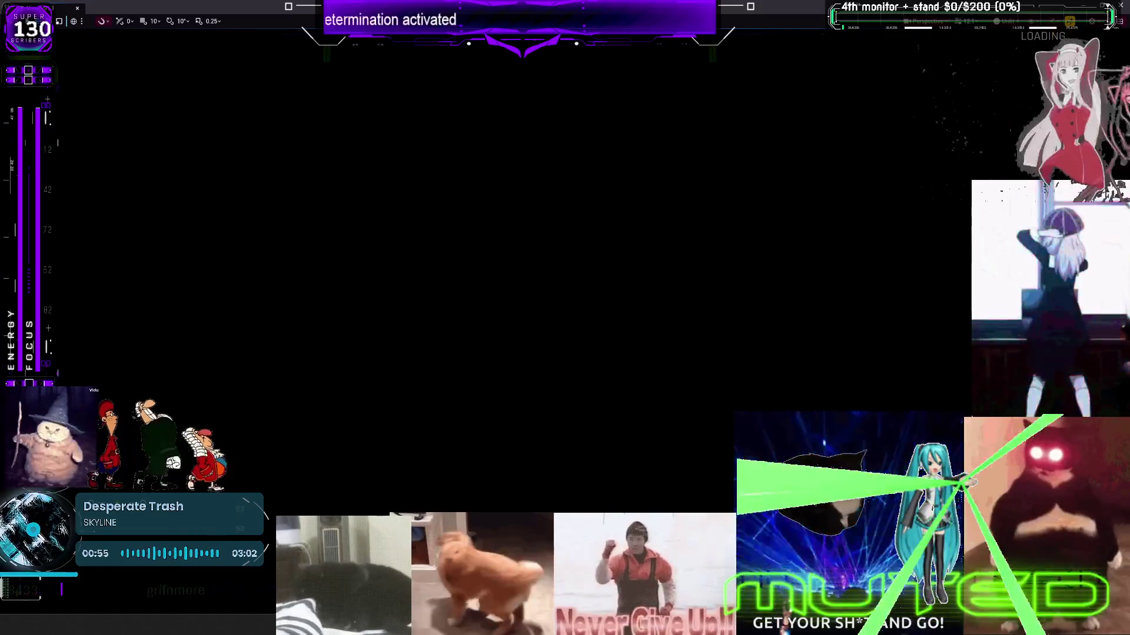
{"action": "key", "text": "F11"}
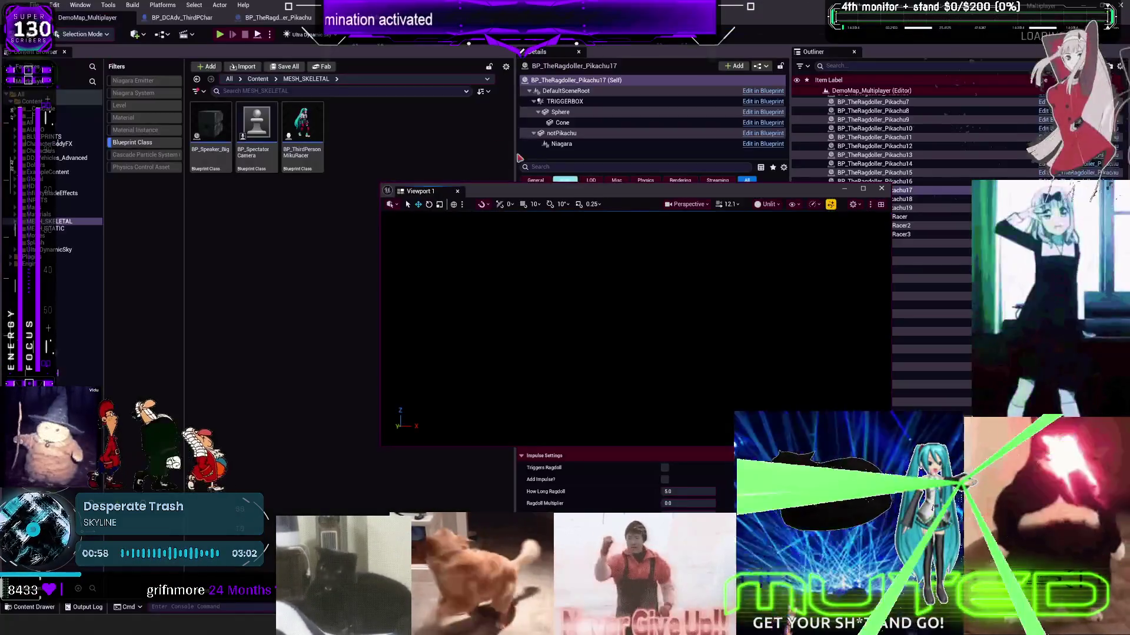
- Select three Pikachu test actors, Alt-drag copies to the right, and close the viewport
{"action": "left_click", "coordinate": [658, 356]}
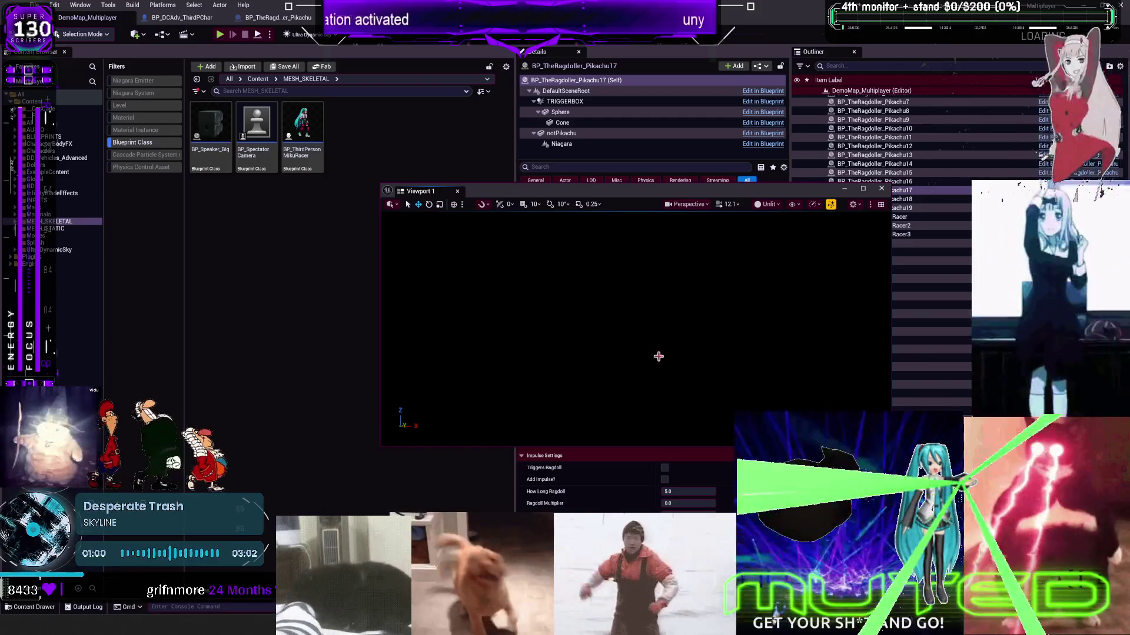
{"action": "scroll", "coordinate": [572, 311], "scroll_direction": "down", "scroll_amount": 10}
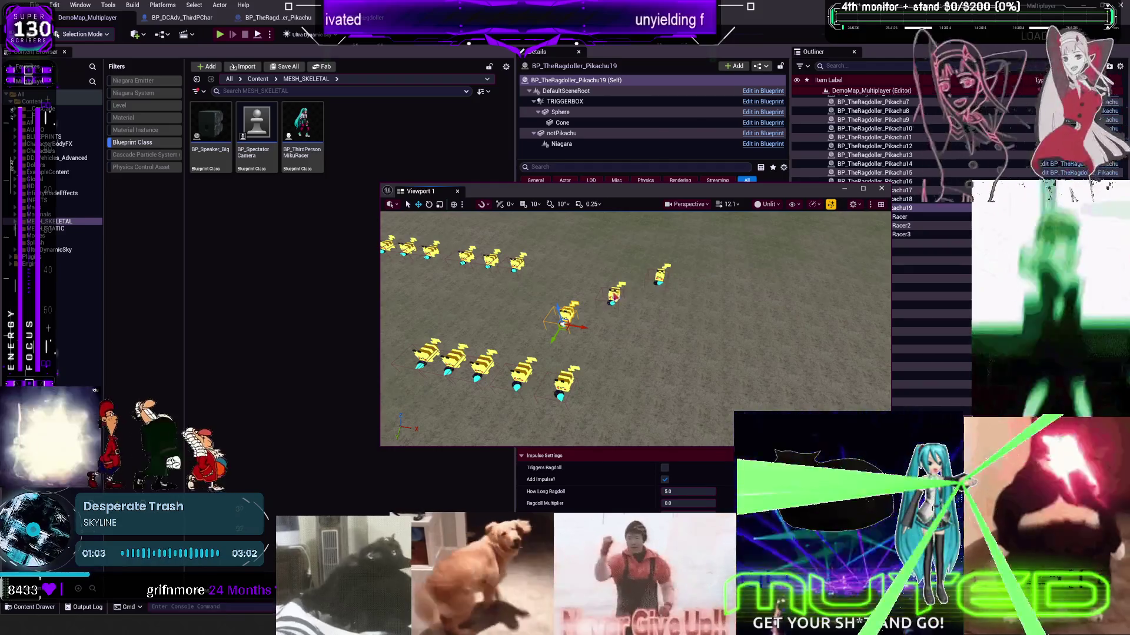
{"action": "left_click", "coordinate": [568, 312], "text": "ctrl"}
{"action": "left_click", "coordinate": [613, 293], "text": "ctrl"}
{"action": "left_click_drag", "start_coordinate": [677, 283], "coordinate": [773, 291]}
{"action": "scroll", "coordinate": [773, 291], "scroll_direction": "down", "scroll_amount": 5}
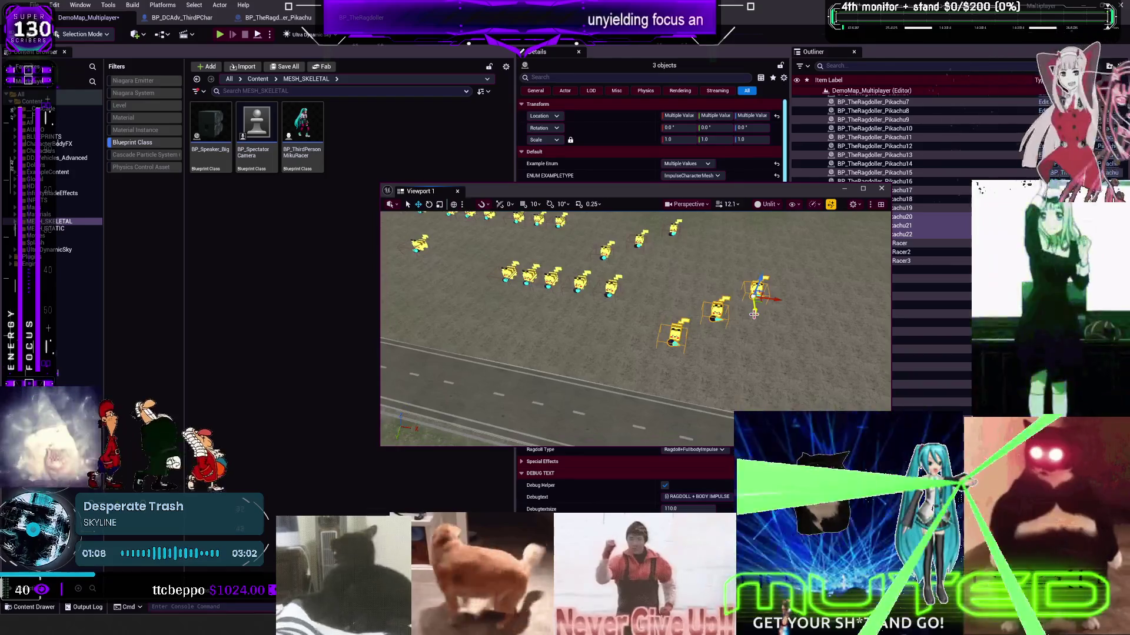
{"action": "left_click_drag", "start_coordinate": [677, 329], "coordinate": [730, 330]}
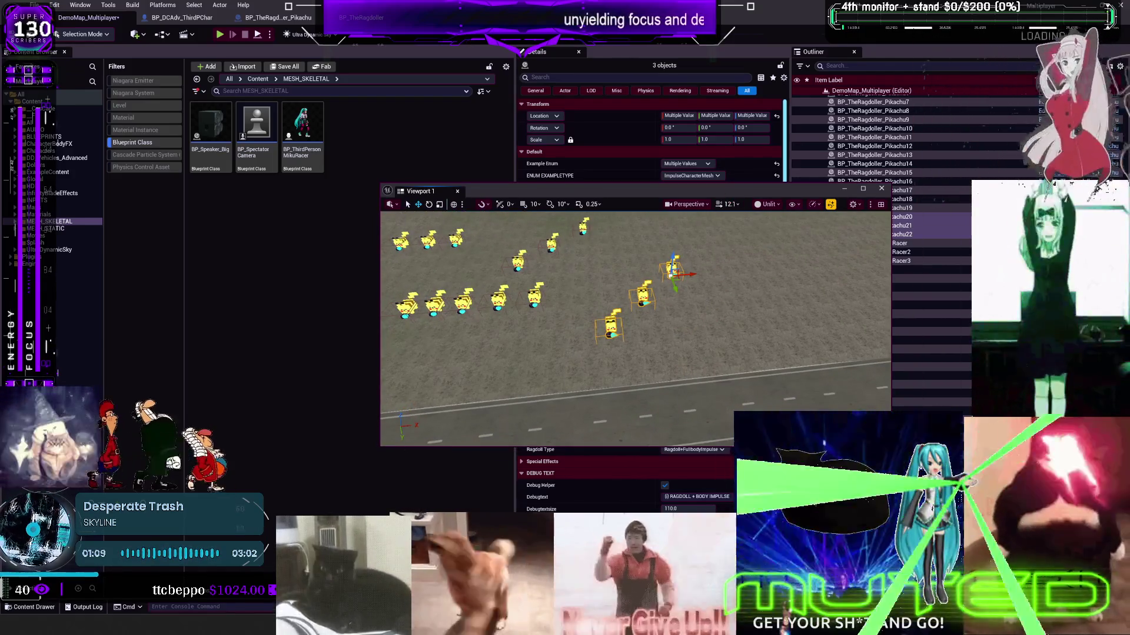
{"action": "left_click", "coordinate": [880, 188]}
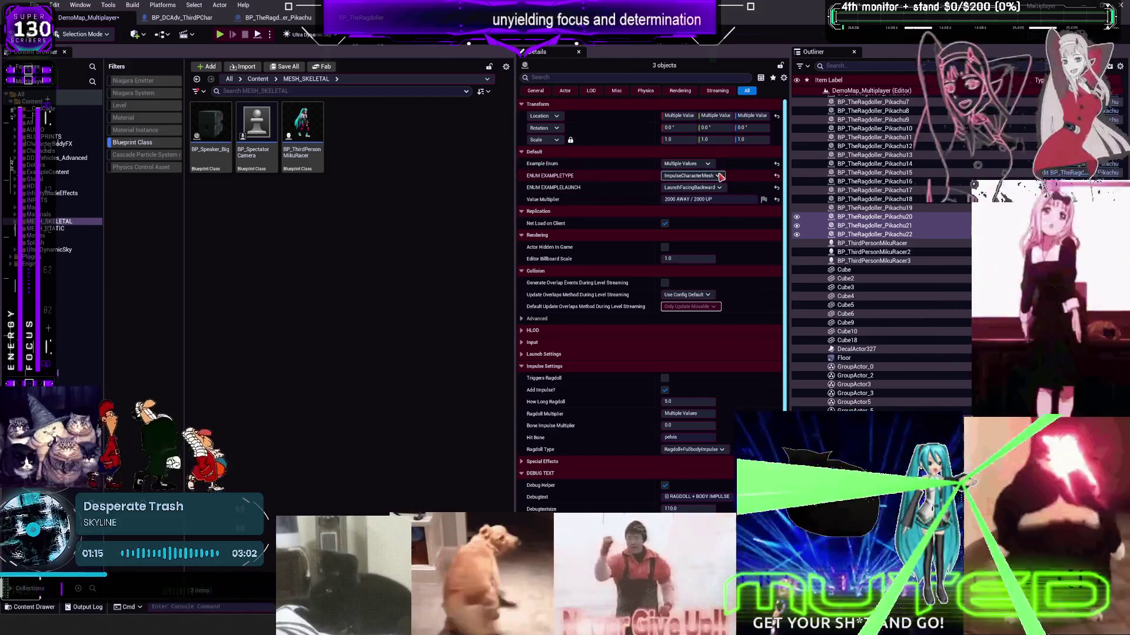
- Set the duplicated Pikachus' Ragdoll Type to Ragdoll+BoneImpulse in Details
{"action": "scroll", "coordinate": [730, 362], "scroll_direction": "down", "scroll_amount": 3}
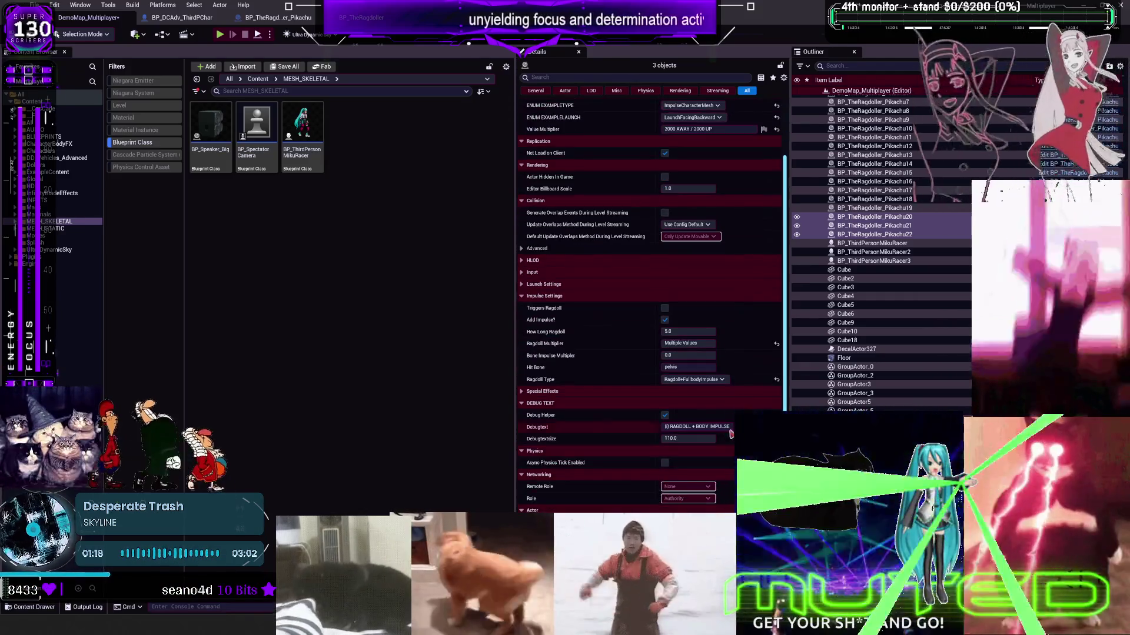
{"action": "left_click", "coordinate": [722, 380]}
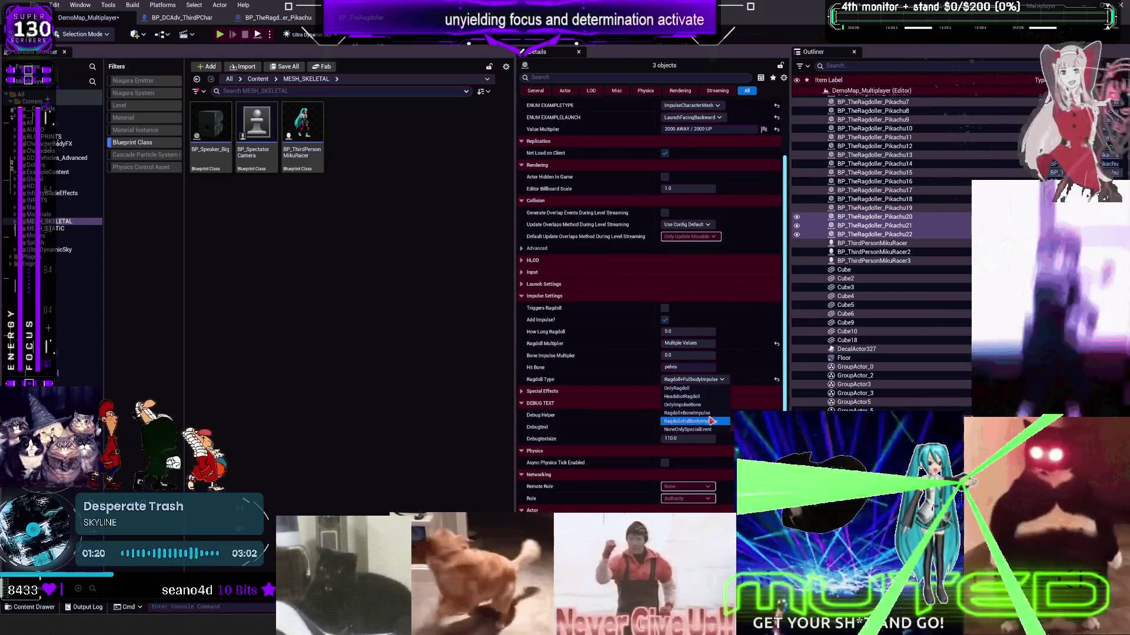
{"action": "left_click", "coordinate": [706, 413]}
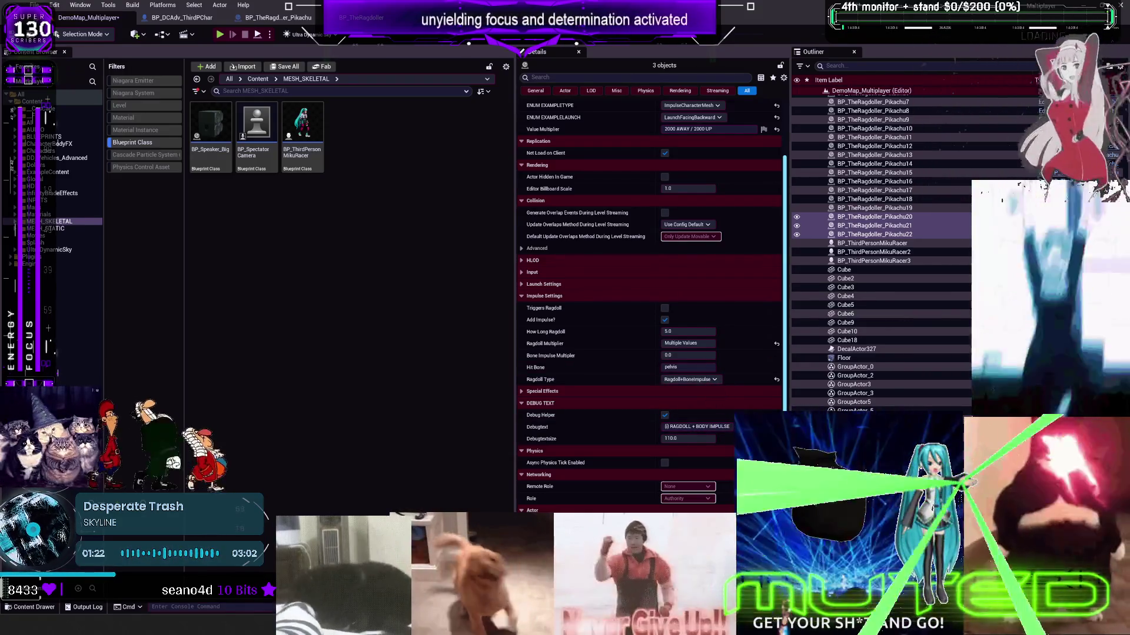
{"action": "key", "text": "alt+Tab"}
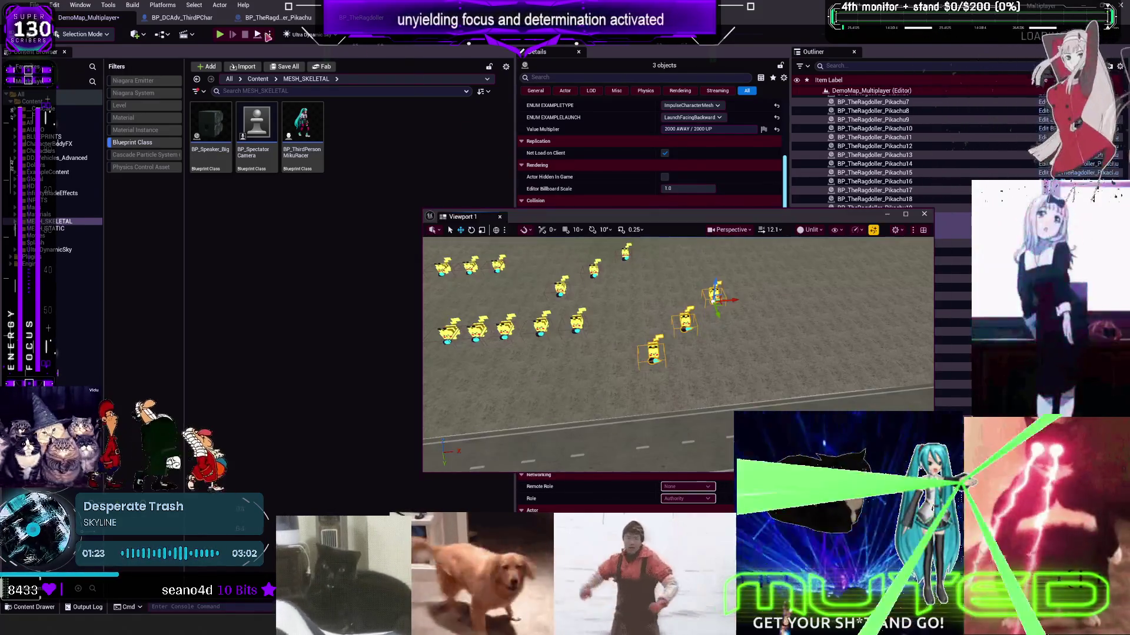
- Start a full-screen play-test and run the character into the big pink Pikachu
{"action": "key", "text": "alt+p"}
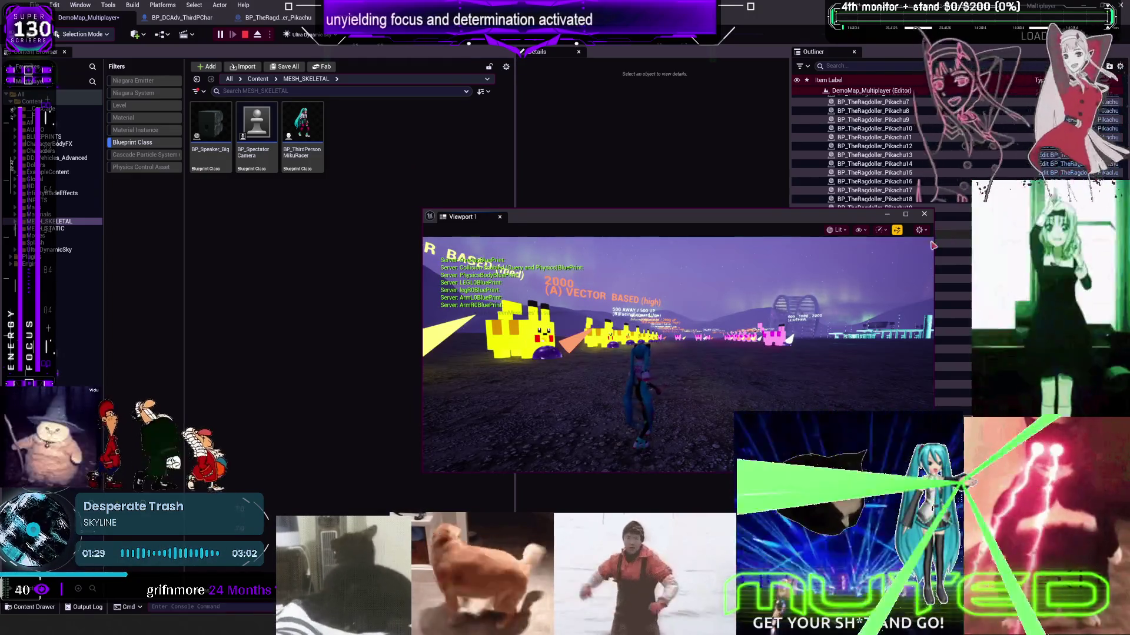
{"action": "left_click", "coordinate": [905, 214]}
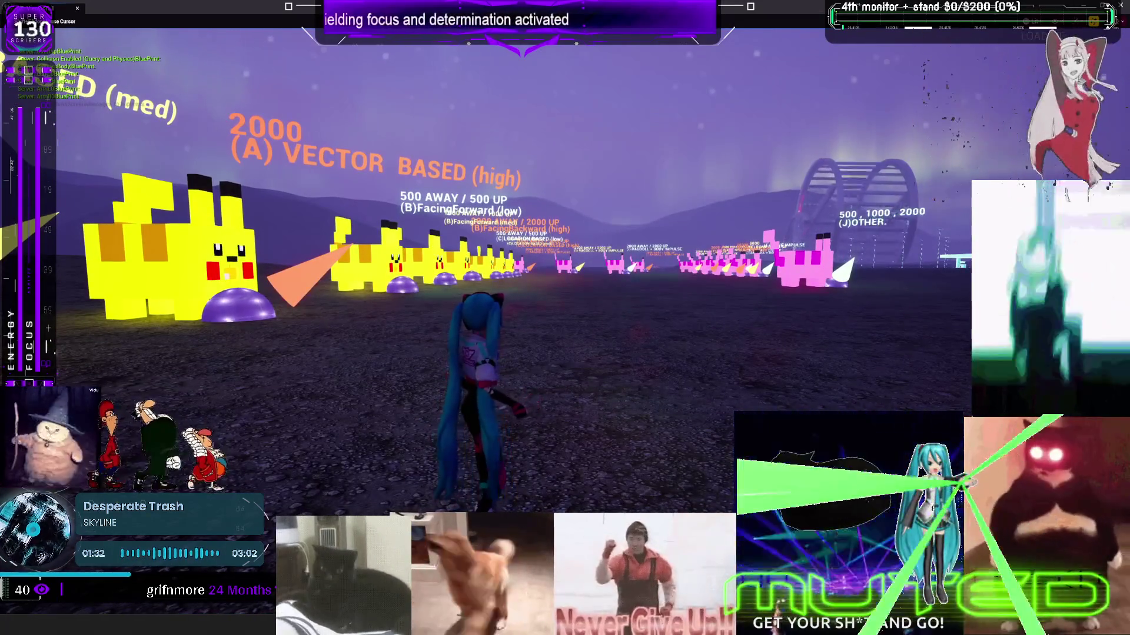
{"action": "key", "text": "w"}
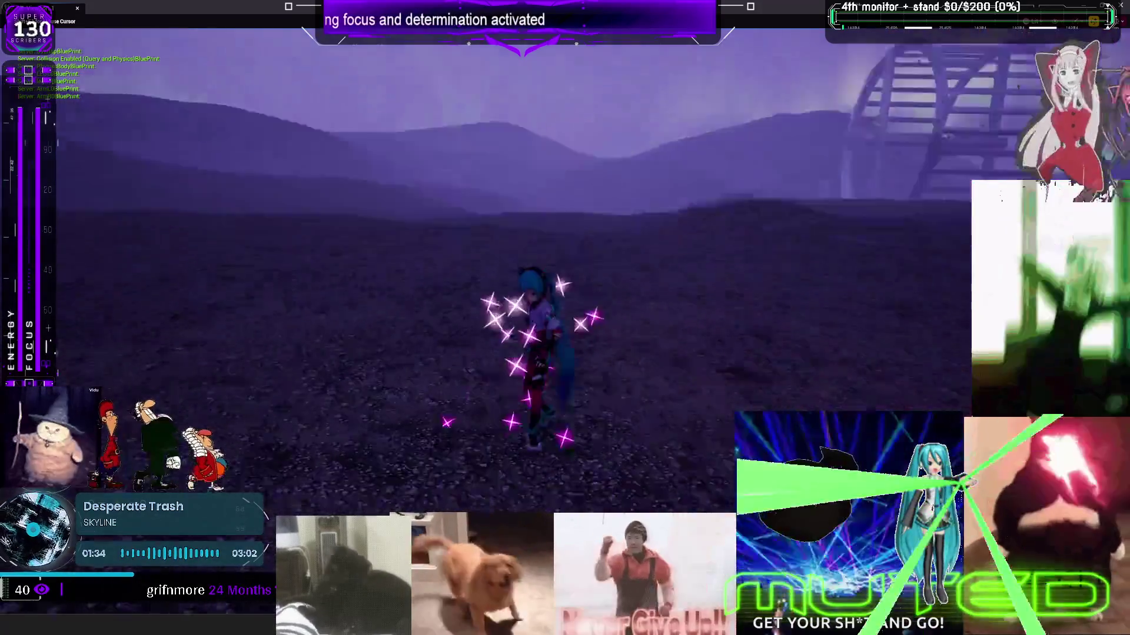
{"action": "key", "text": "w"}
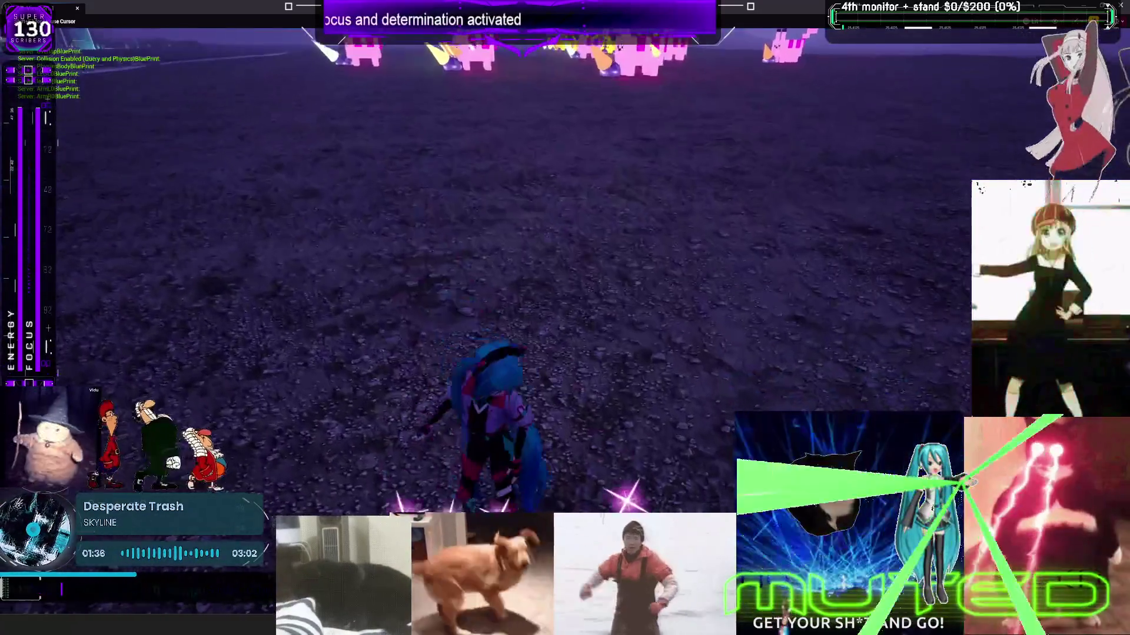
{"action": "key", "text": "w"}
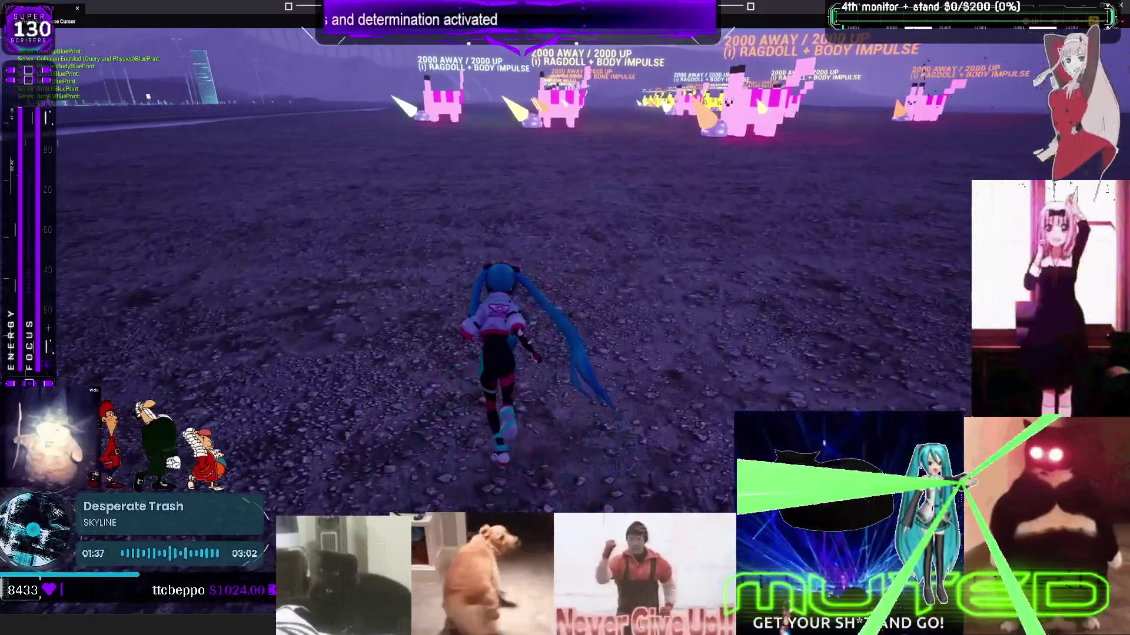
{"action": "key", "text": "w"}
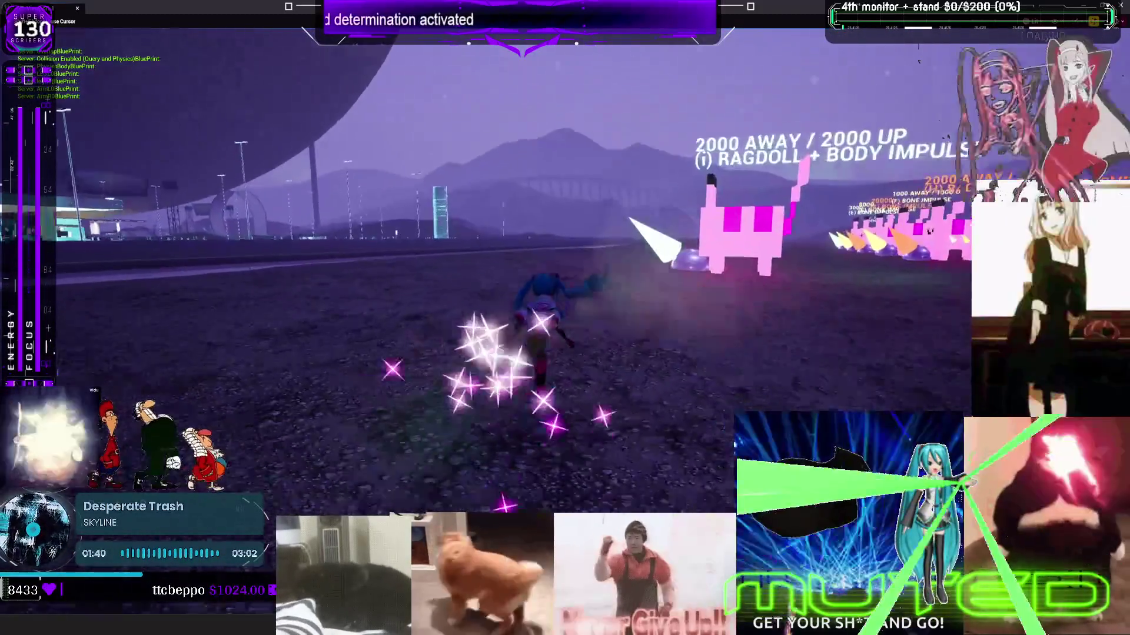
{"action": "key", "text": "w"}
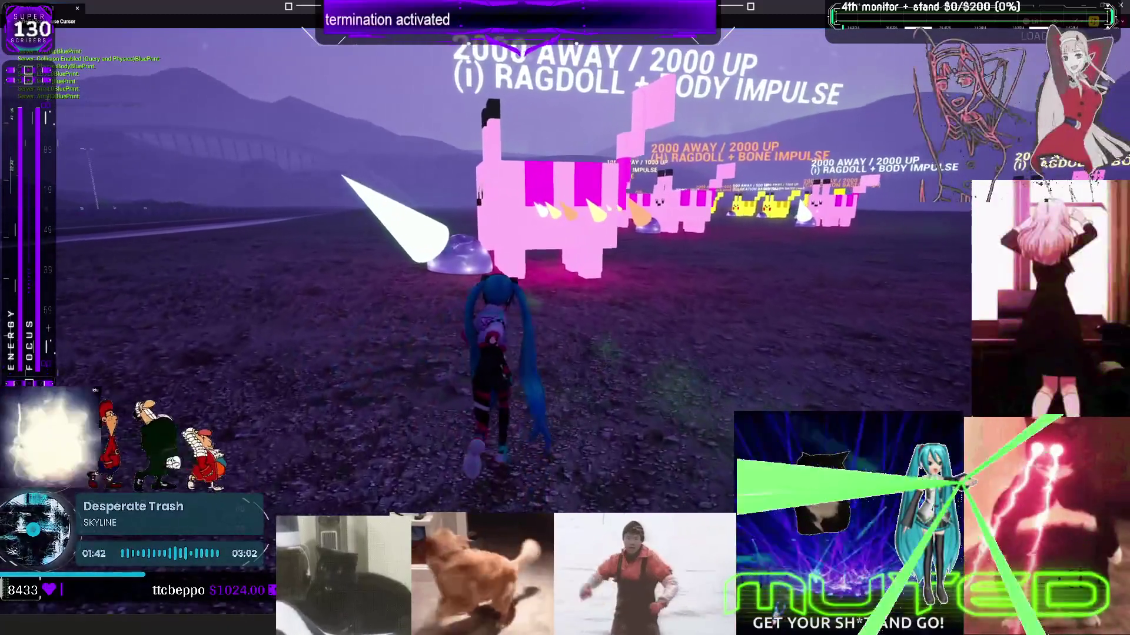
{"action": "key", "text": "w"}
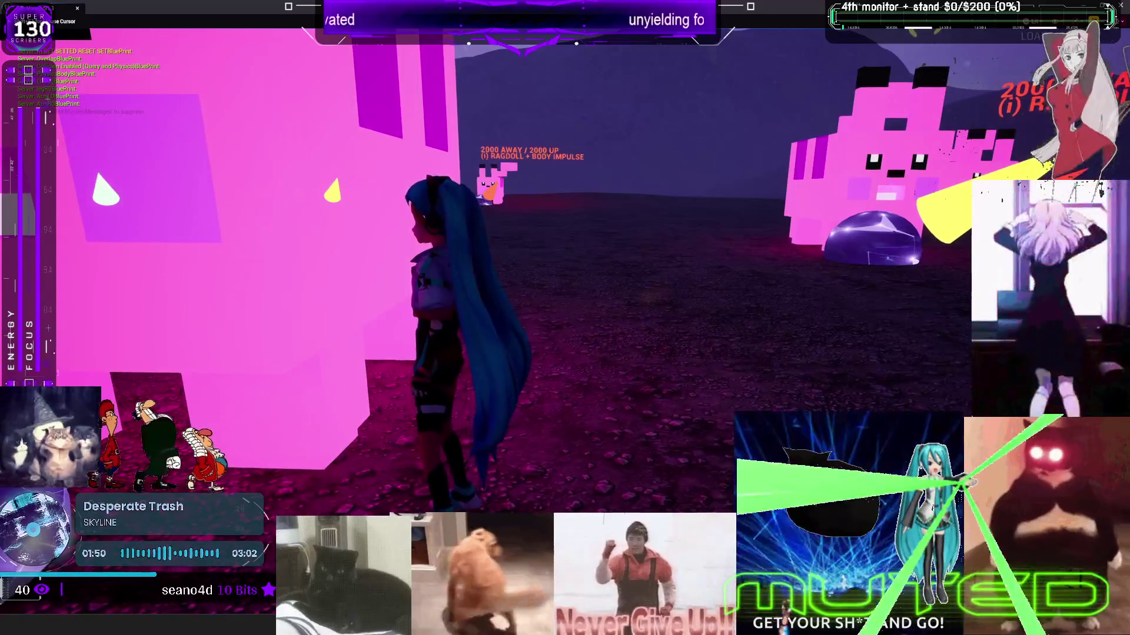
- Run around the field and collide with the pink Pikachu again, leaping onto it
{"action": "key", "text": "w"}
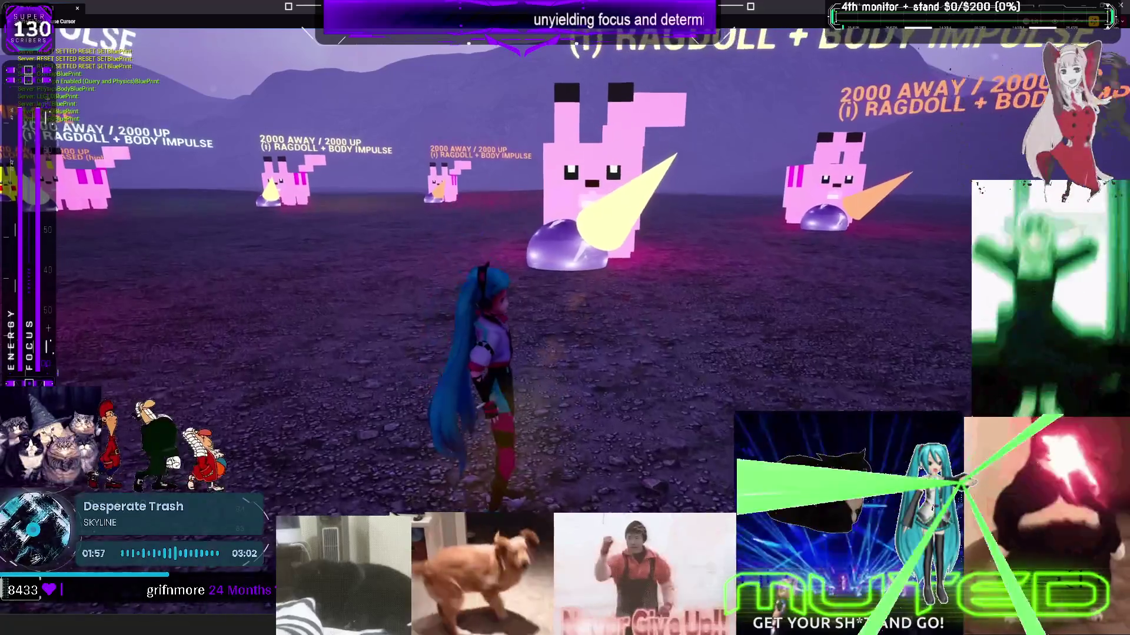
{"action": "key", "text": "w"}
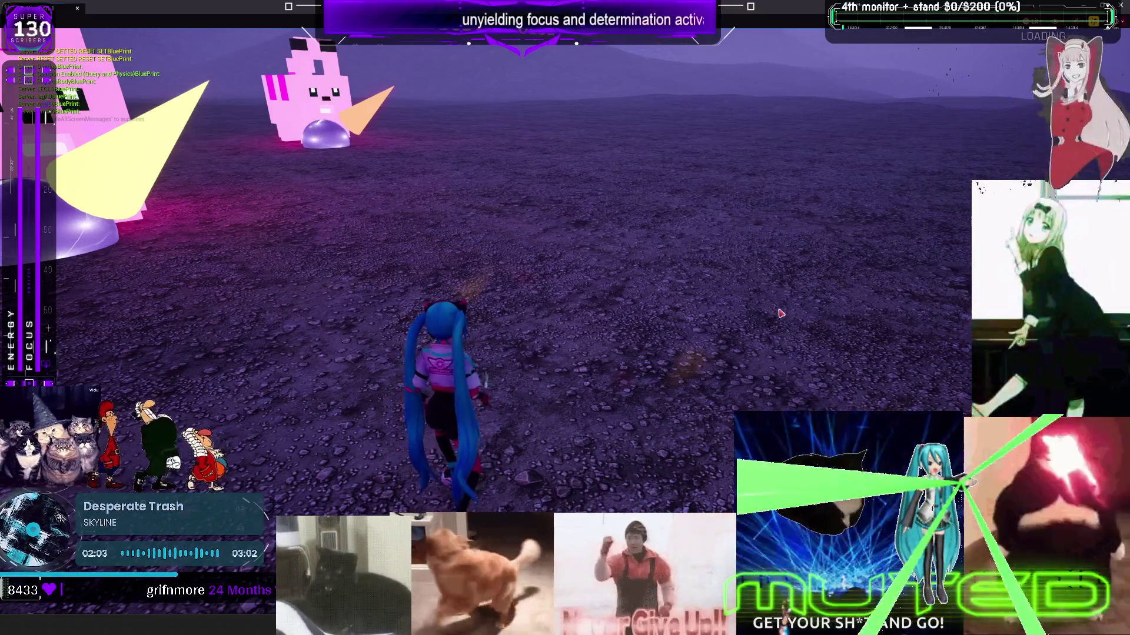
{"action": "key", "text": "d"}
{"action": "key", "text": "w"}
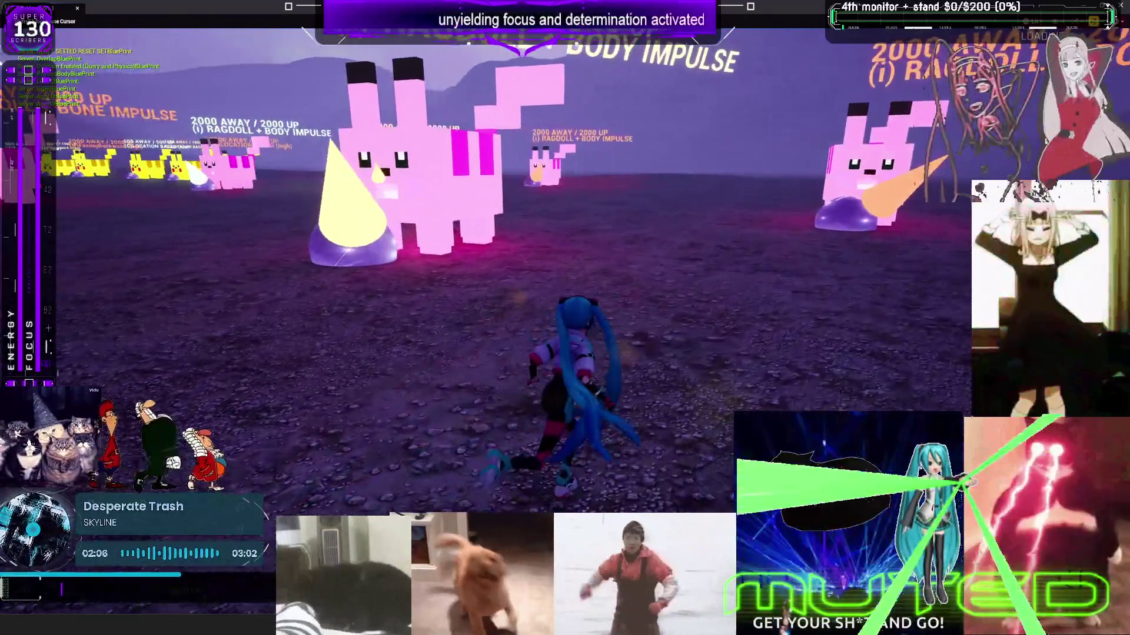
{"action": "key", "text": "w"}
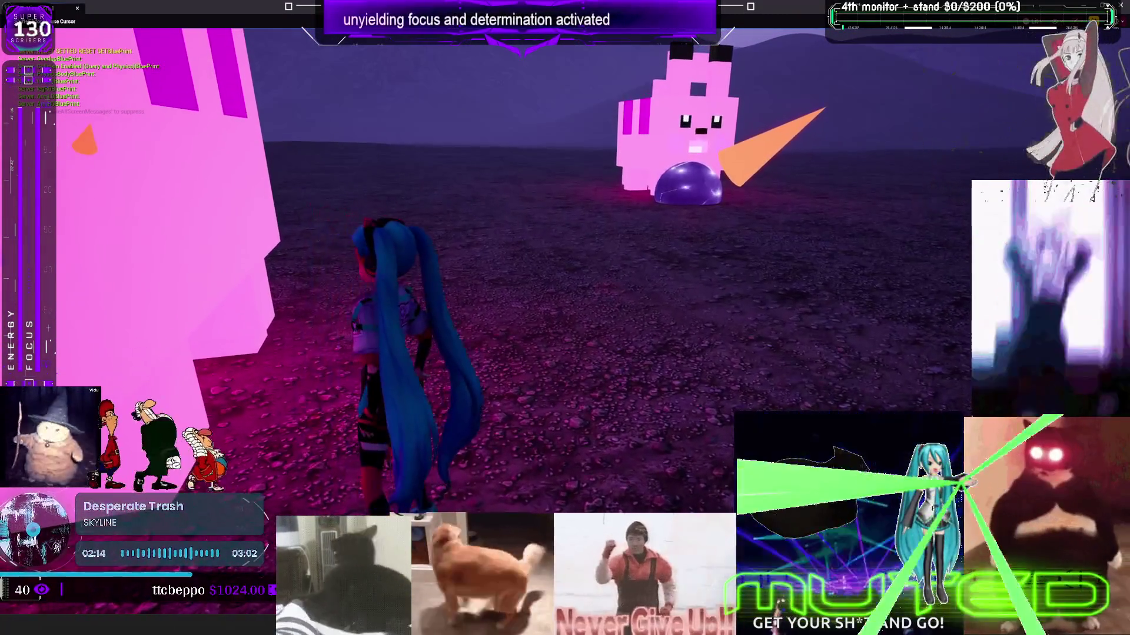
{"action": "key", "text": "w"}
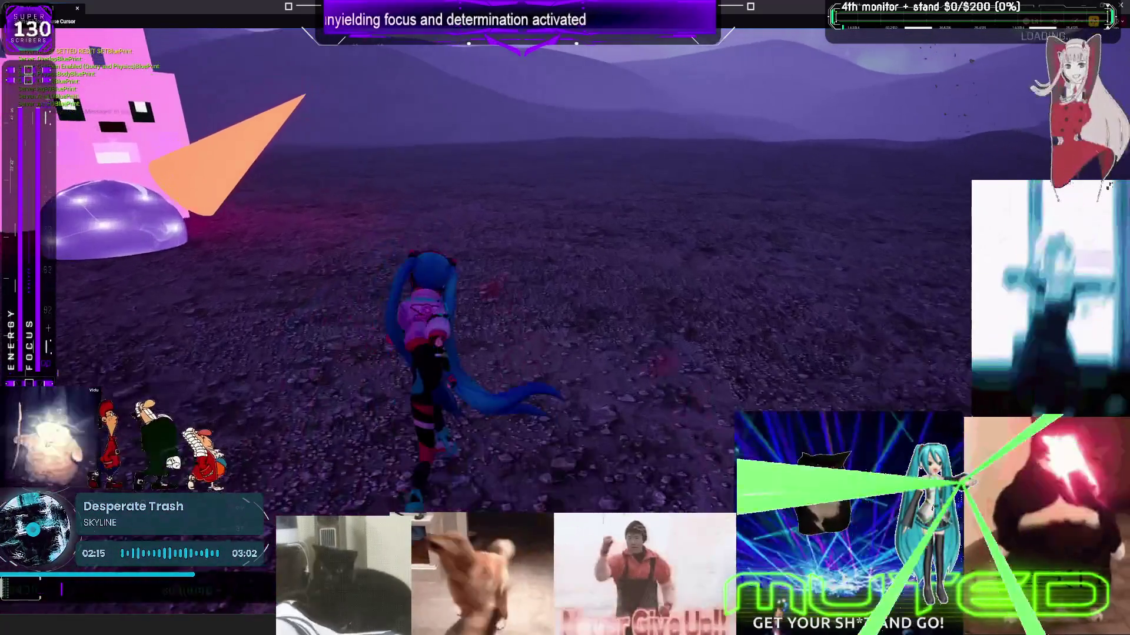
{"action": "key", "text": "a"}
{"action": "key", "text": "w"}
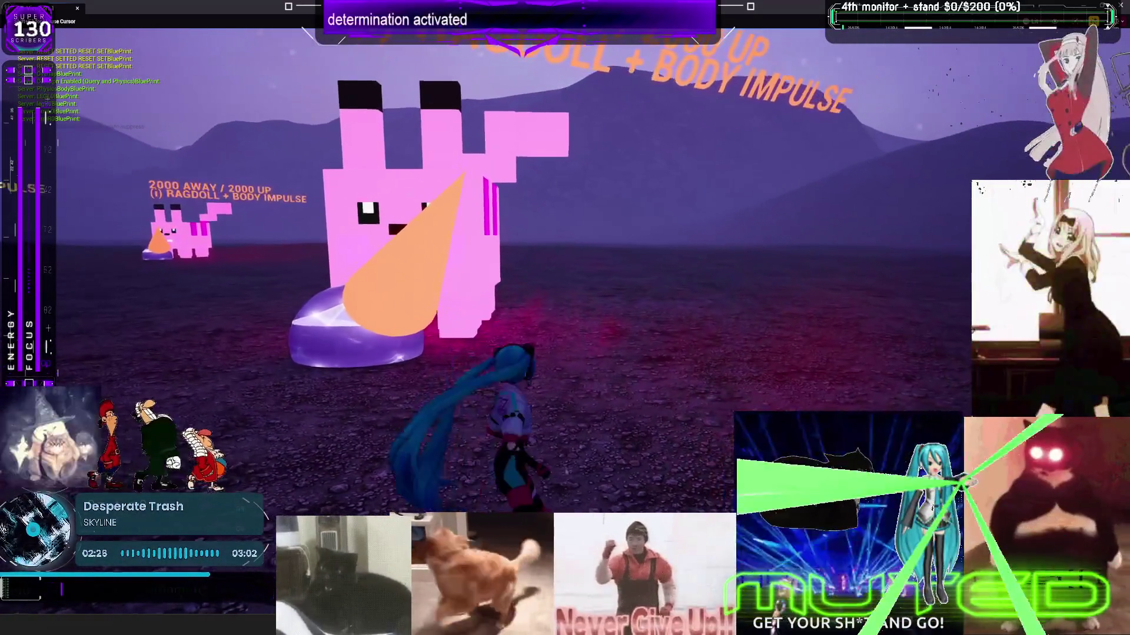
{"action": "key", "text": "w"}
{"action": "key", "text": "space"}
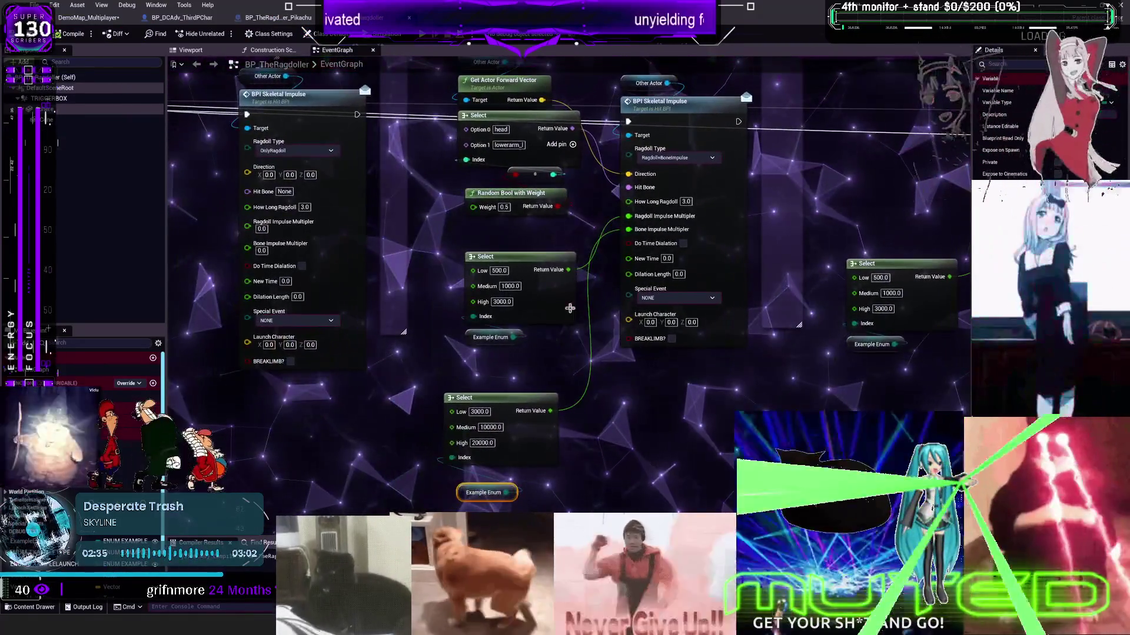
- Tidy the ragdoller graph by nudging the Select node and raising the BONE IMPULSE comment
{"action": "mouse_move", "coordinate": [537, 361]}
{"action": "left_mouse_down"}
{"action": "mouse_move", "coordinate": [512, 324]}
{"action": "mouse_move", "coordinate": [533, 318]}
{"action": "left_mouse_up"}
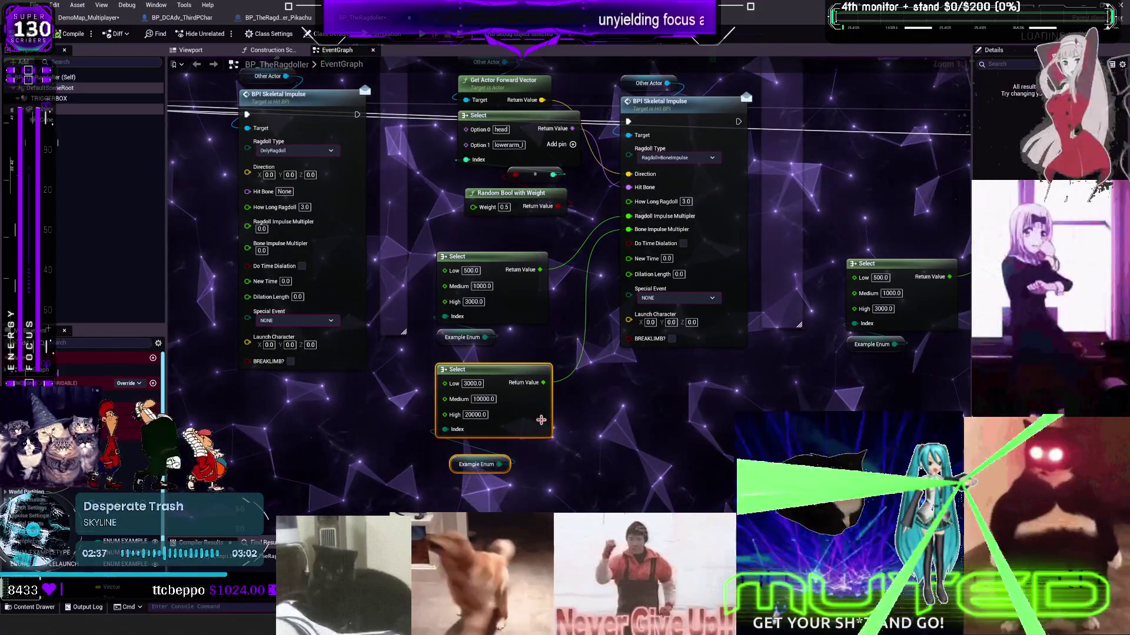
{"action": "left_click_drag", "start_coordinate": [598, 217], "coordinate": [613, 336]}
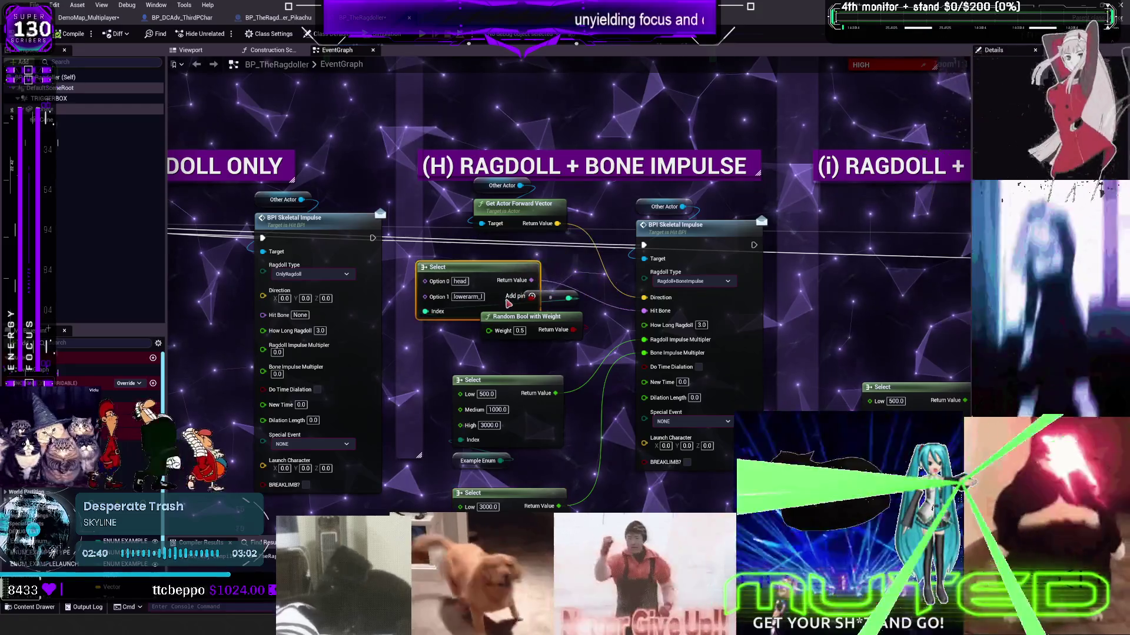
{"action": "left_click_drag", "start_coordinate": [546, 290], "coordinate": [498, 352]}
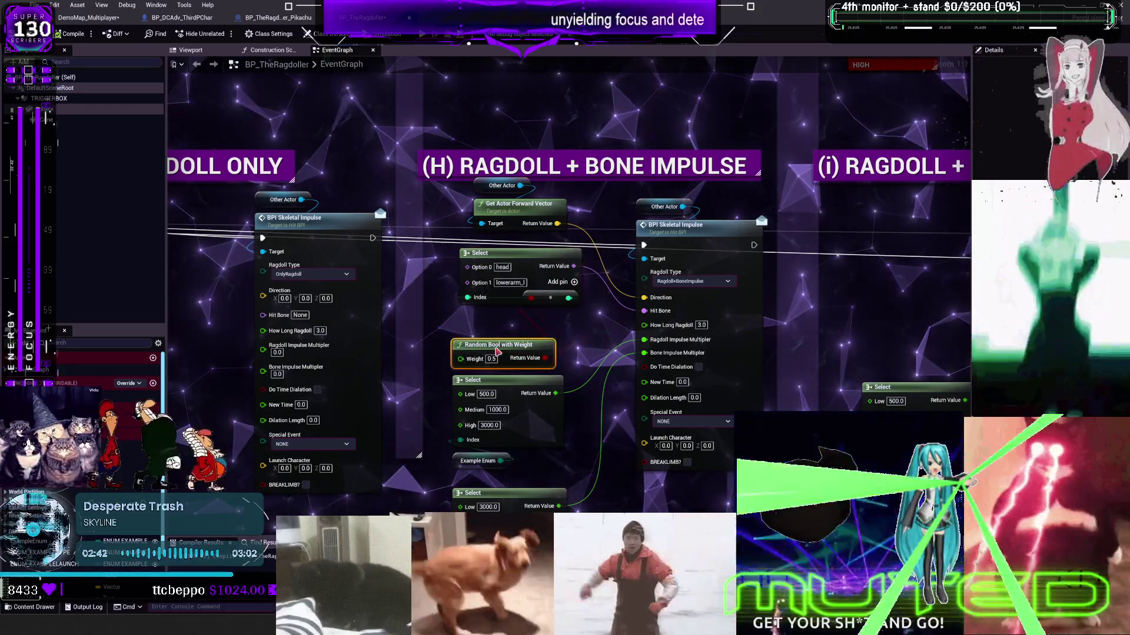
{"action": "left_click_drag", "start_coordinate": [532, 303], "coordinate": [525, 304]}
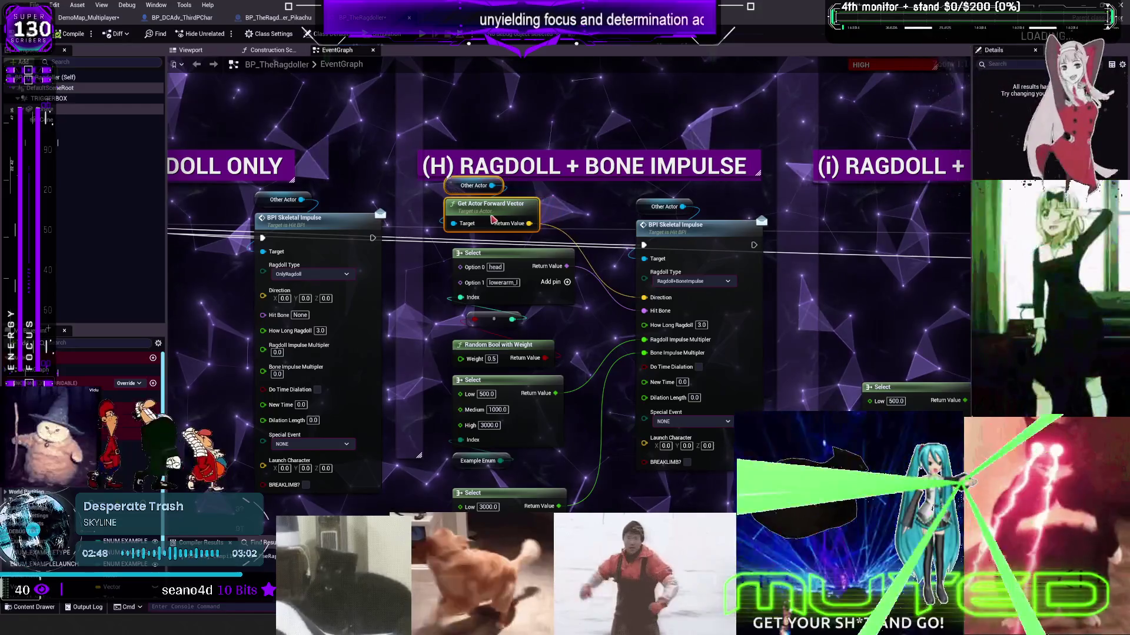
{"action": "left_click_drag", "start_coordinate": [540, 132], "coordinate": [540, 110]}
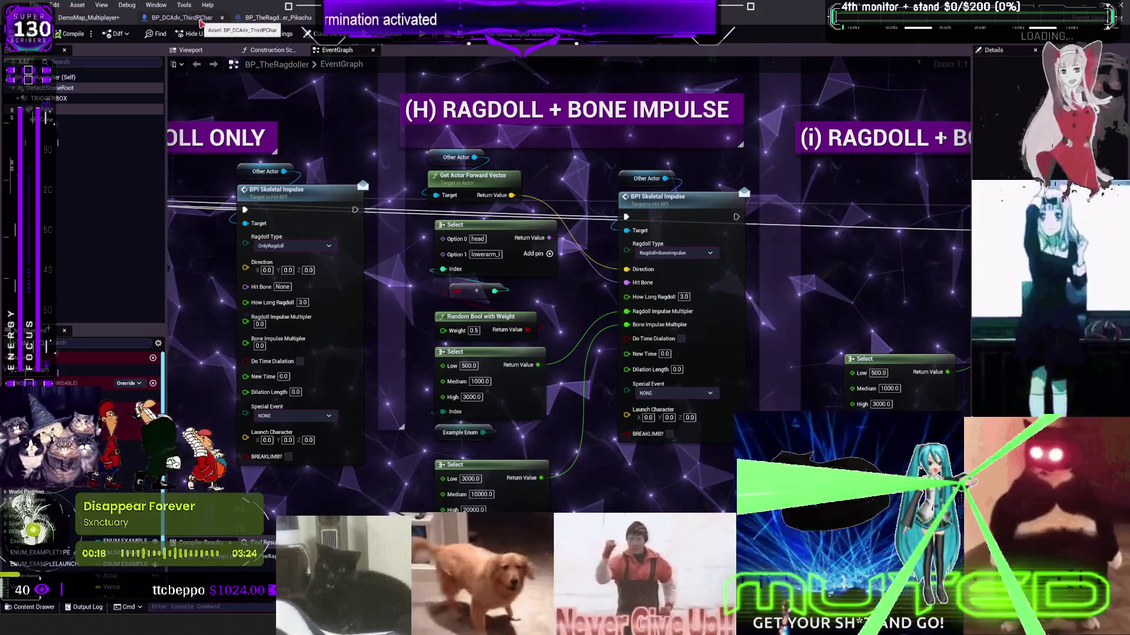
- Set BP_DCAdv_ThirdPChar's all-bodies impulse Bone Name to pelvis and compile
{"action": "left_click", "coordinate": [259, 17]}
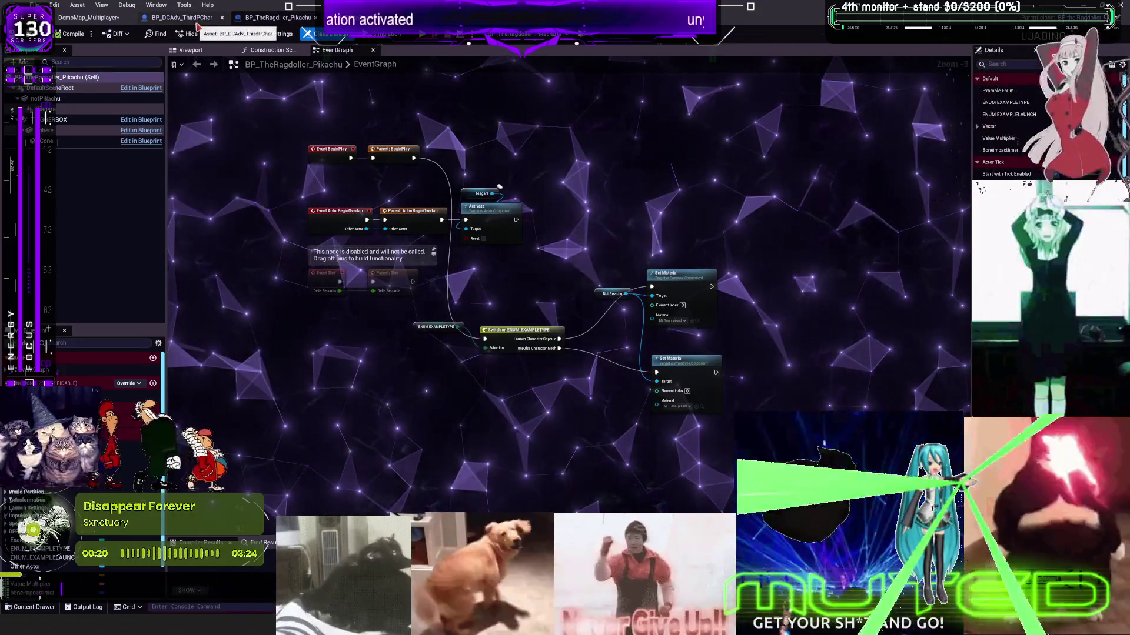
{"action": "left_click", "coordinate": [189, 17]}
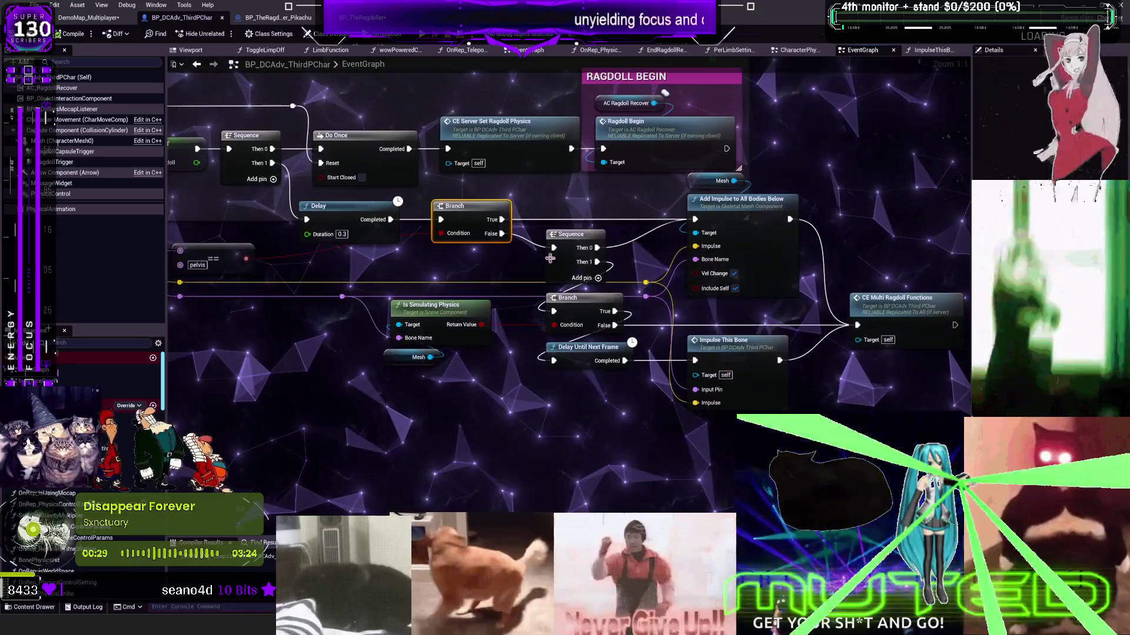
{"action": "mouse_move", "coordinate": [482, 284]}
{"action": "left_mouse_down"}
{"action": "mouse_move", "coordinate": [579, 261]}
{"action": "mouse_move", "coordinate": [668, 282]}
{"action": "left_mouse_up"}
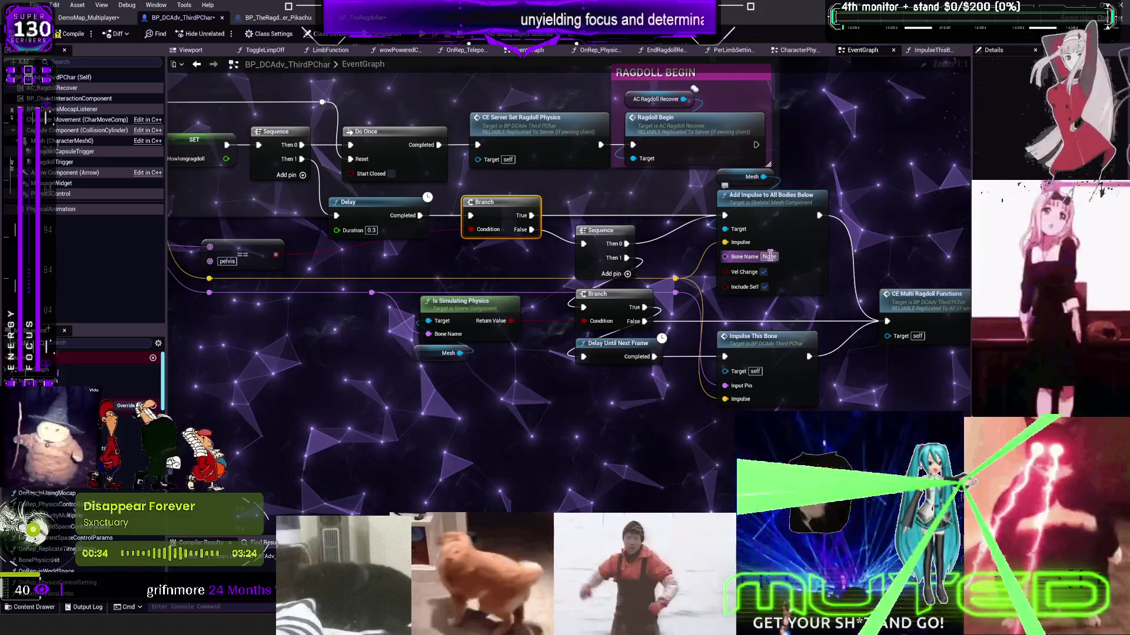
{"action": "left_click", "coordinate": [769, 257]}
{"action": "type", "text": "pelvis"}
{"action": "key", "text": "Return"}
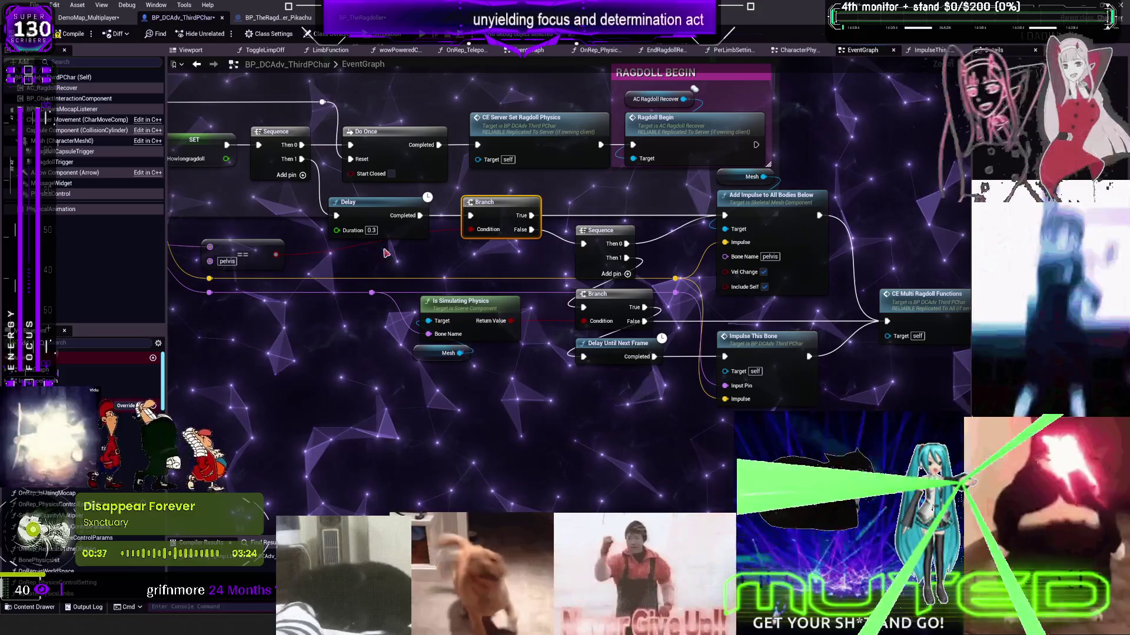
{"action": "left_click_drag", "start_coordinate": [881, 206], "coordinate": [849, 203]}
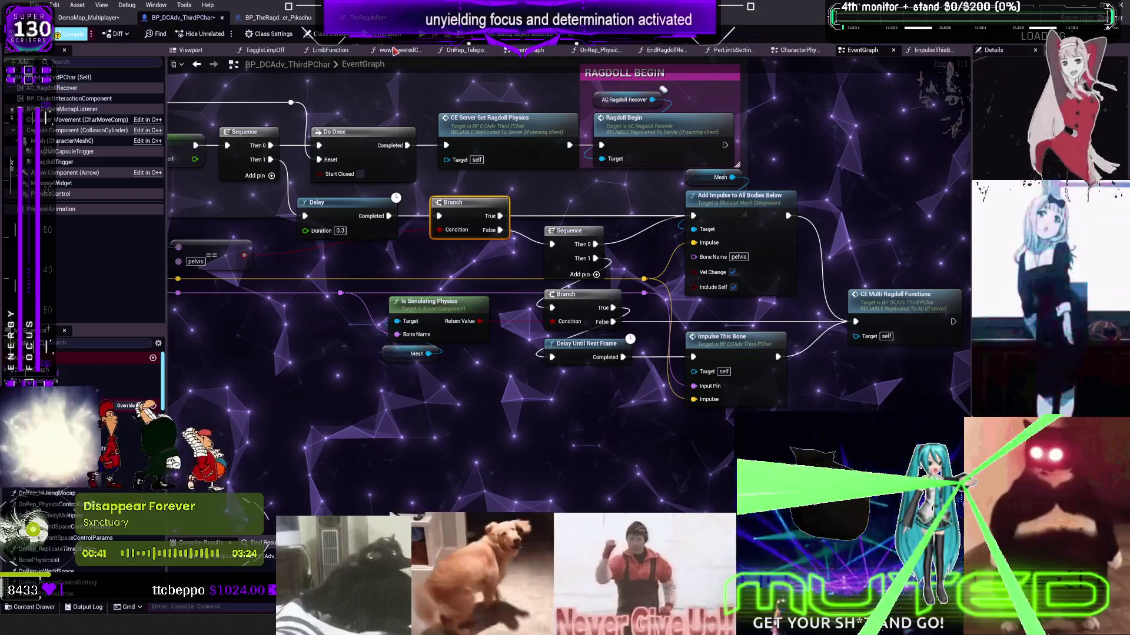
{"action": "left_click", "coordinate": [69, 34]}
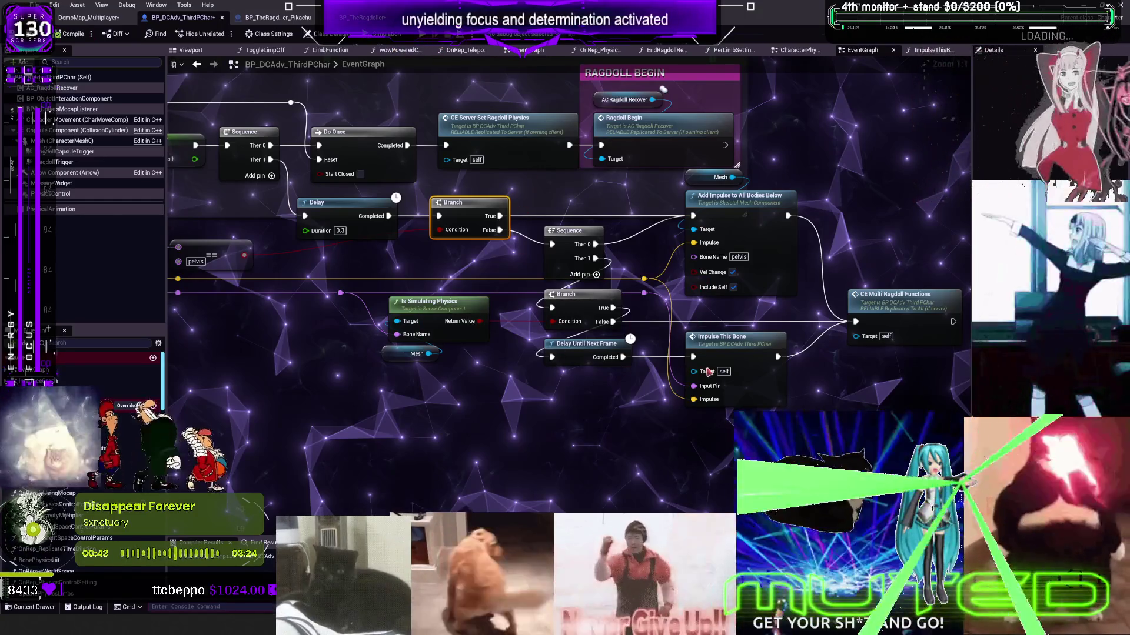
- Start simulating the level and return to the level editor tab
{"action": "key", "text": "alt+s"}
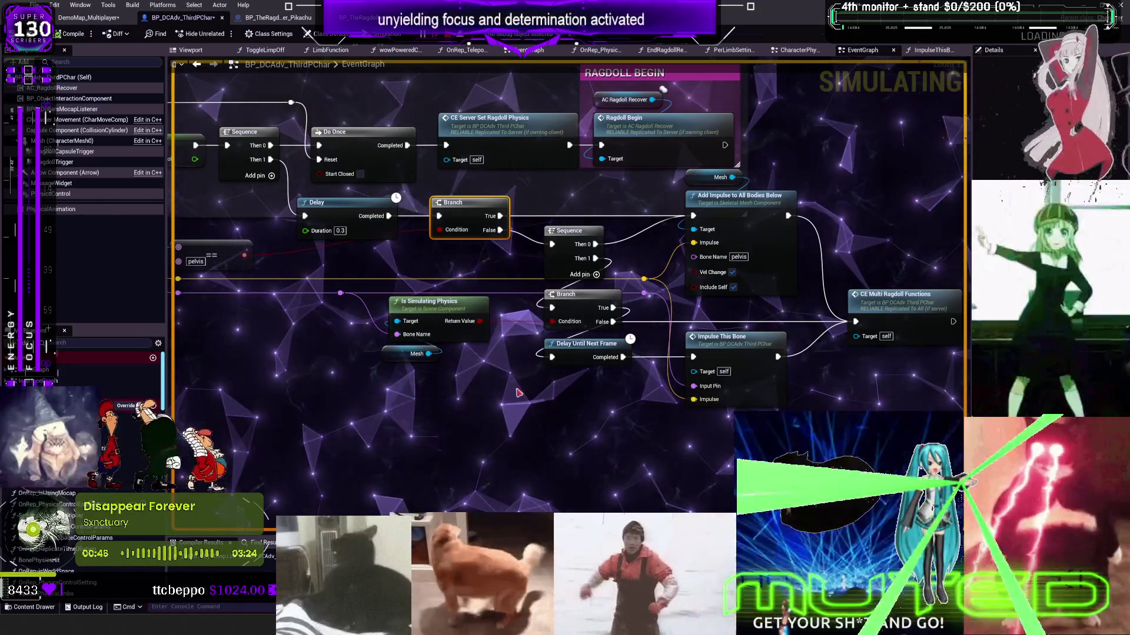
{"action": "left_click_drag", "start_coordinate": [534, 387], "coordinate": [405, 364]}
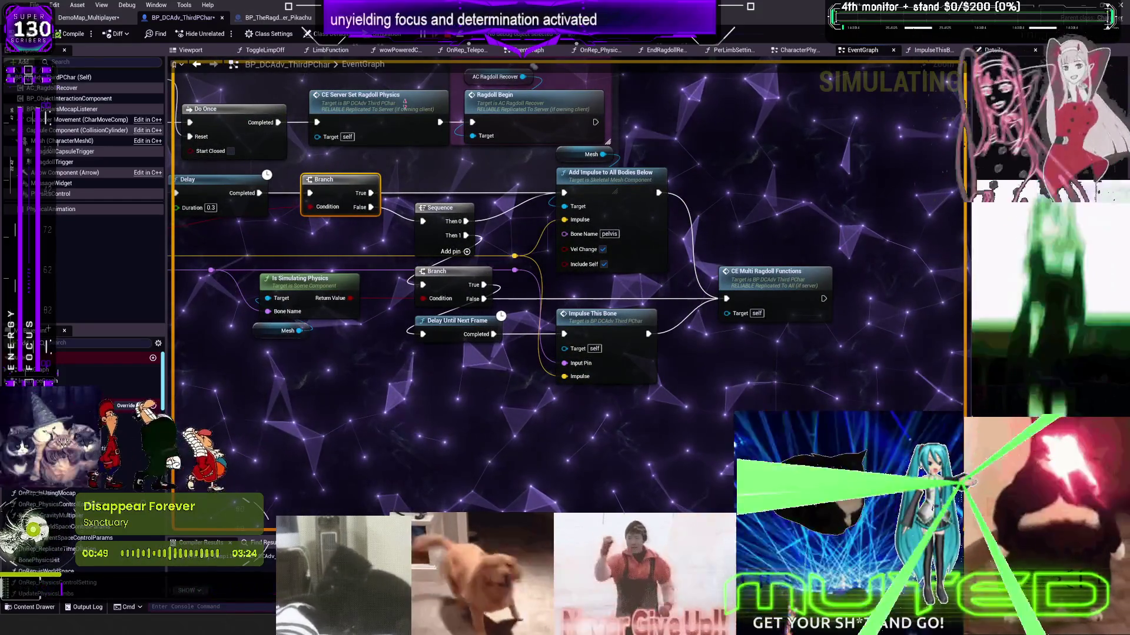
{"action": "left_click", "coordinate": [98, 18]}
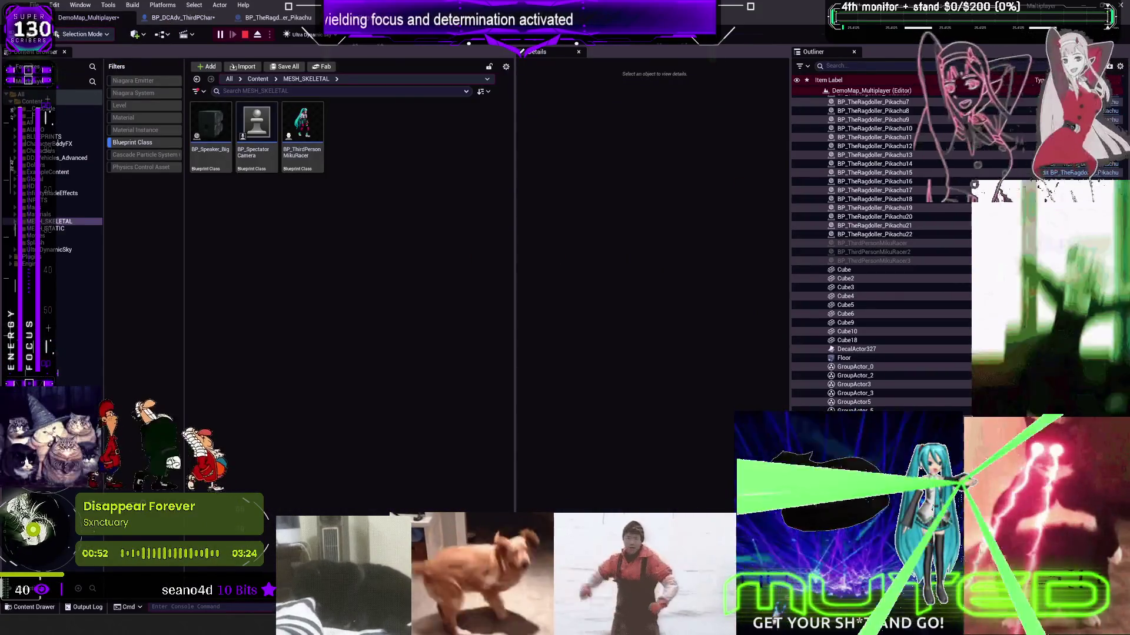
- Run the character toward the pink Ragdoll + Body Impulse Pikachus, then exit the play-test
{"action": "key", "text": "alt+Tab"}
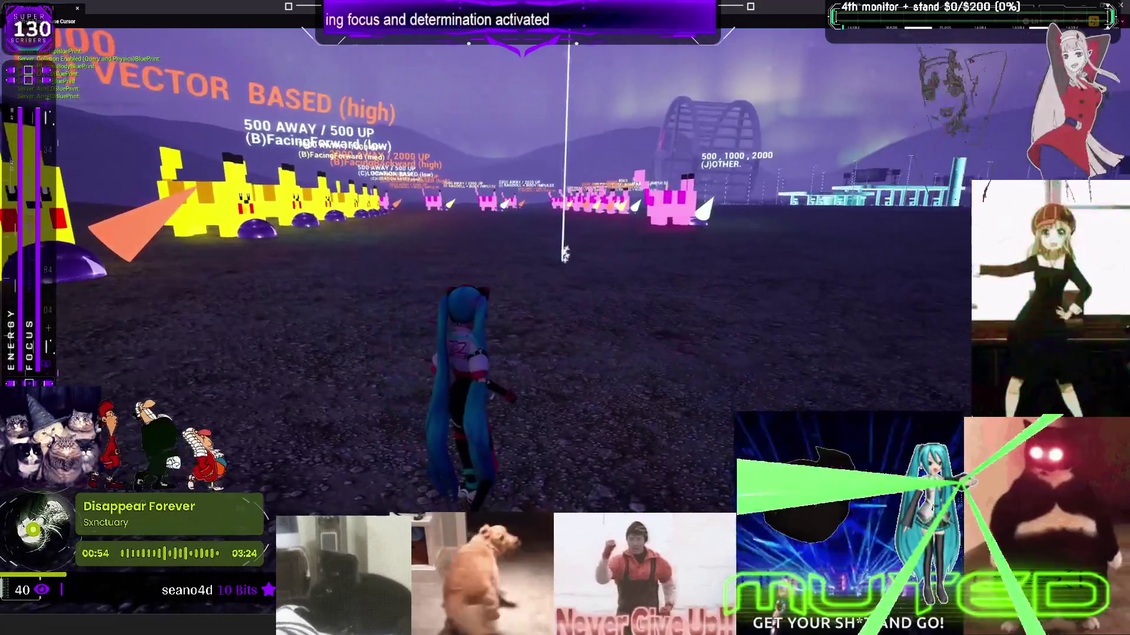
{"action": "key", "text": "w"}
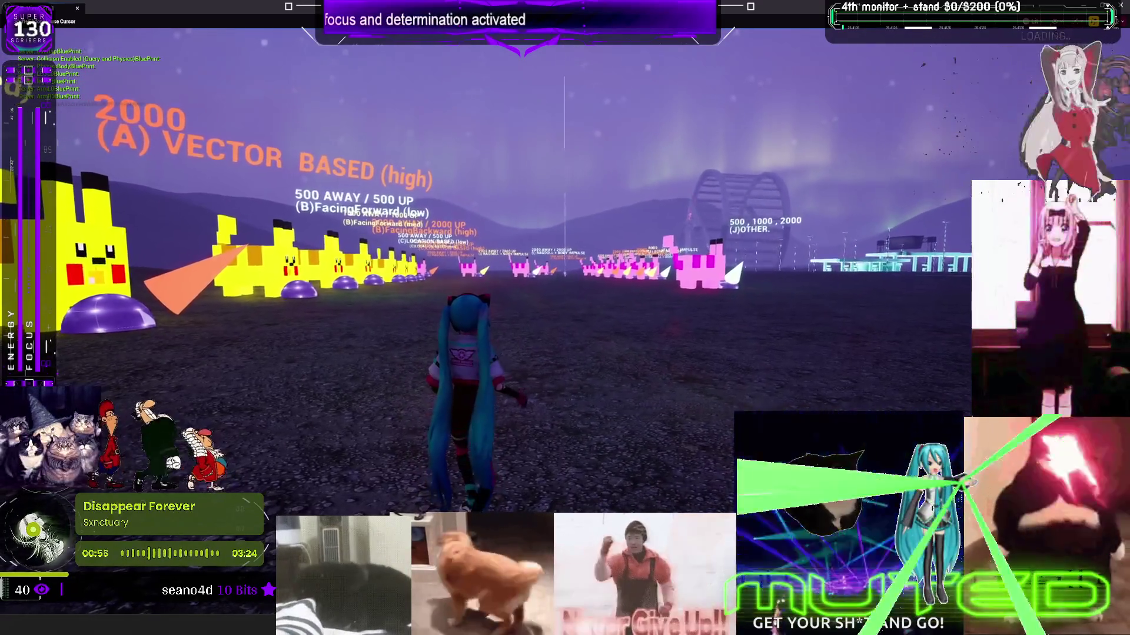
{"action": "key", "text": "i"}
{"action": "key", "text": "w"}
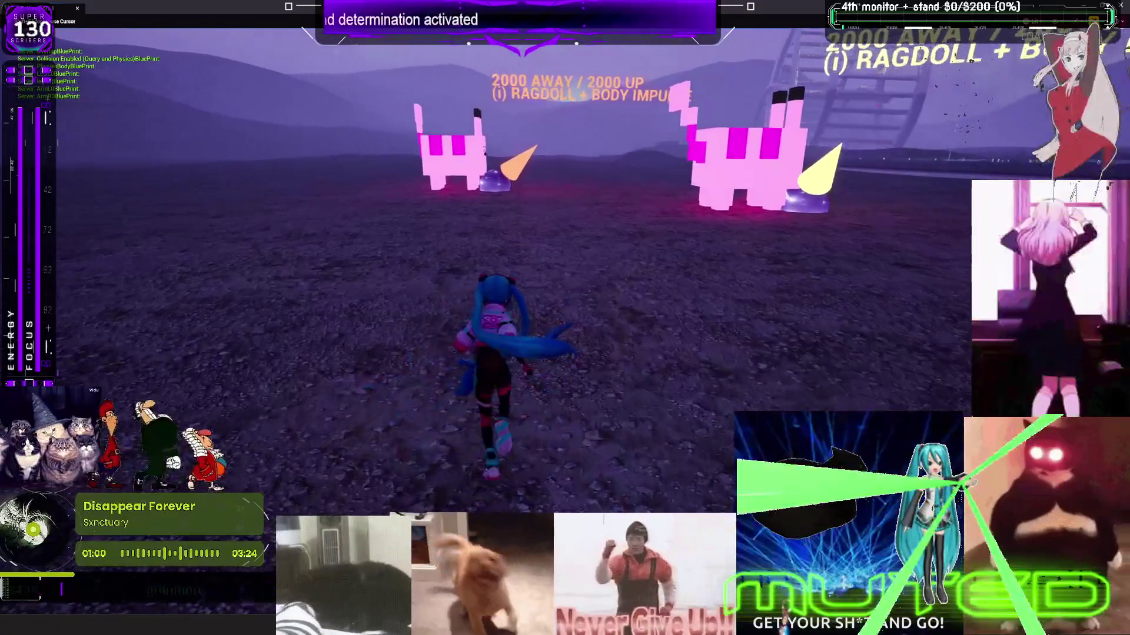
{"action": "key", "text": "w"}
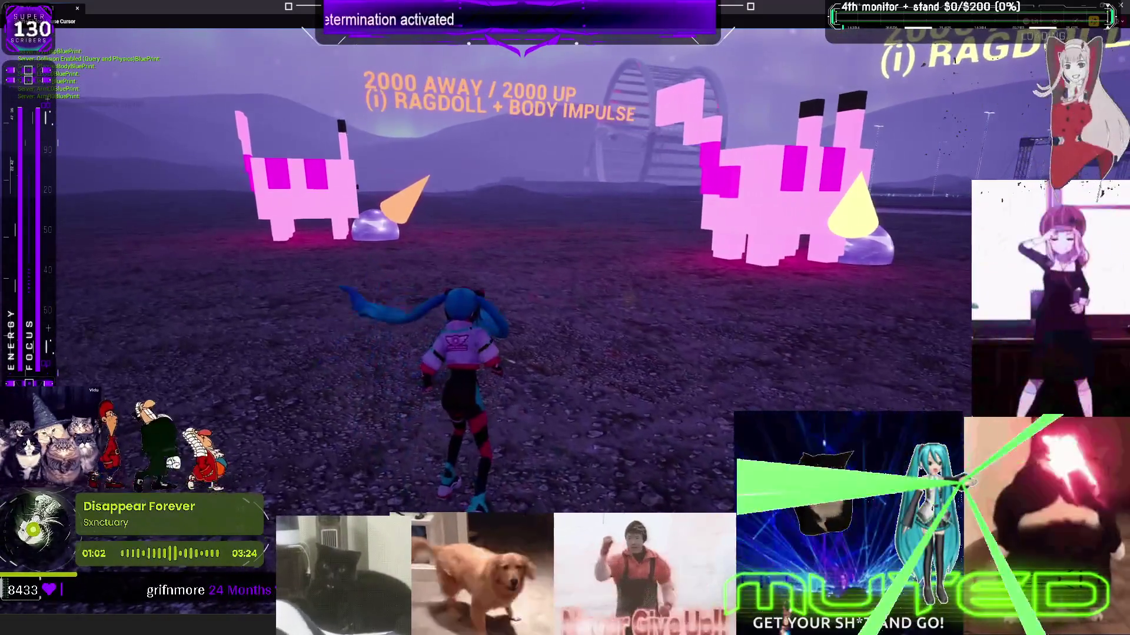
{"action": "key", "text": "Escape"}
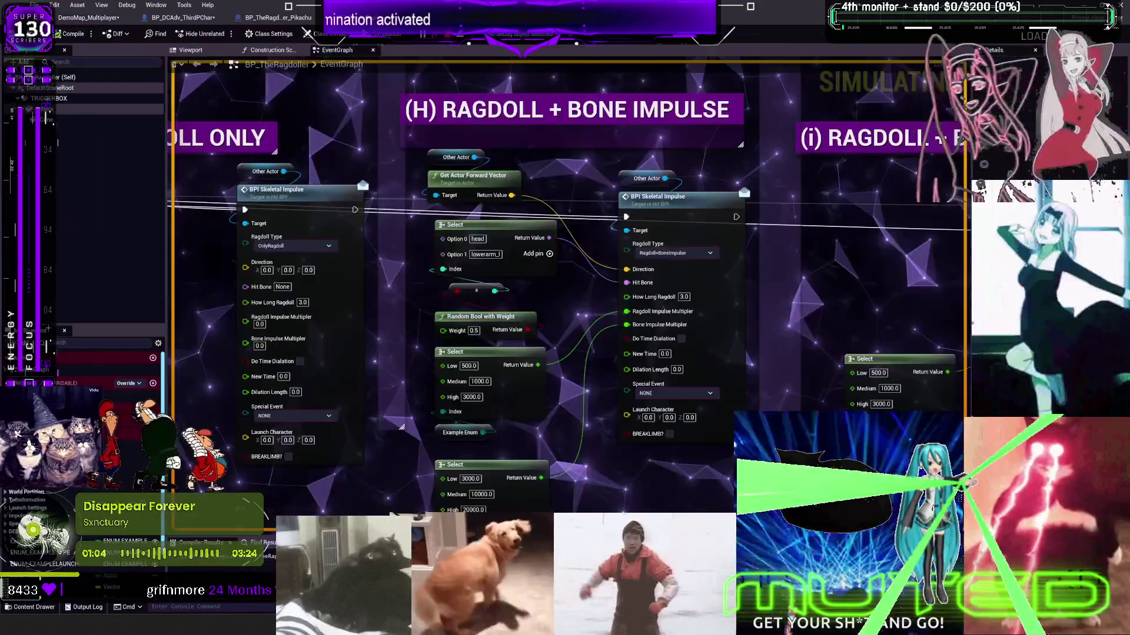
- Delete the Other Actor and Get Actor Forward Vector nodes and set the impulse Direction to 1.0, 0.0, 0.3
{"action": "left_click", "coordinate": [498, 183]}
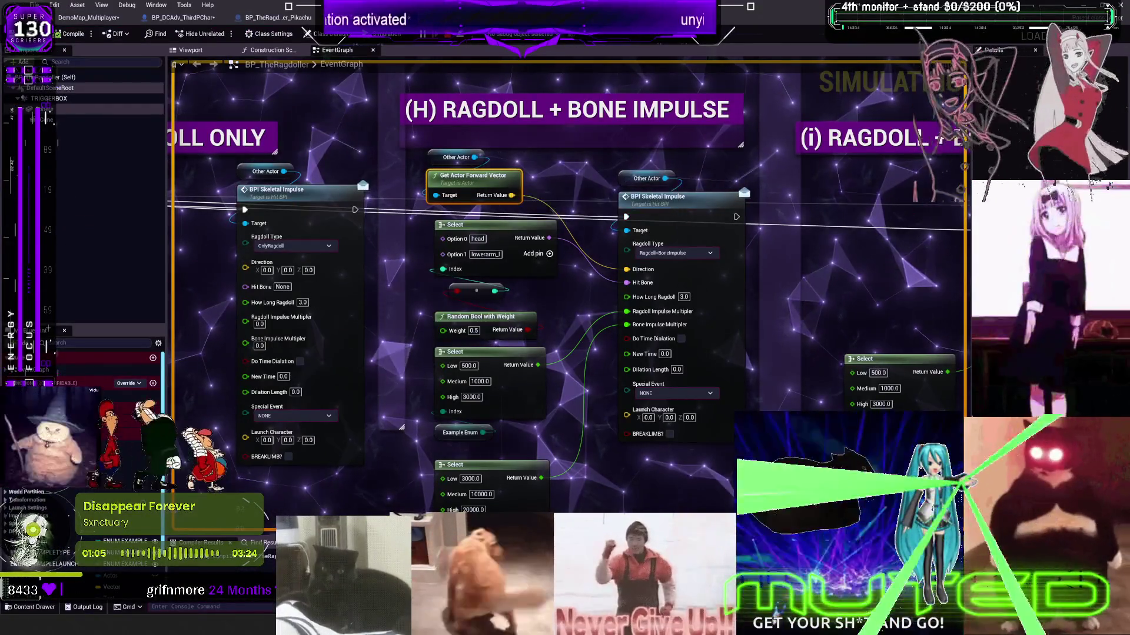
{"action": "scroll", "coordinate": [617, 306], "scroll_direction": "down", "scroll_amount": 2}
{"action": "mouse_move", "coordinate": [542, 272]}
{"action": "left_mouse_down"}
{"action": "mouse_move", "coordinate": [789, 302]}
{"action": "mouse_move", "coordinate": [265, 275]}
{"action": "mouse_move", "coordinate": [272, 315]}
{"action": "mouse_move", "coordinate": [505, 306]}
{"action": "left_mouse_up"}
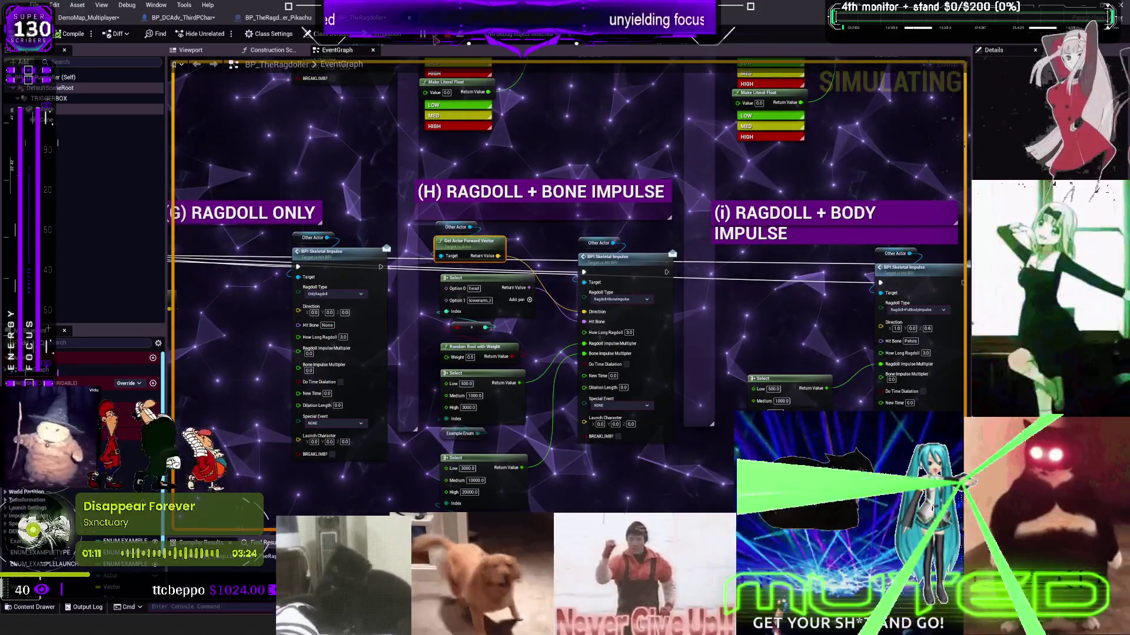
{"action": "scroll", "coordinate": [511, 306], "scroll_direction": "up", "scroll_amount": 1}
{"action": "left_click_drag", "start_coordinate": [519, 237], "coordinate": [459, 221]}
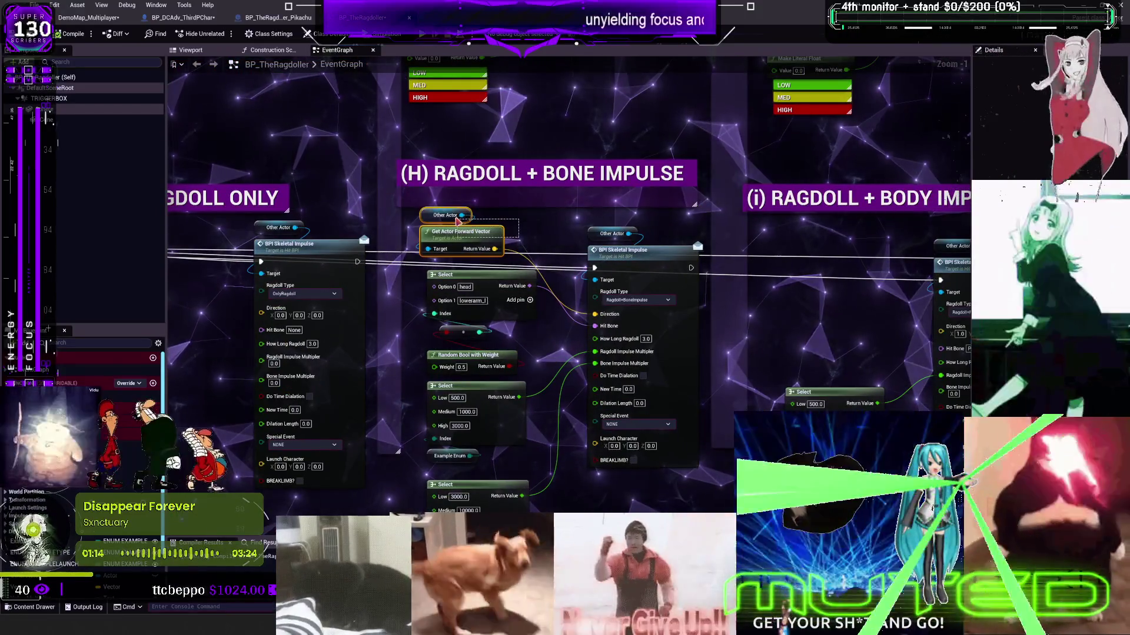
{"action": "key", "text": "Delete"}
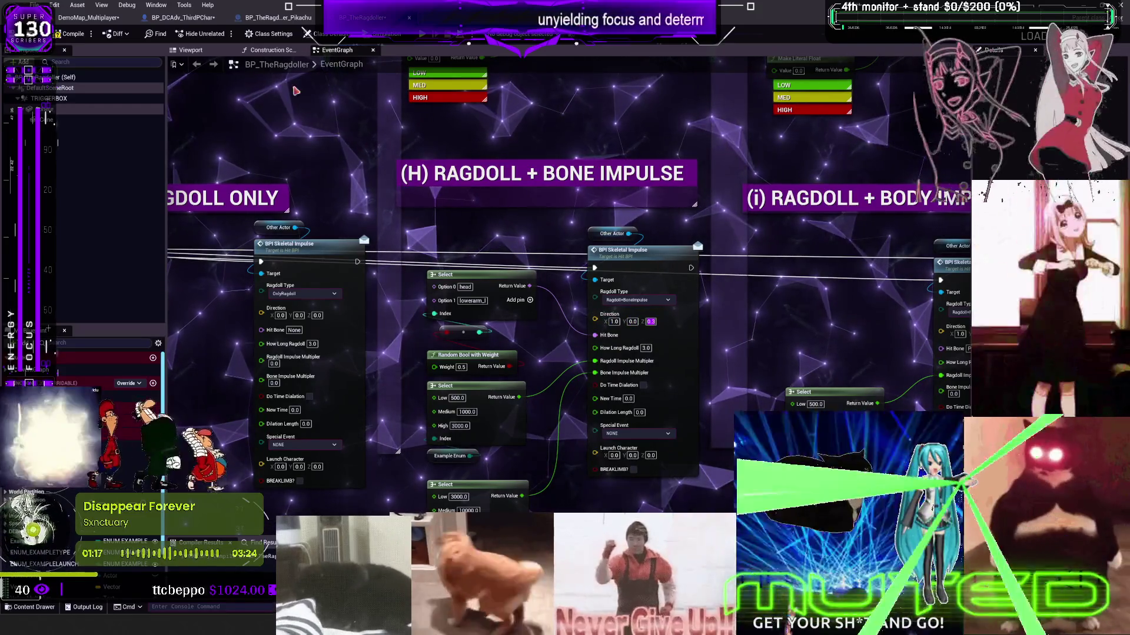
{"action": "key", "text": "Tab"}
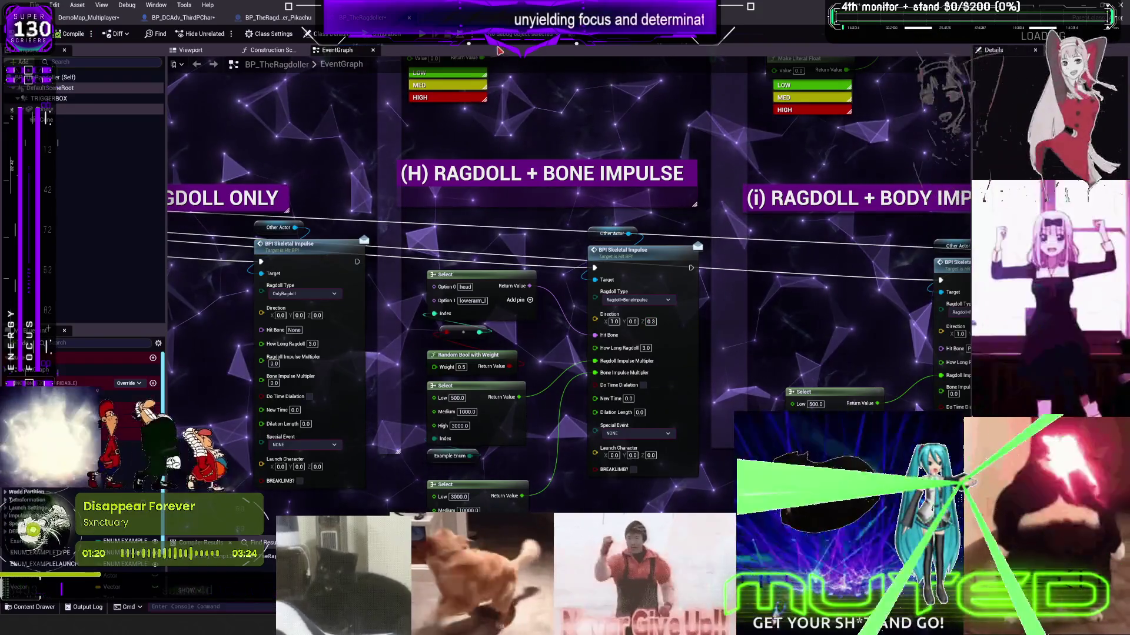
{"action": "left_click", "coordinate": [108, 21]}
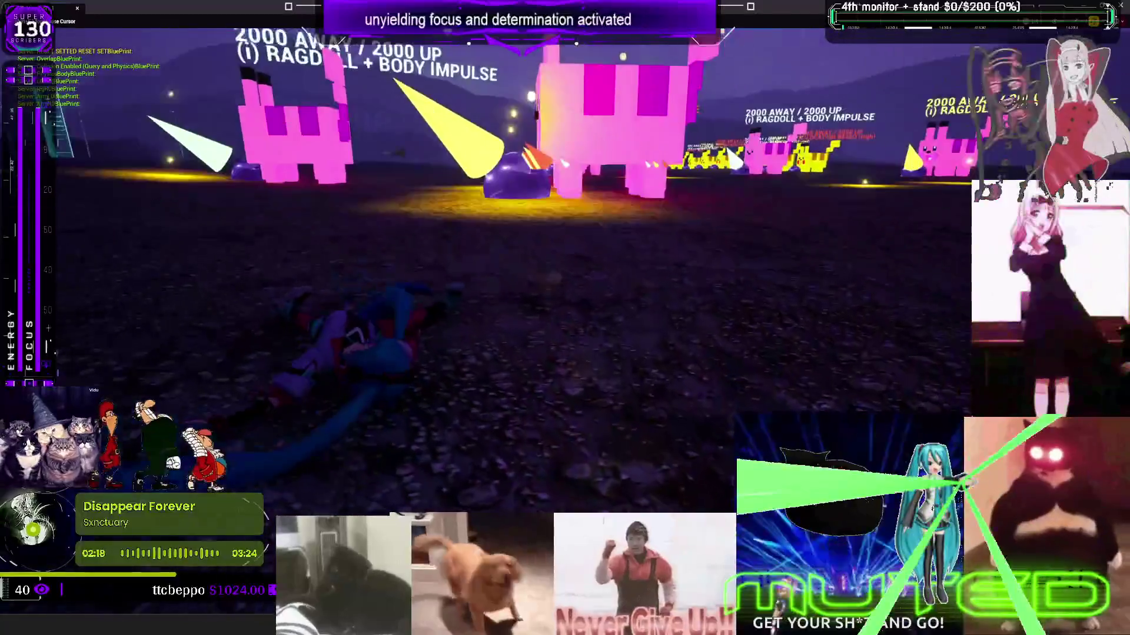
- End the Pikachu play-test with Esc and bring back the full editor layout
{"action": "key", "text": "Escape"}
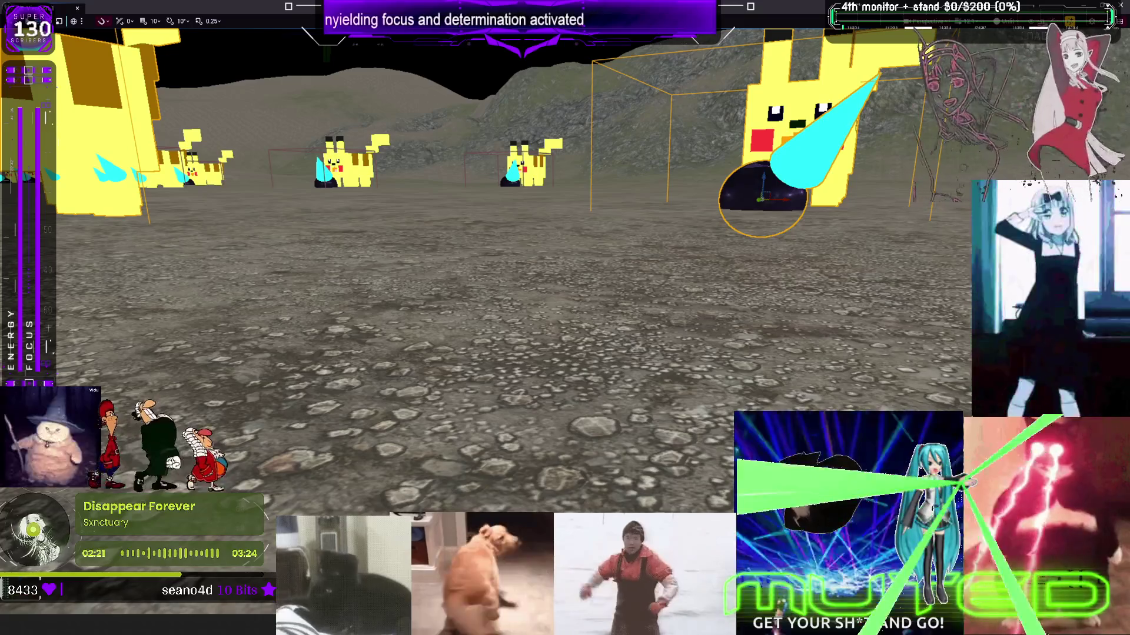
{"action": "key", "text": "F11"}
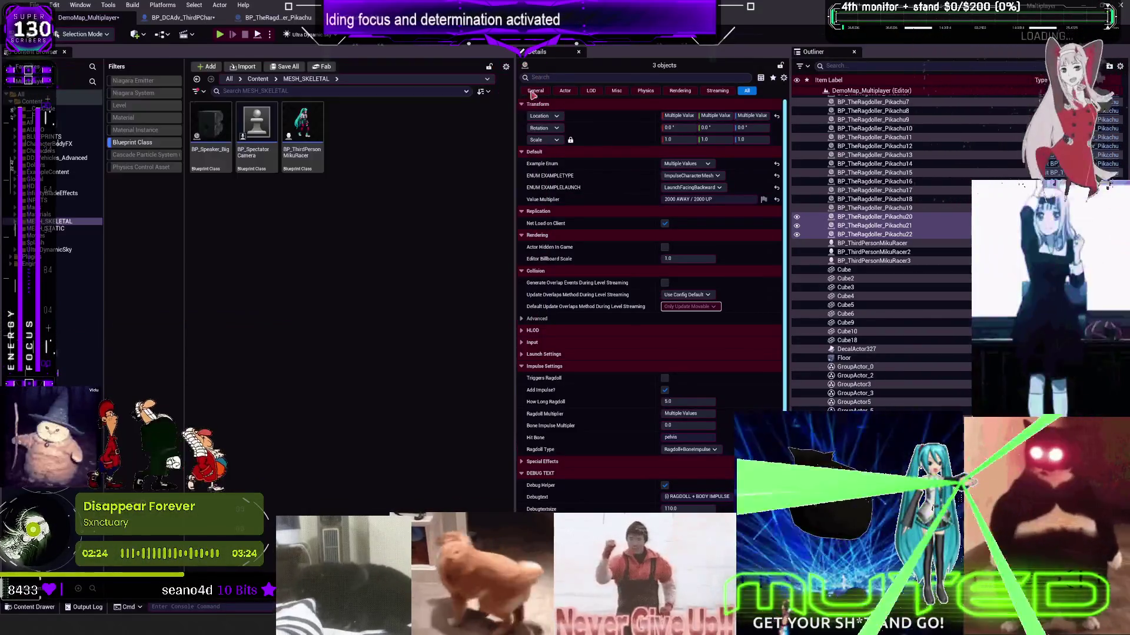
- Use File > Save All to save DemoMap_Multiplayer and every modified asset
{"action": "left_click", "coordinate": [34, 4]}
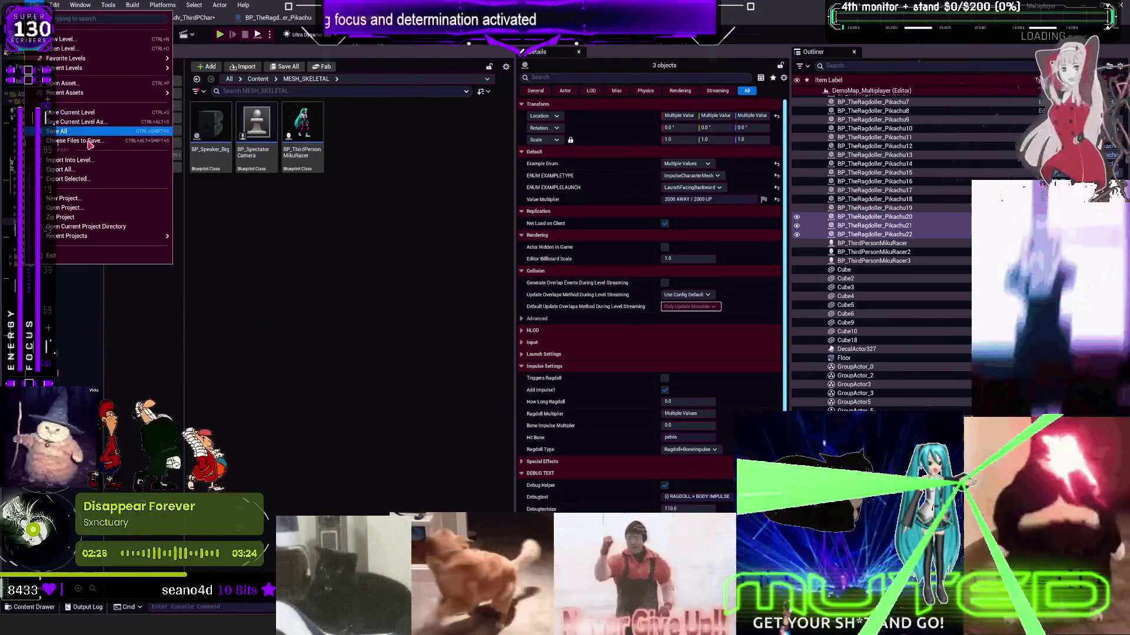
{"action": "left_click", "coordinate": [85, 131]}
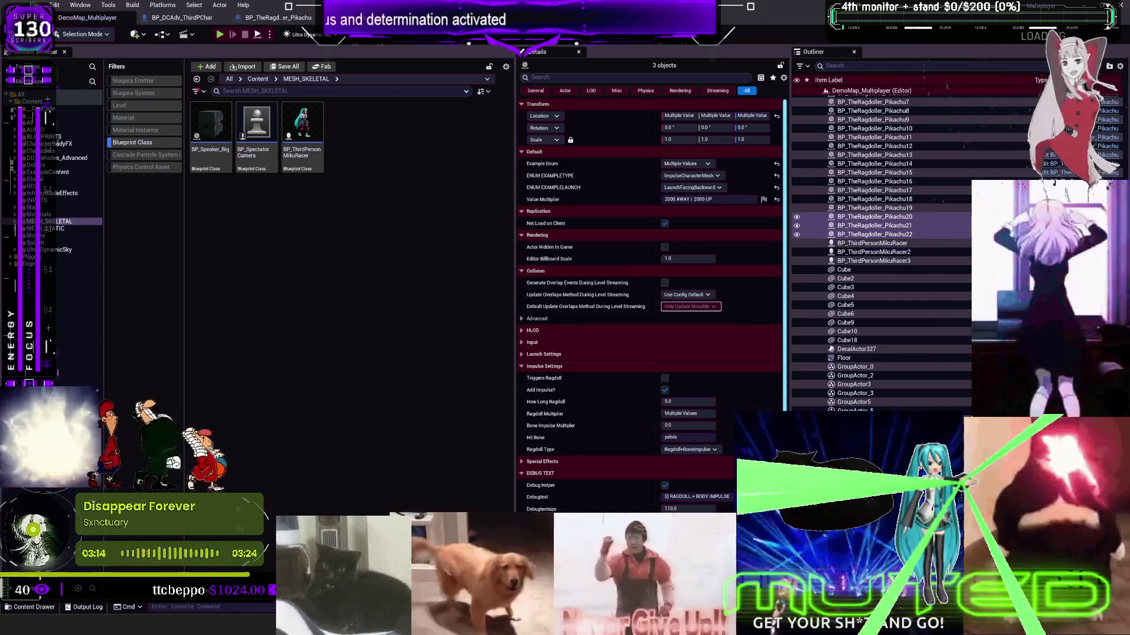
- Run the console command 'show collision', correcting the misspelled first attempt
{"action": "type", "text": "show collsion"}
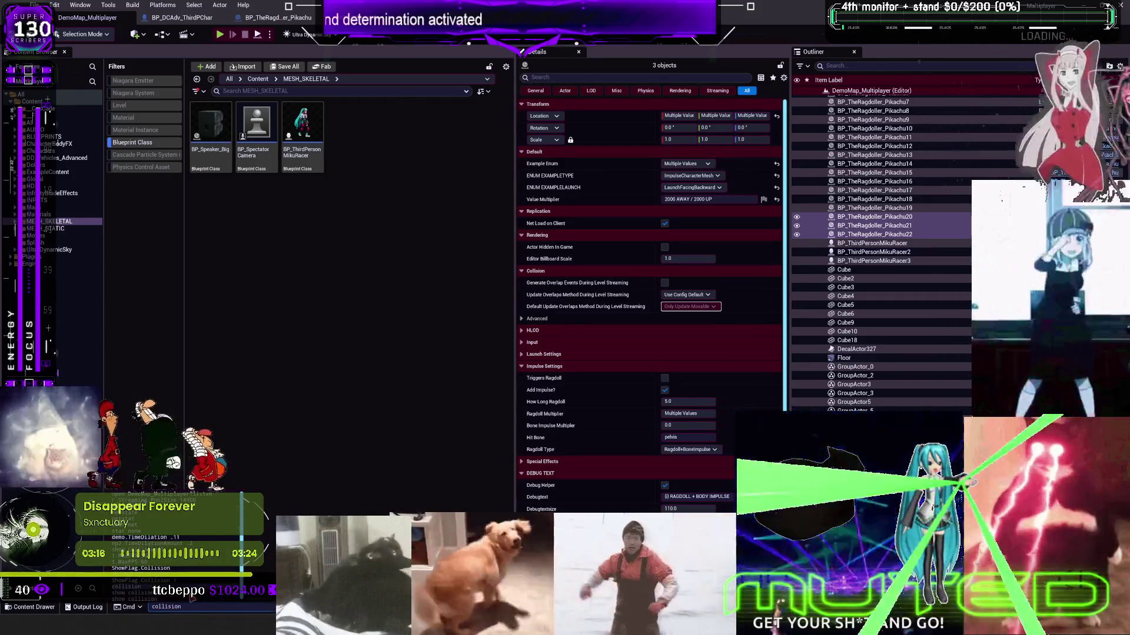
{"action": "key", "text": "ctrl+a"}
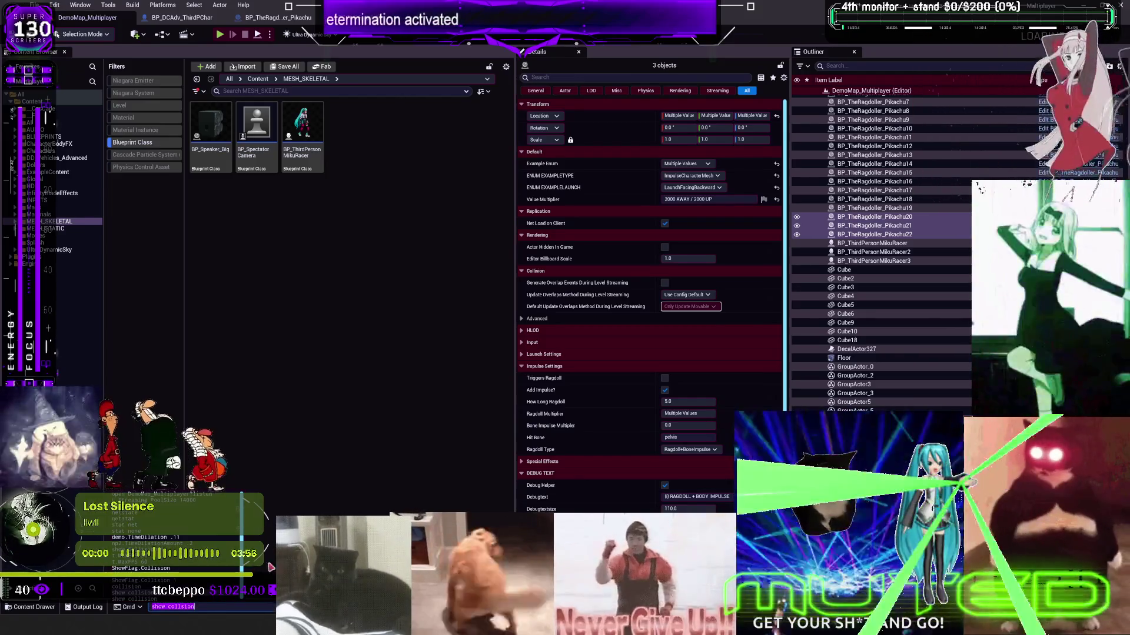
{"action": "type", "text": "show collision"}
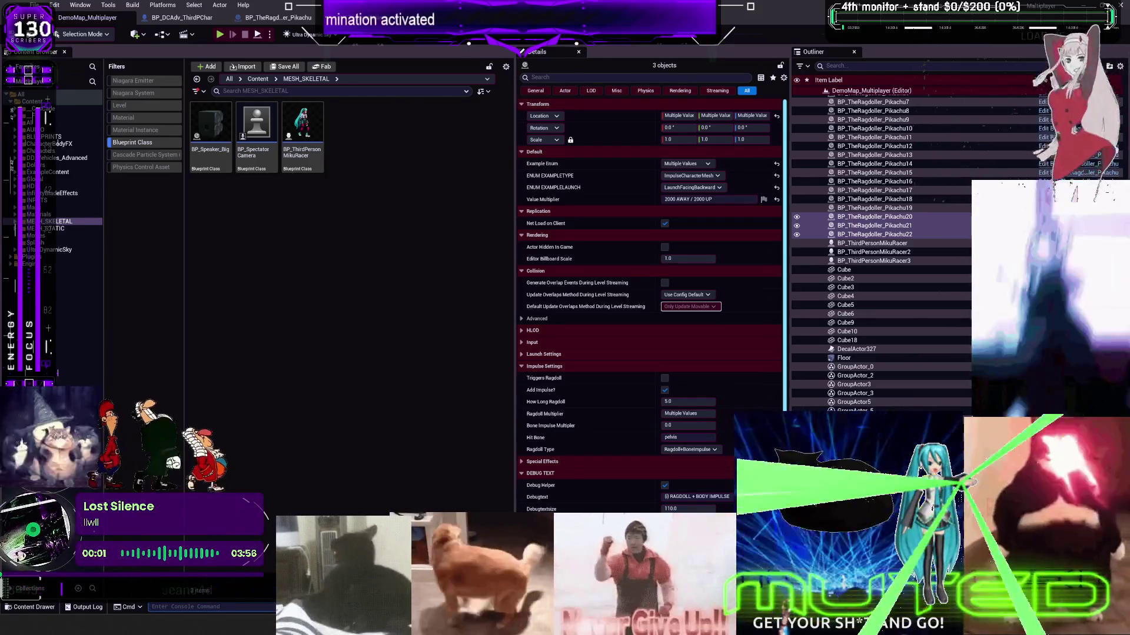
{"action": "key", "text": "Return"}
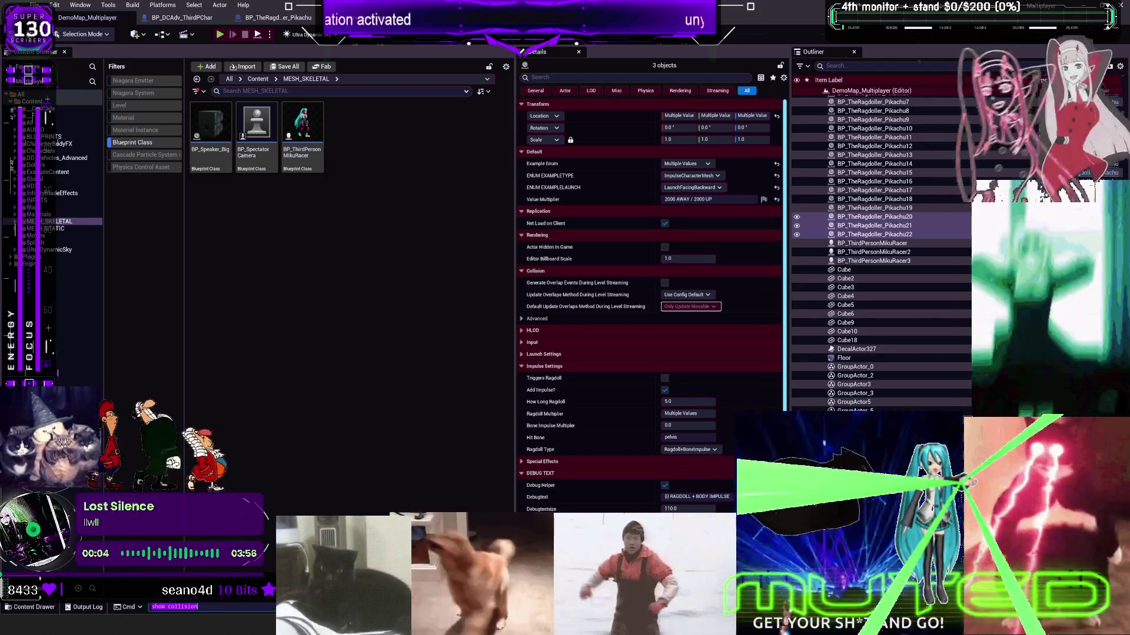
- Restart the multiplayer preview and run the character forward into a pink Pikachu target
{"action": "left_click", "coordinate": [220, 34]}
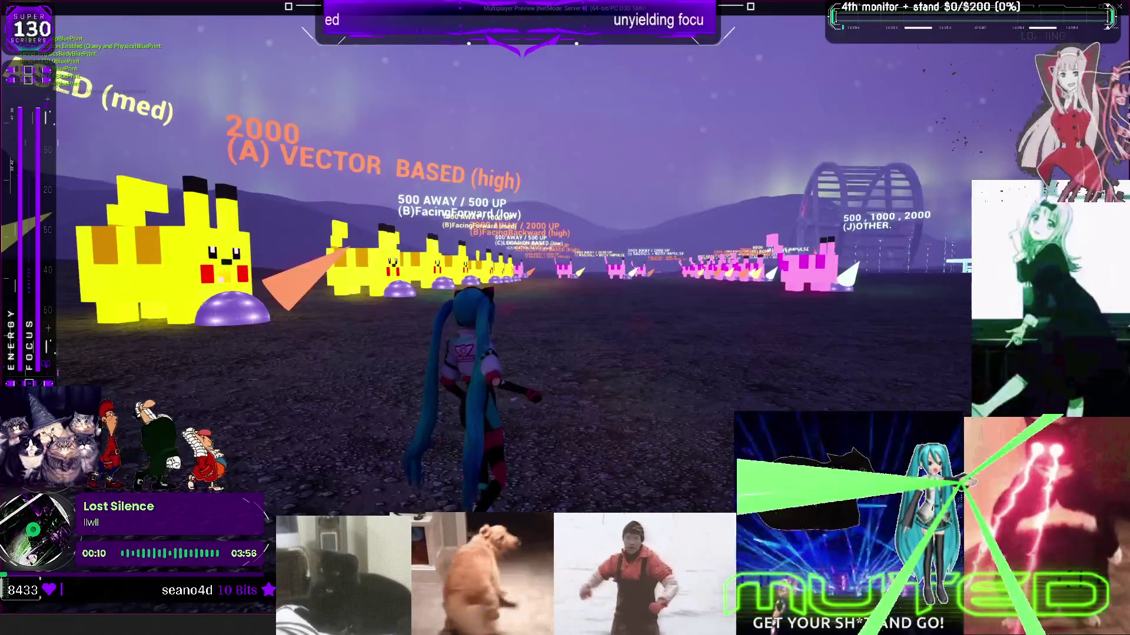
{"action": "key", "text": "Escape"}
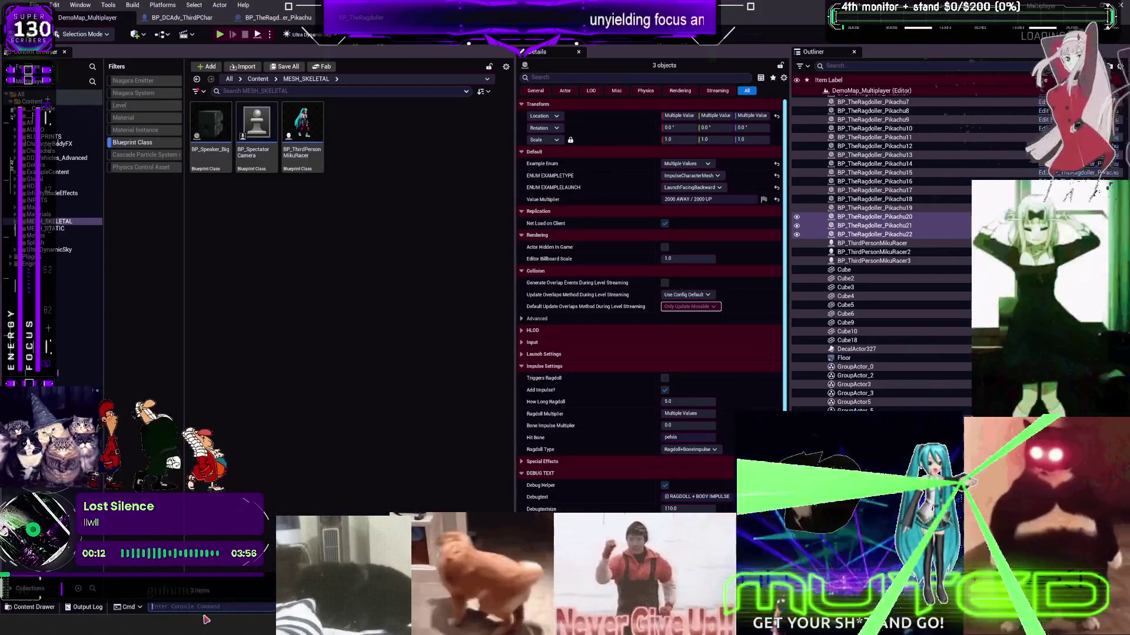
{"action": "left_click", "coordinate": [220, 34]}
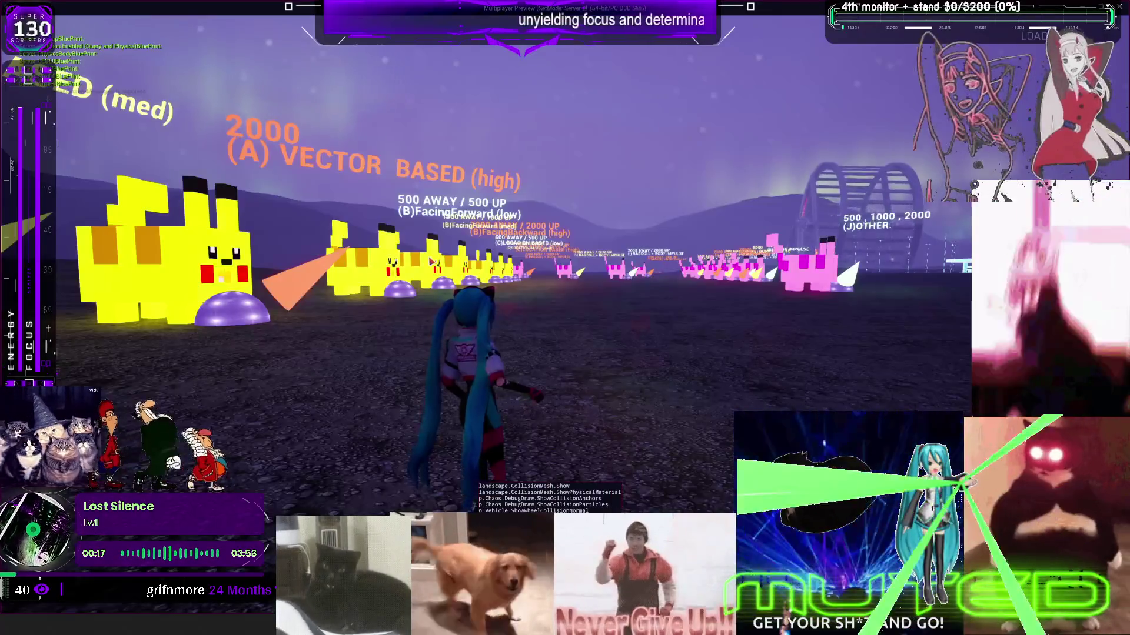
{"action": "key", "text": "w"}
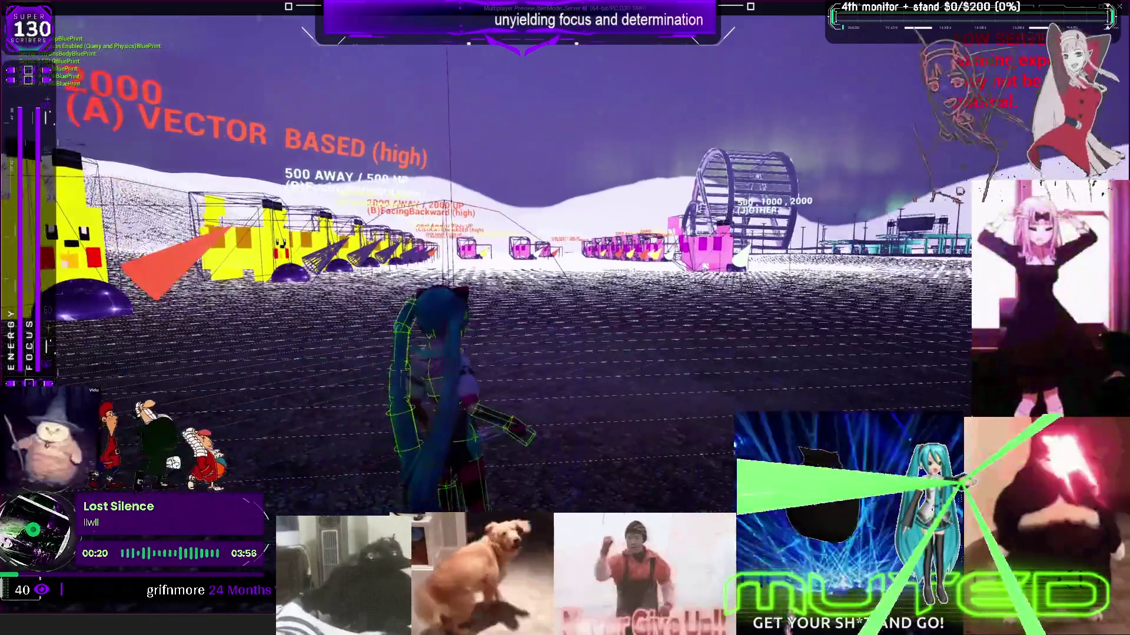
{"action": "key", "text": "w"}
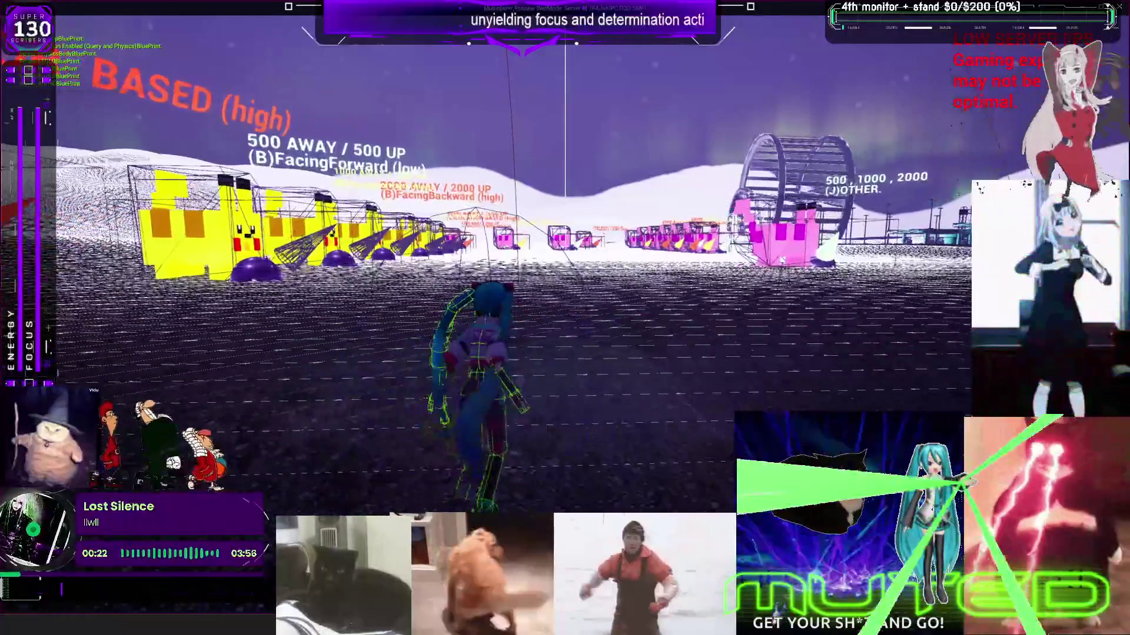
{"action": "key", "text": "w"}
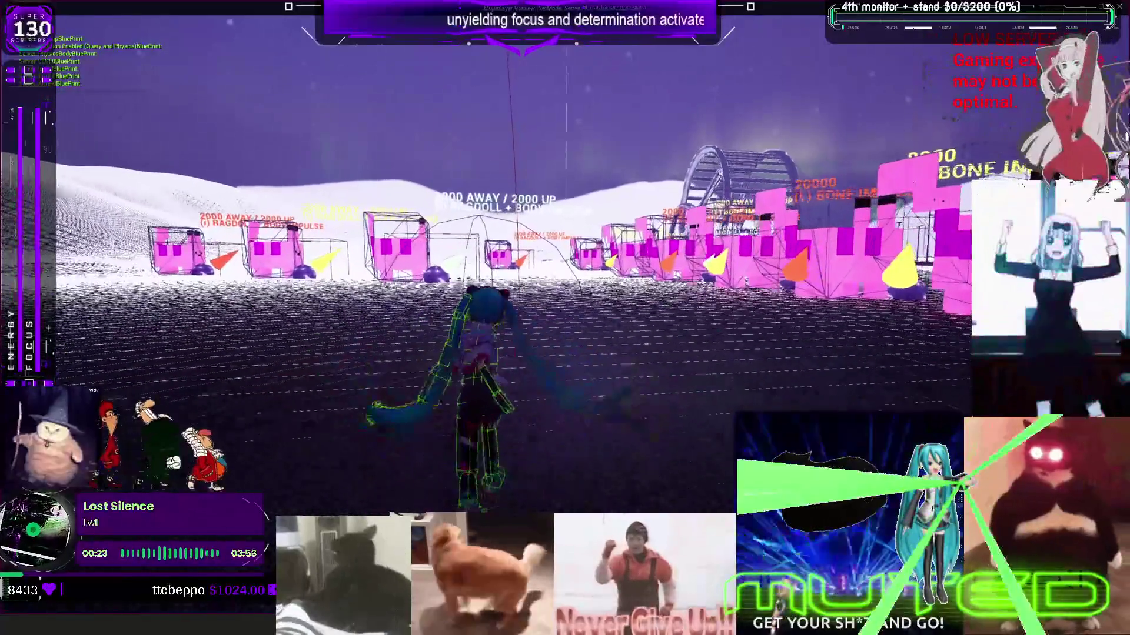
{"action": "key", "text": "w"}
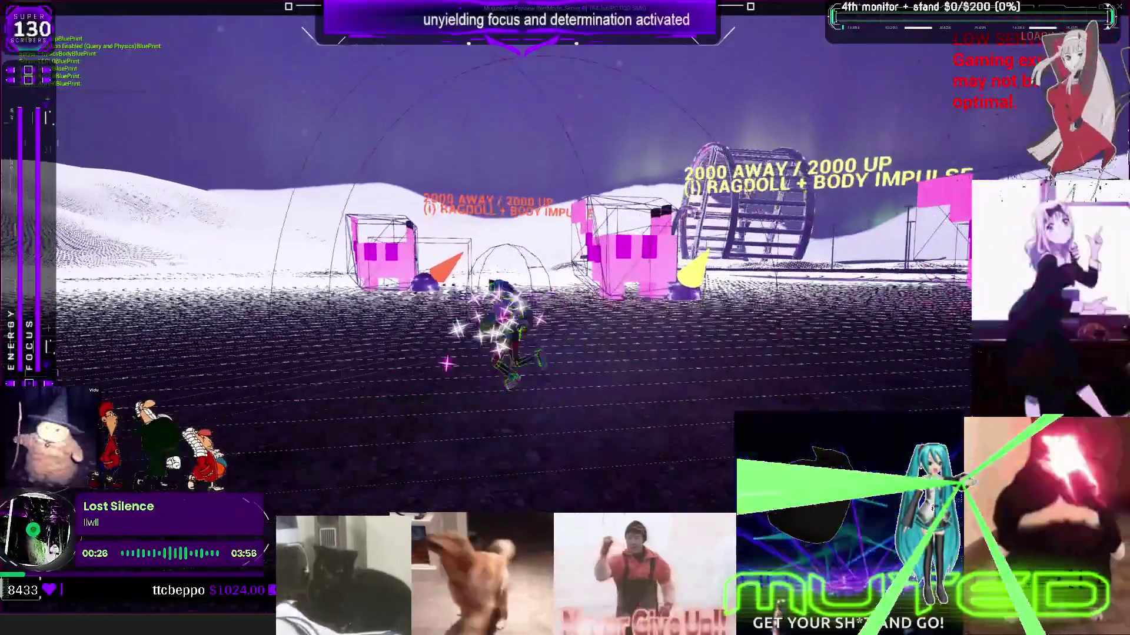
{"action": "key", "text": "w"}
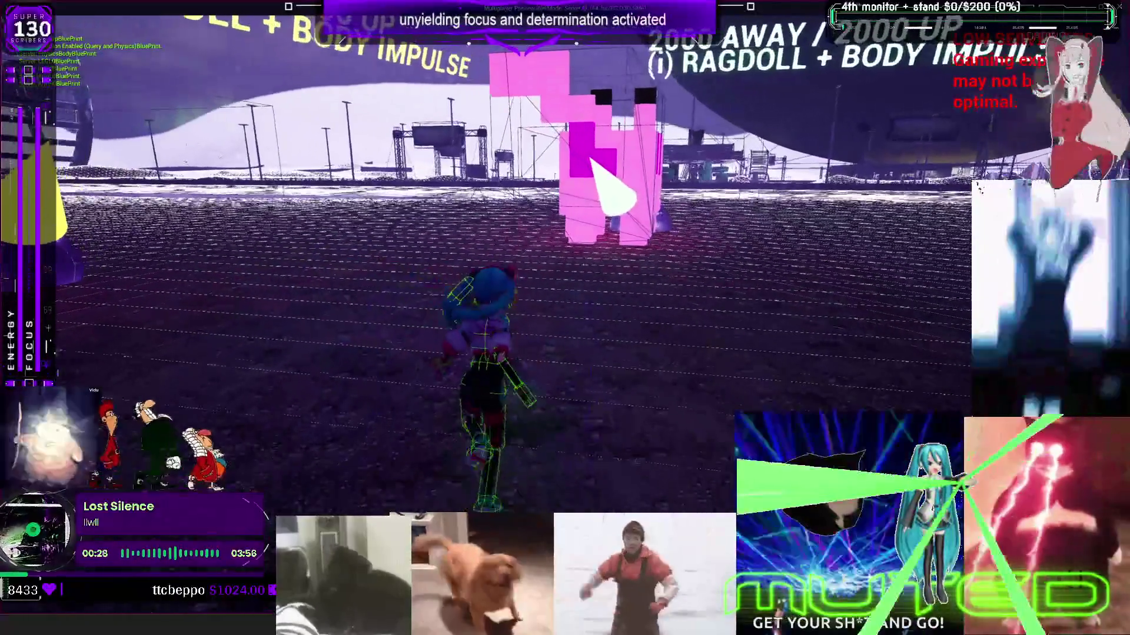
{"action": "key", "text": "w"}
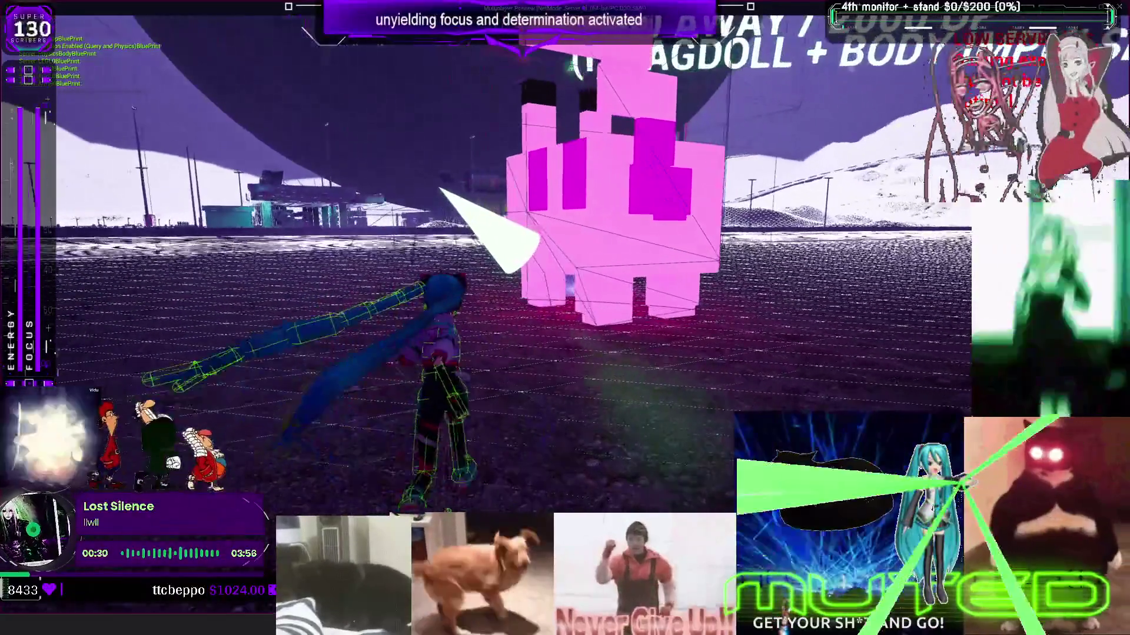
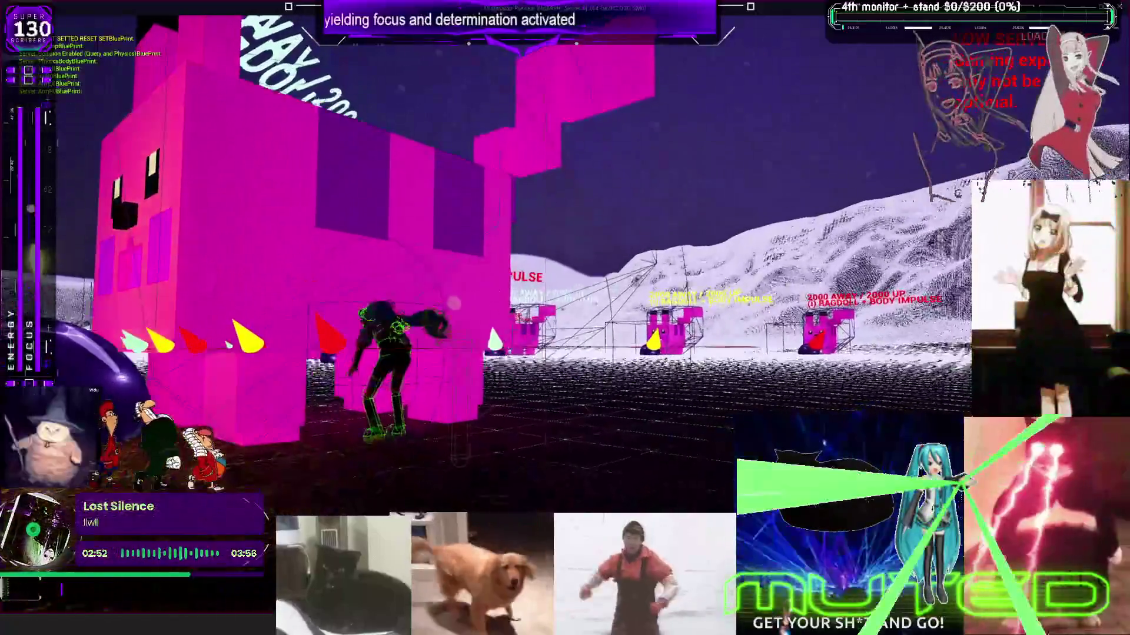
- Walk the character through the test level, then leave the game preview and stop Play In Editor
{"action": "key", "text": "w"}
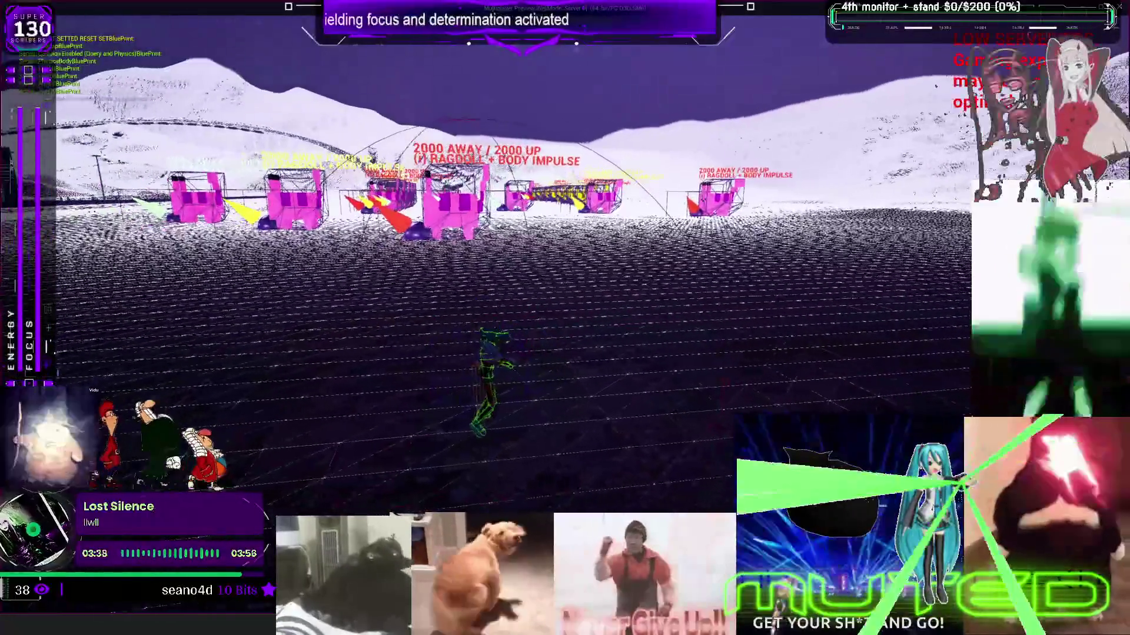
{"action": "key", "text": "alt+Tab"}
{"action": "key", "text": "Escape"}
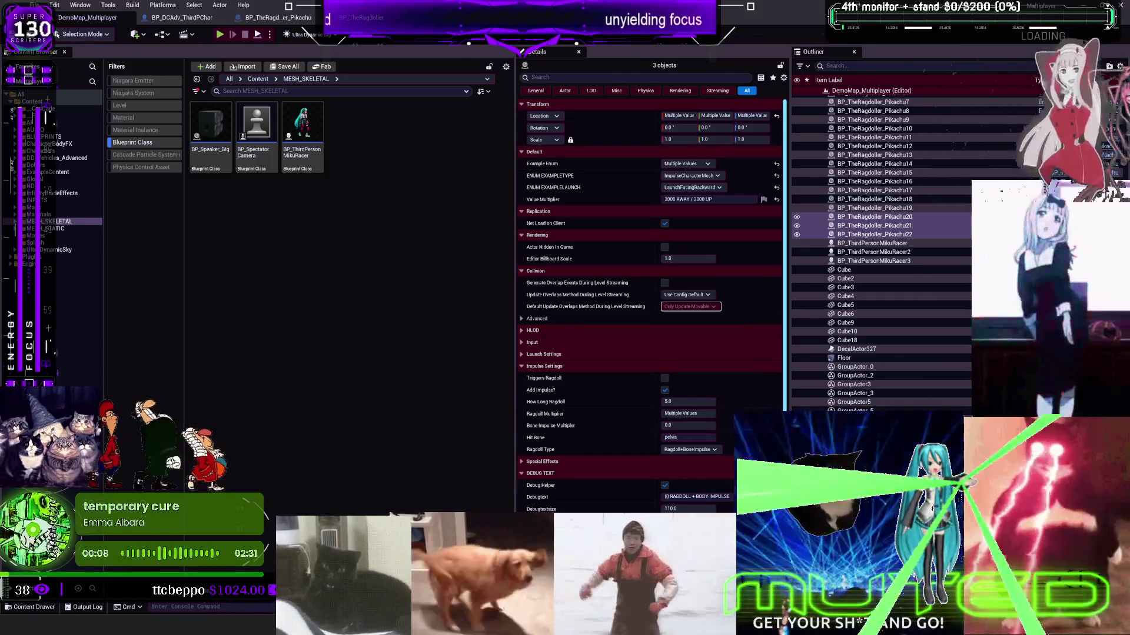
- In BP_DCAdv_ThirdPChar's EventGraph, find the Ragdoll Activation nodes and move the compare node right
{"action": "left_click", "coordinate": [194, 19]}
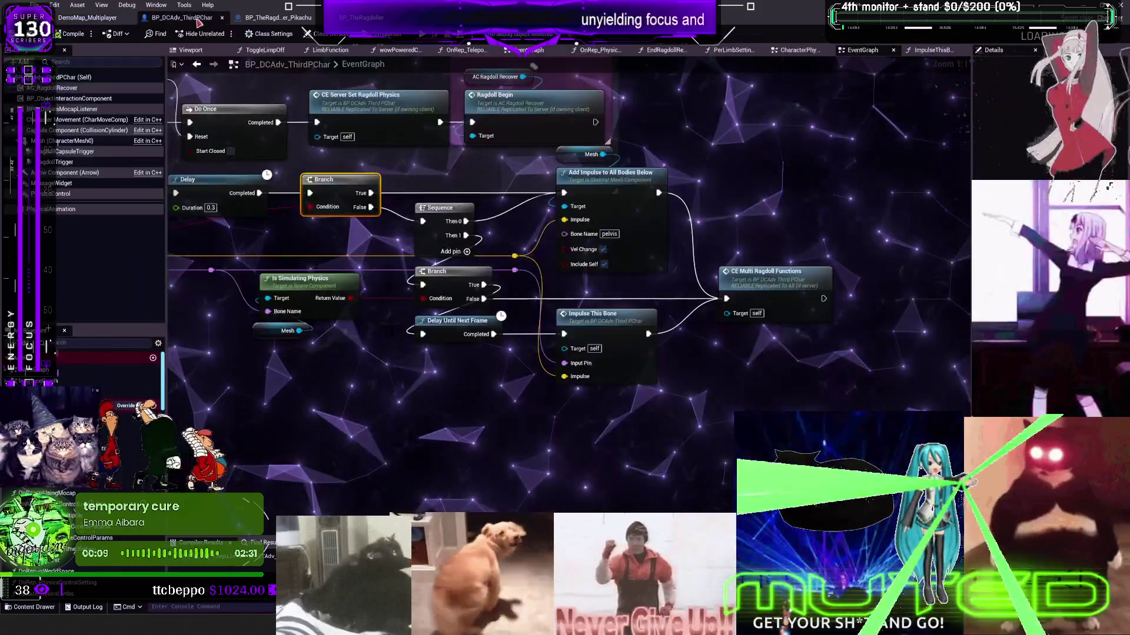
{"action": "scroll", "coordinate": [529, 247], "scroll_direction": "down", "scroll_amount": 3}
{"action": "left_click_drag", "start_coordinate": [412, 247], "coordinate": [550, 355]}
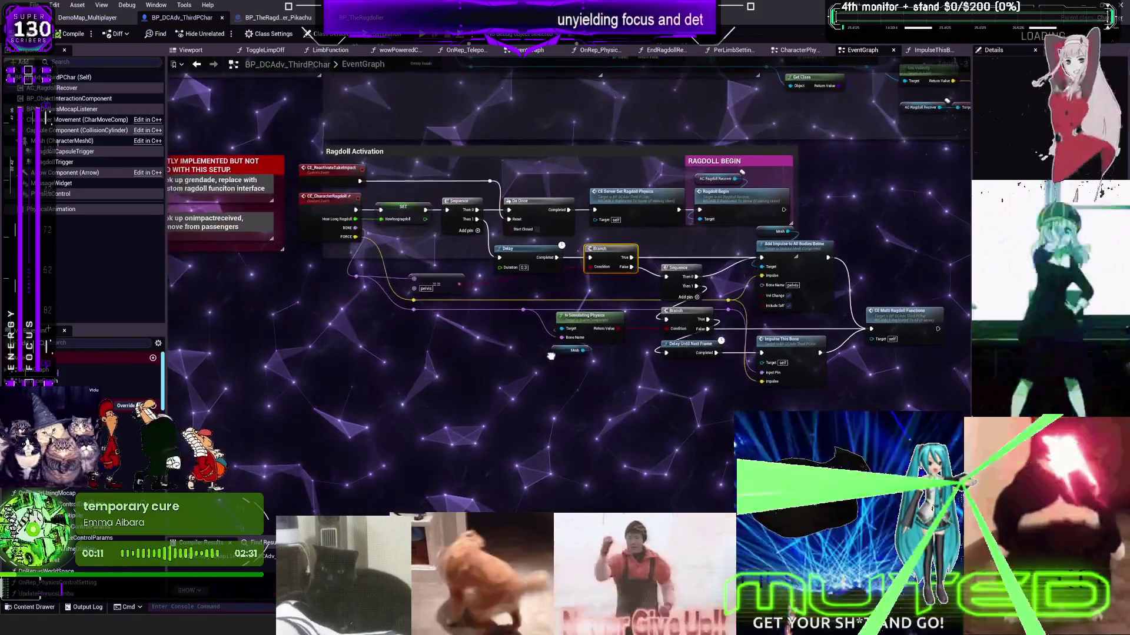
{"action": "scroll", "coordinate": [363, 307], "scroll_direction": "up", "scroll_amount": 2}
{"action": "left_click", "coordinate": [386, 273]}
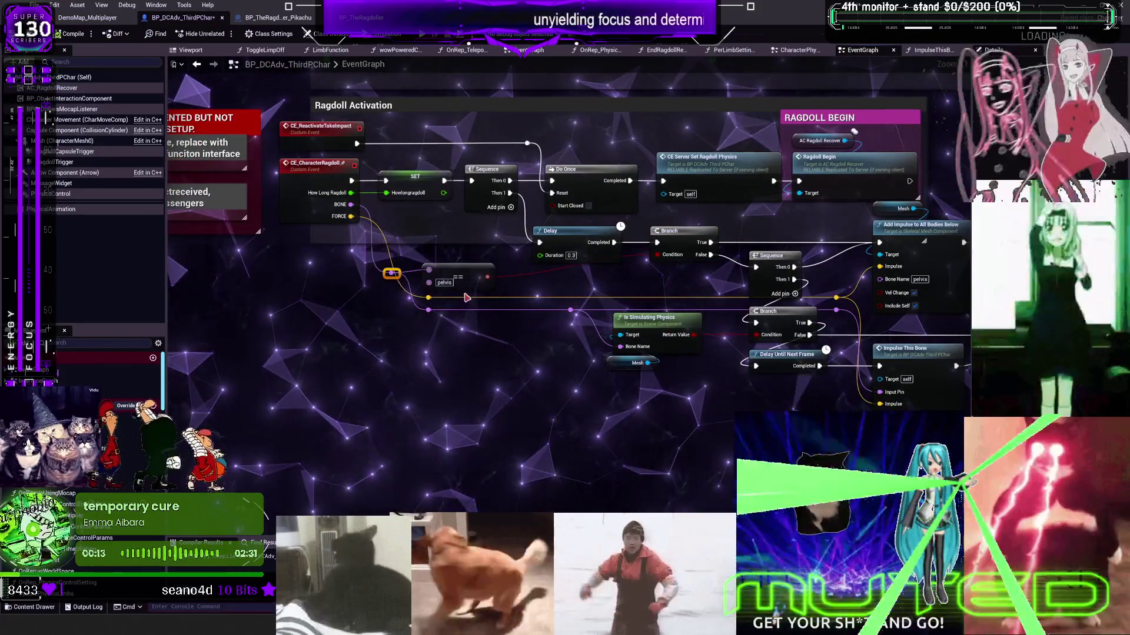
{"action": "left_click_drag", "start_coordinate": [458, 277], "coordinate": [483, 275]}
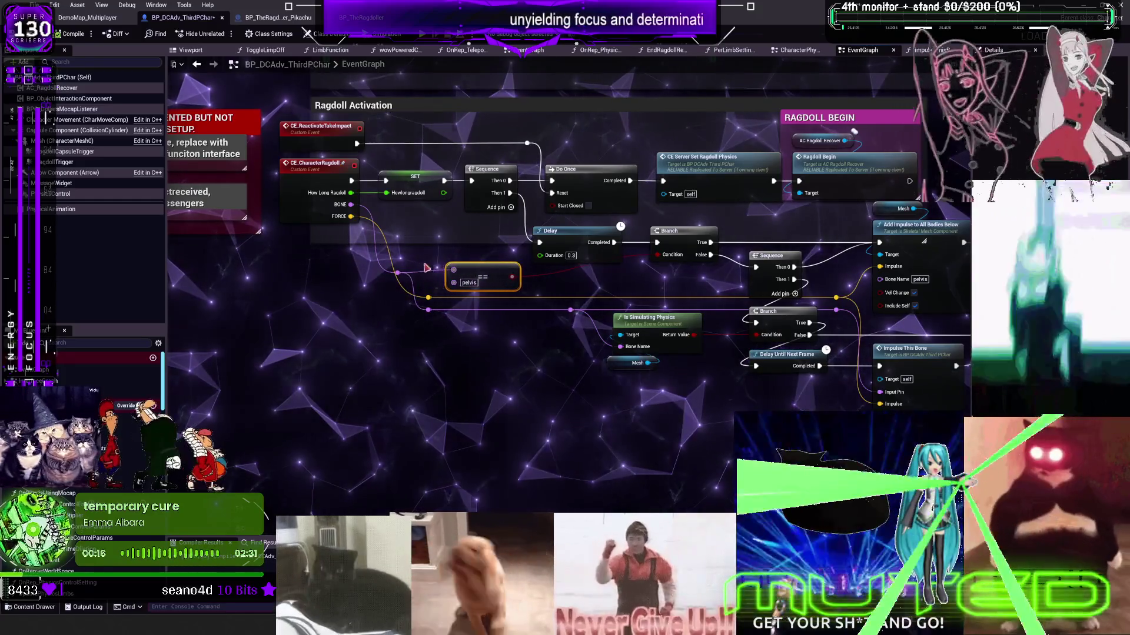
- Shift the upper and lower reroute points right, then open the ImpulseThisBone function graph
{"action": "left_click_drag", "start_coordinate": [398, 272], "coordinate": [410, 273]}
{"action": "left_click", "coordinate": [428, 310]}
{"action": "left_click_drag", "start_coordinate": [429, 310], "coordinate": [459, 310]}
{"action": "left_click", "coordinate": [482, 276]}
{"action": "left_click", "coordinate": [410, 273]}
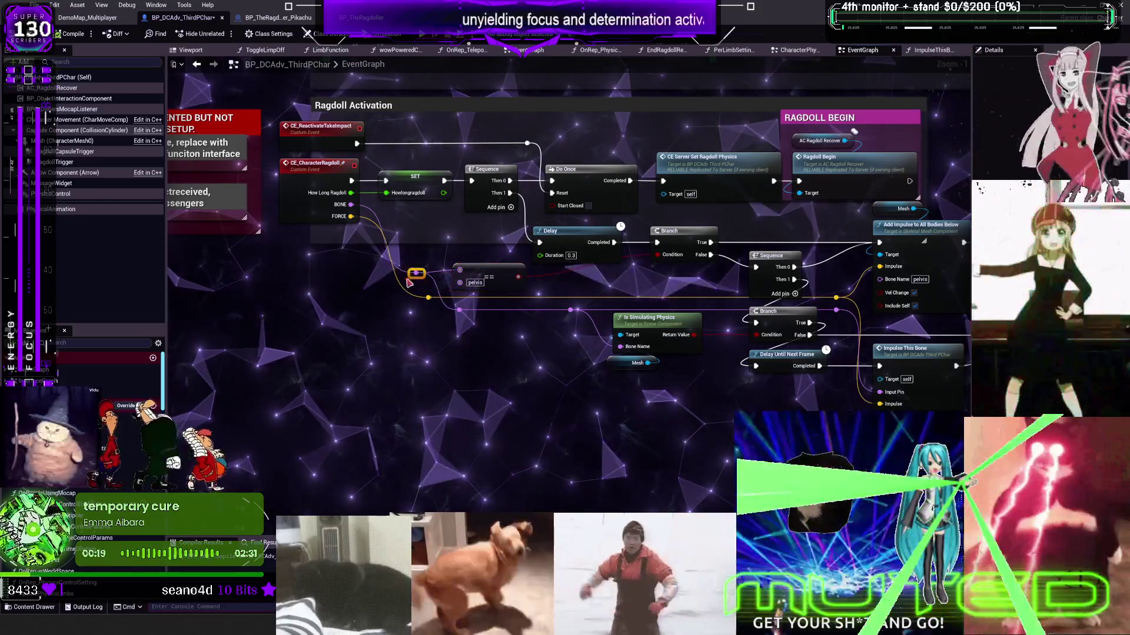
{"action": "left_click_drag", "start_coordinate": [410, 273], "coordinate": [428, 273]}
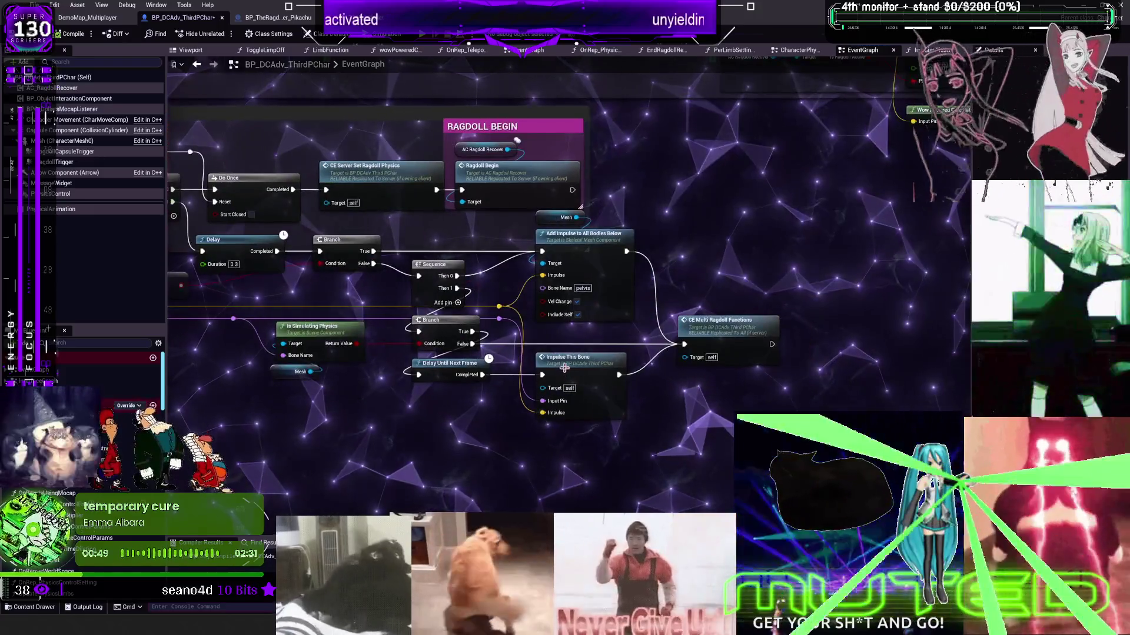
{"action": "double_click", "coordinate": [567, 367]}
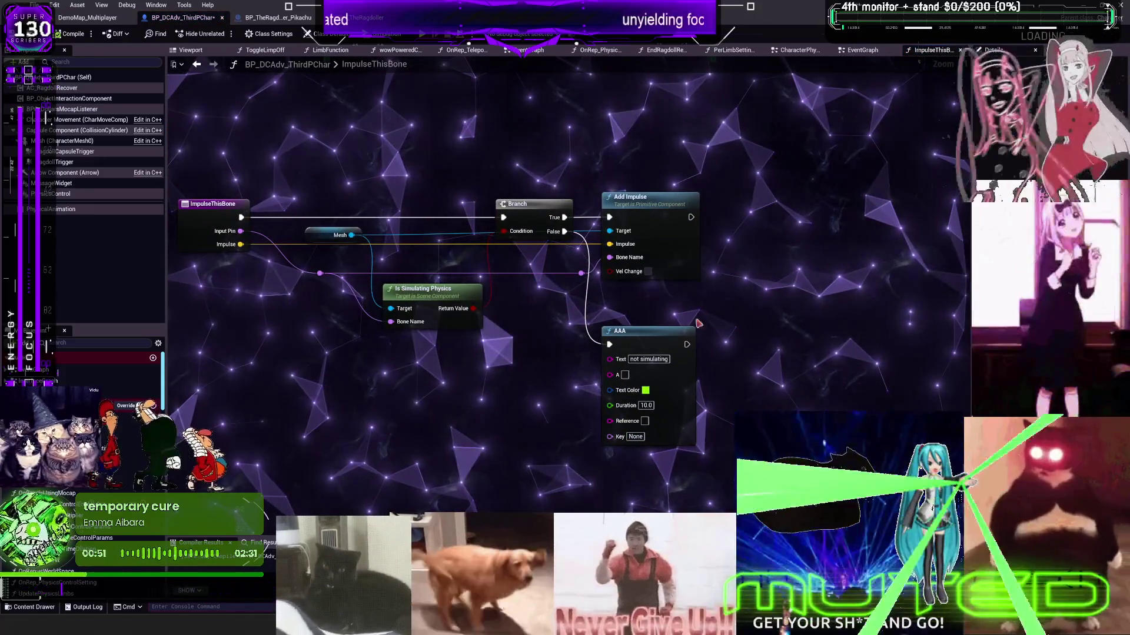
- Return from ImpulseThisBone to the character's EventGraph and select the Branch node
{"action": "left_click", "coordinate": [676, 247]}
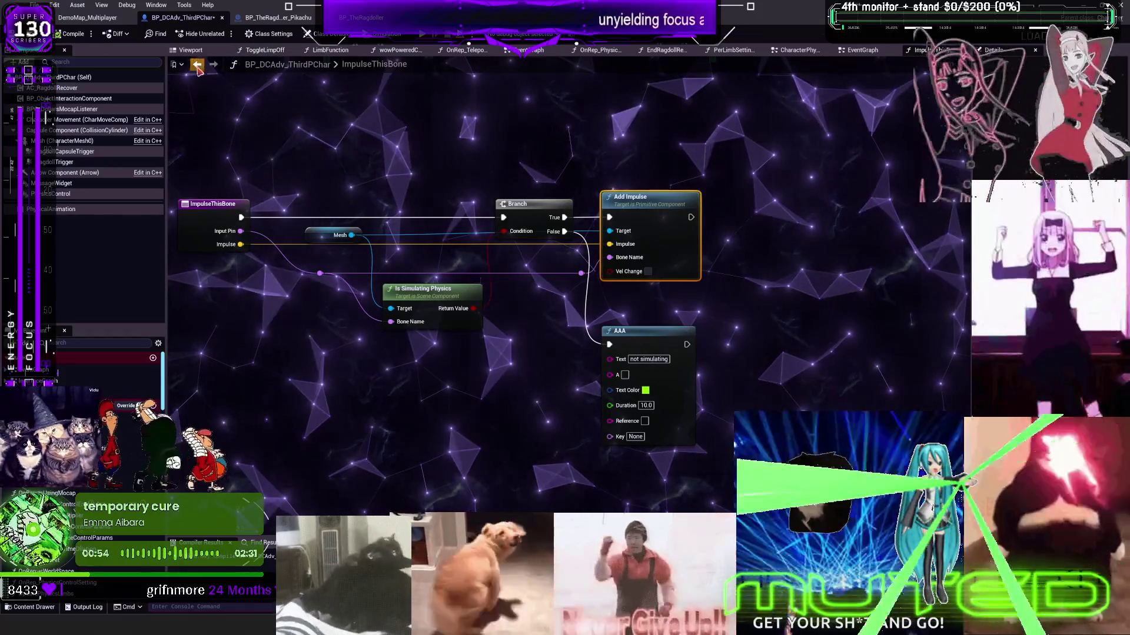
{"action": "left_click", "coordinate": [198, 66]}
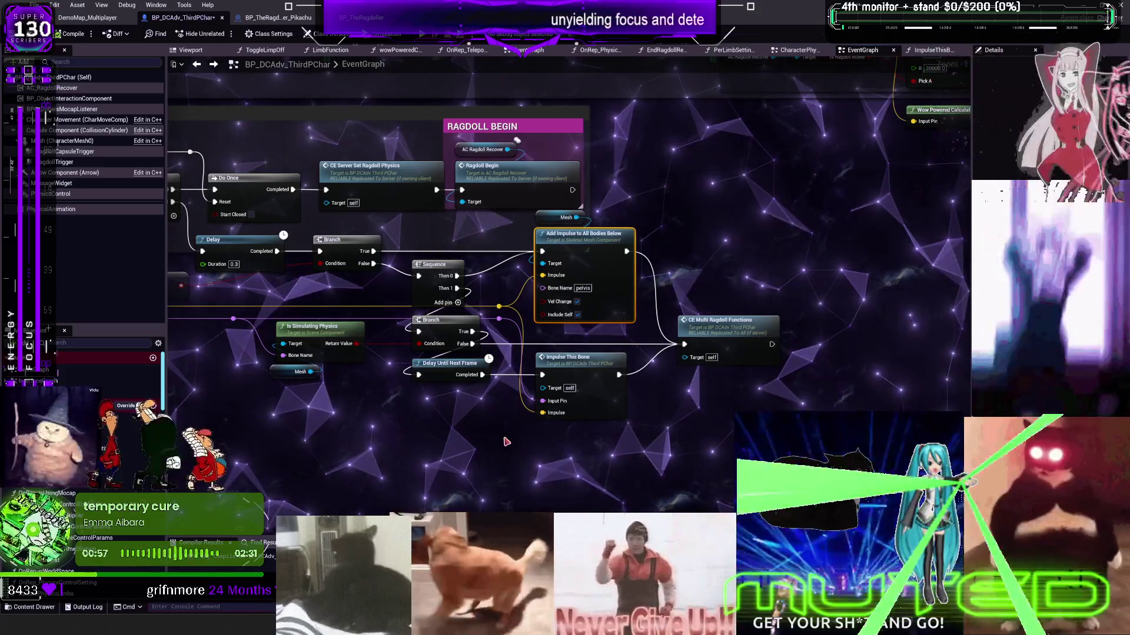
{"action": "left_click", "coordinate": [442, 327]}
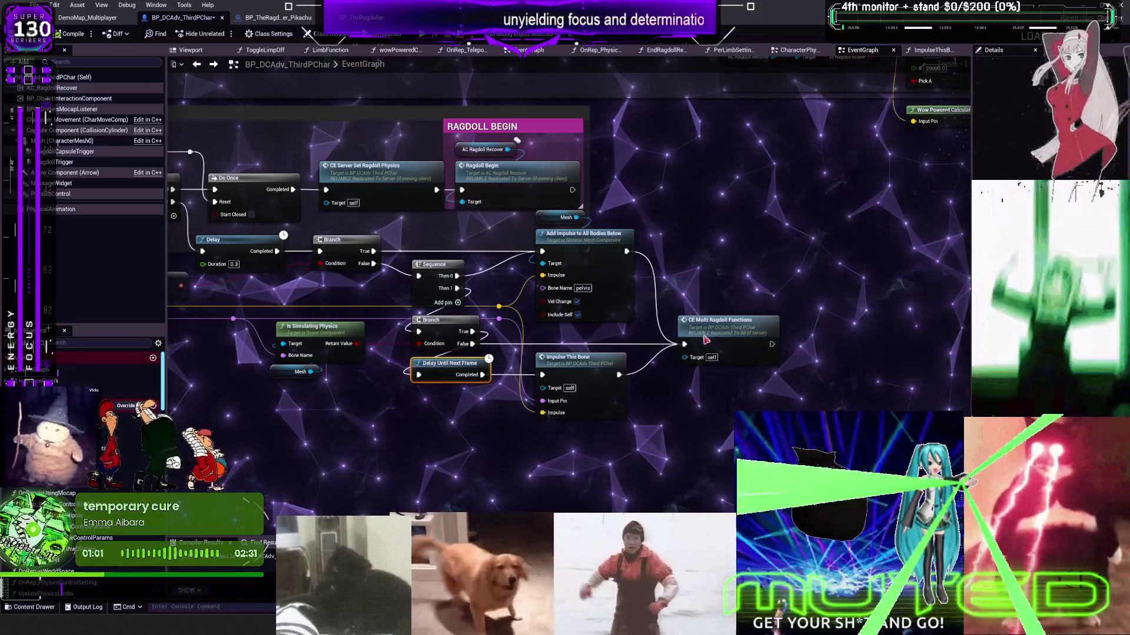
- Review the ragdoll logic and the collision restore nodes, then go back to DemoMap_Multiplayer
{"action": "scroll", "coordinate": [676, 411], "scroll_direction": "down", "scroll_amount": 3}
{"action": "scroll", "coordinate": [567, 257], "scroll_direction": "up", "scroll_amount": 5}
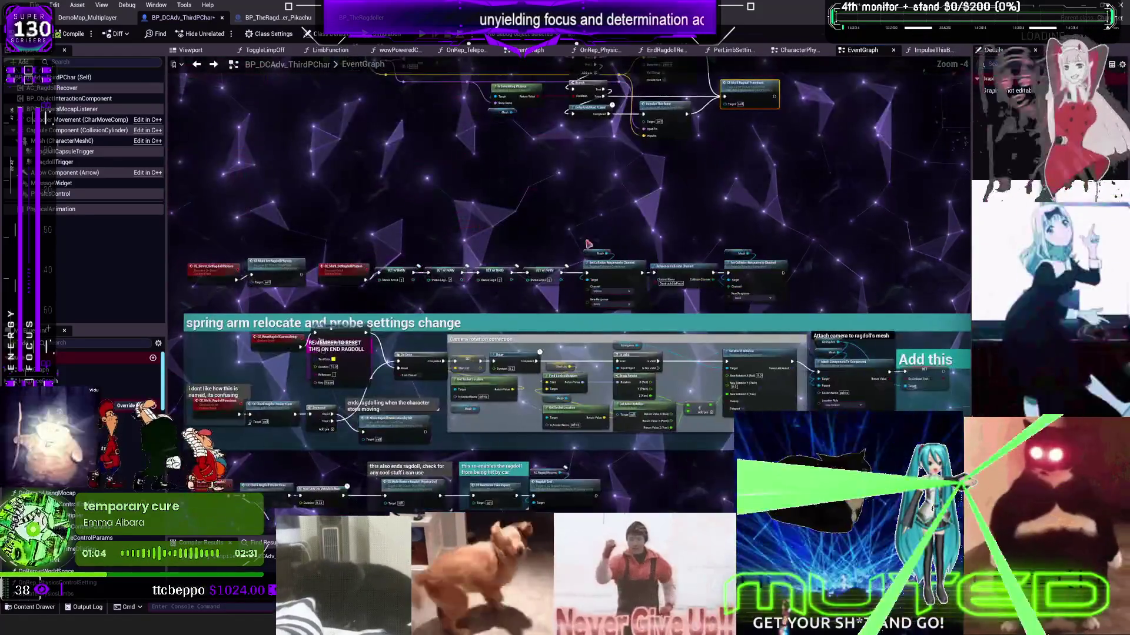
{"action": "scroll", "coordinate": [566, 256], "scroll_direction": "down", "scroll_amount": 2}
{"action": "scroll", "coordinate": [539, 342], "scroll_direction": "up", "scroll_amount": 2}
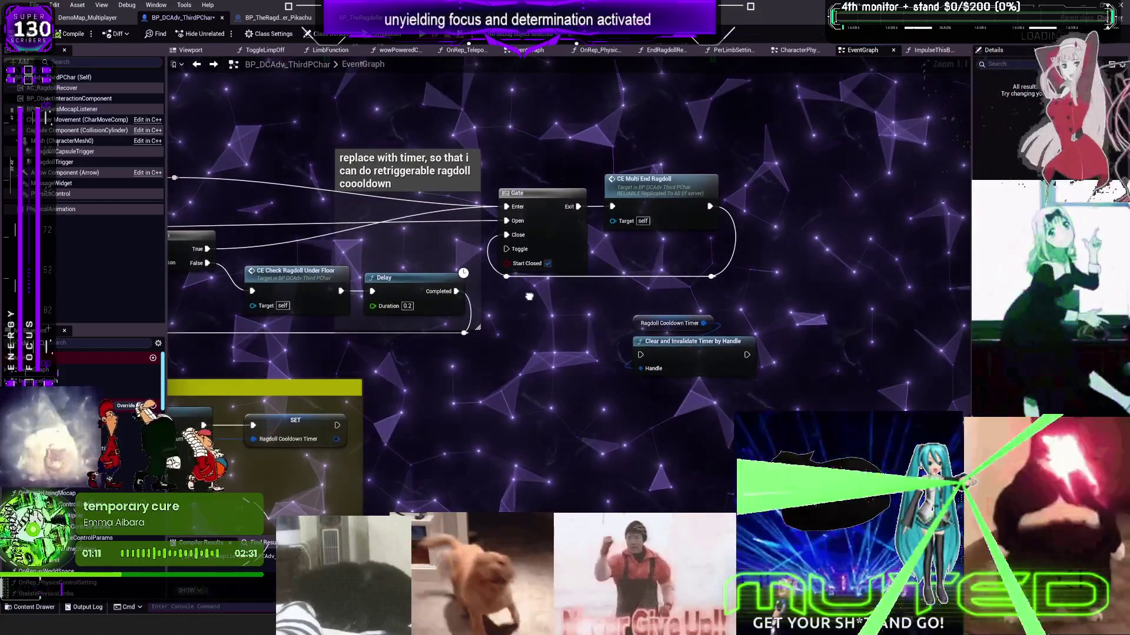
{"action": "scroll", "coordinate": [852, 208], "scroll_direction": "down", "scroll_amount": 5}
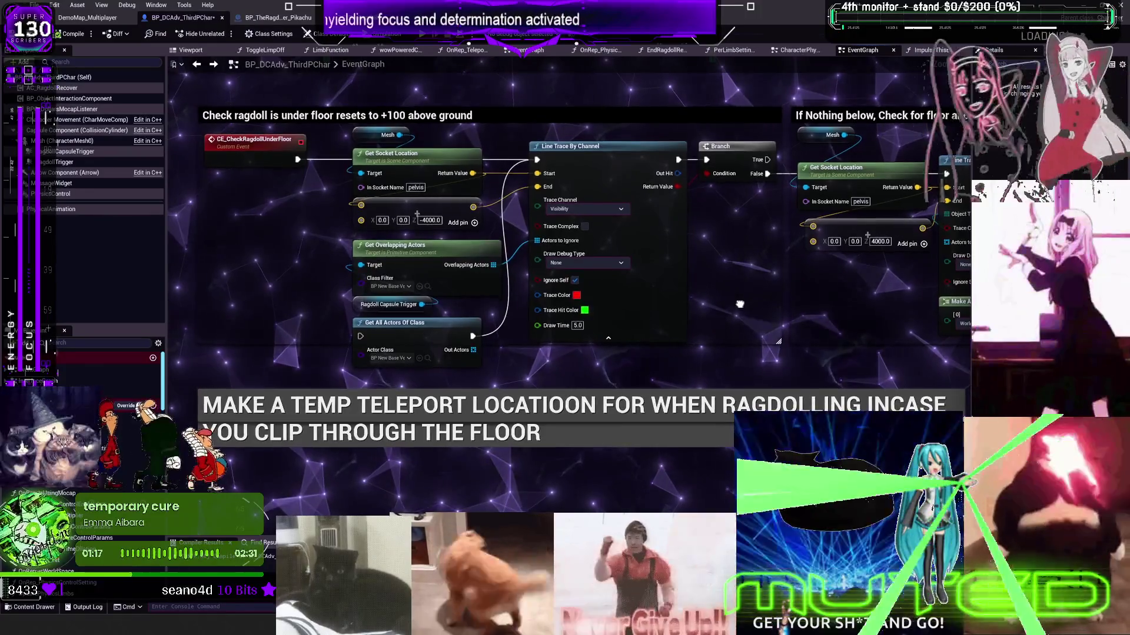
{"action": "mouse_move", "coordinate": [739, 304]}
{"action": "left_mouse_down"}
{"action": "mouse_move", "coordinate": [466, 340]}
{"action": "mouse_move", "coordinate": [263, 343]}
{"action": "mouse_move", "coordinate": [306, 288]}
{"action": "mouse_move", "coordinate": [764, 118]}
{"action": "mouse_move", "coordinate": [886, 127]}
{"action": "left_mouse_up"}
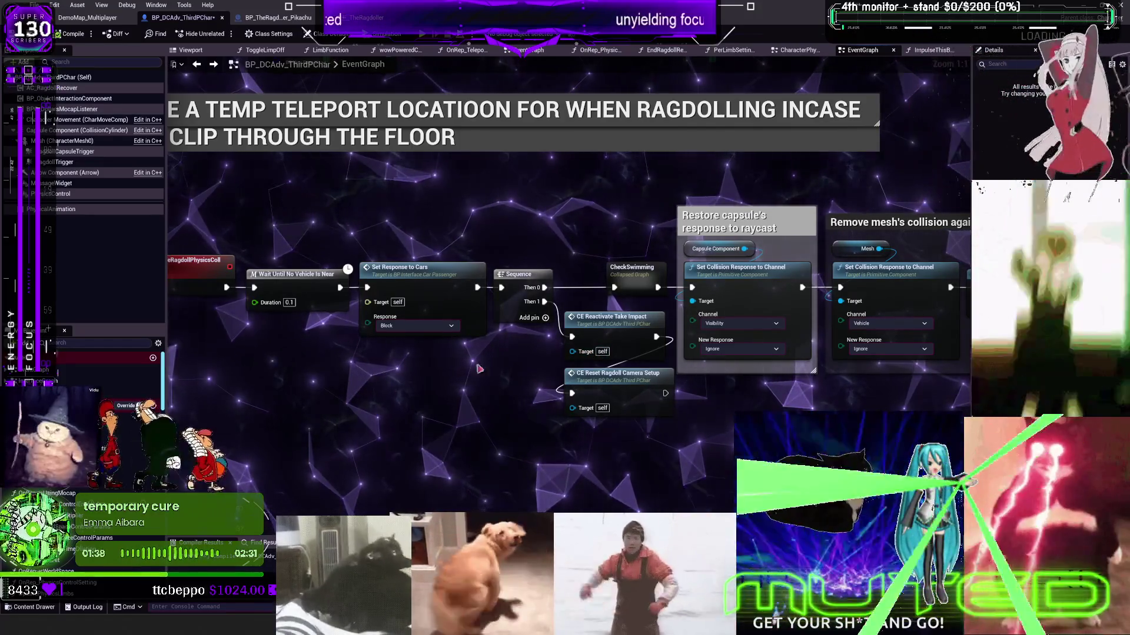
{"action": "left_click", "coordinate": [87, 17]}
- Open an extra viewport via Window and select the Pikachu22 actor
{"action": "left_click", "coordinate": [76, 5]}
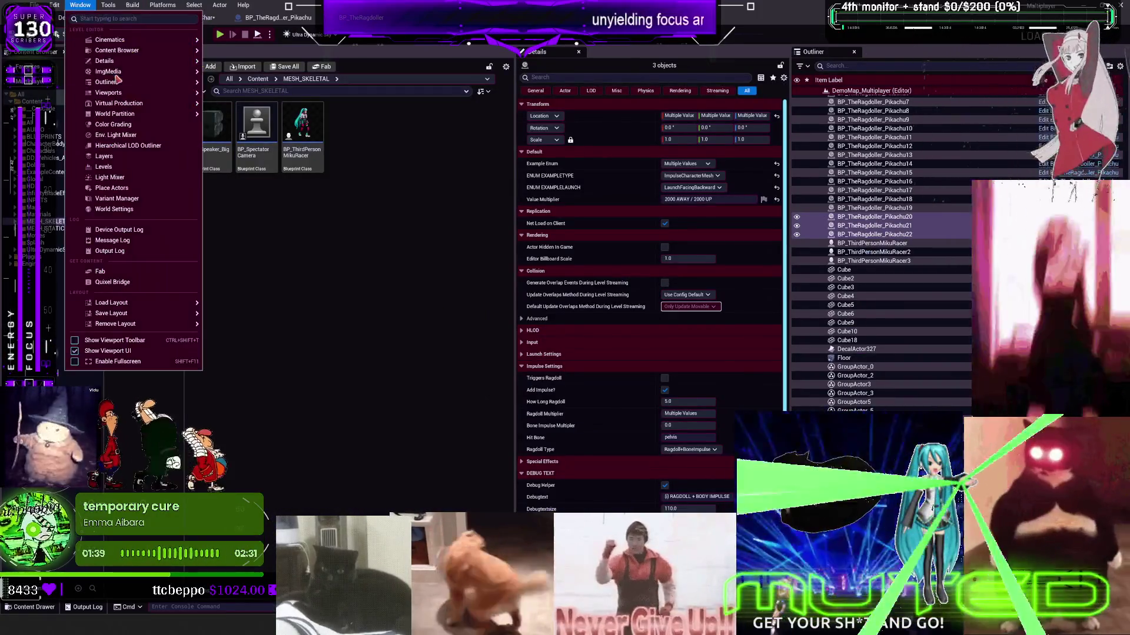
{"action": "left_click", "coordinate": [80, 4]}
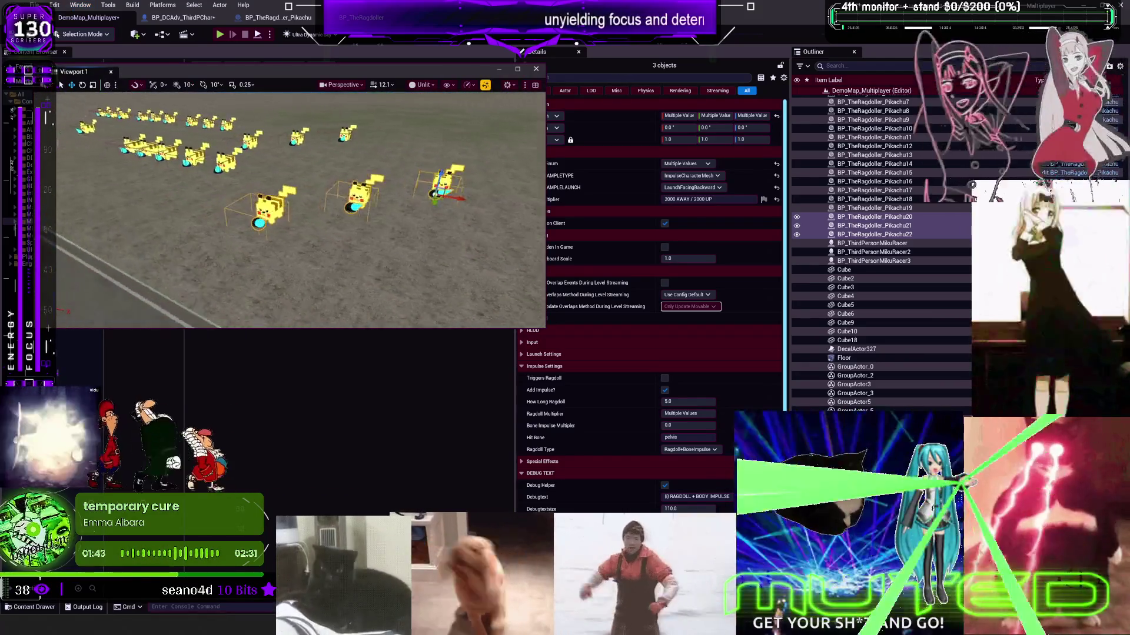
{"action": "left_click", "coordinate": [397, 179]}
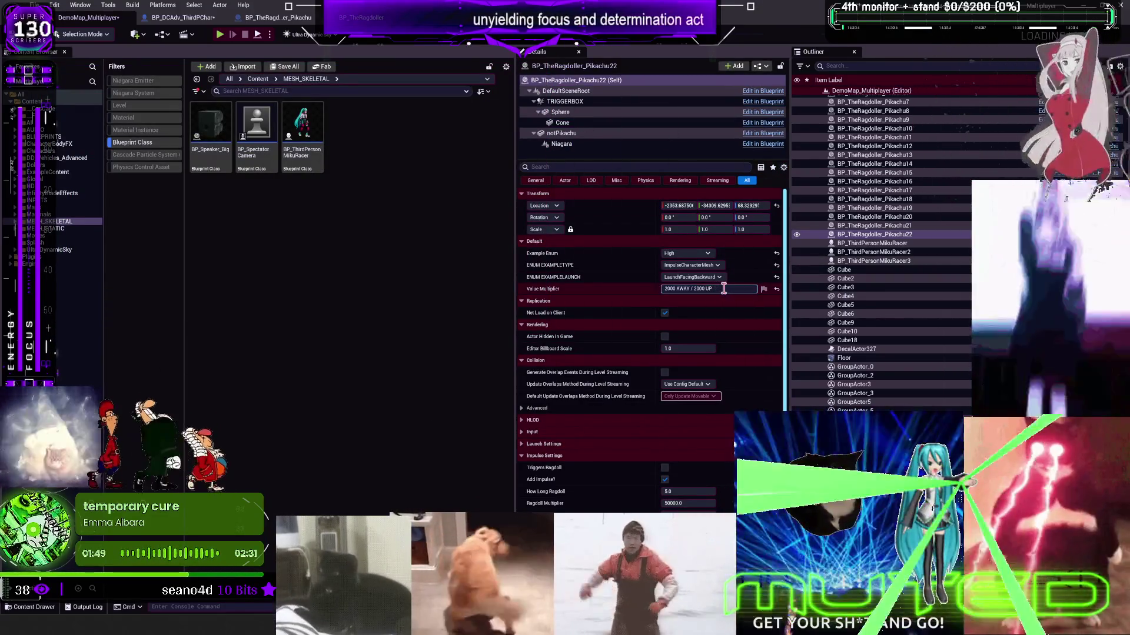
- Check the High impulse value of 3000 in BP_TheRagdoller's EventGraph, then return to the level
{"action": "left_click", "coordinate": [278, 17]}
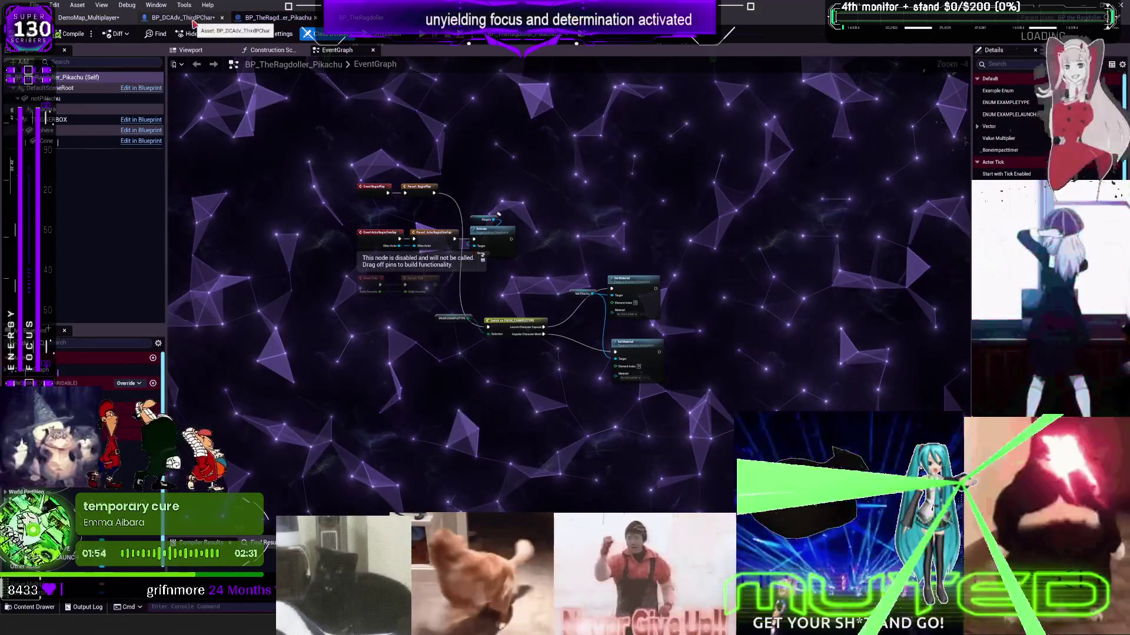
{"action": "left_click", "coordinate": [361, 17]}
{"action": "scroll", "coordinate": [537, 259], "scroll_direction": "down", "scroll_amount": 3}
{"action": "scroll", "coordinate": [536, 258], "scroll_direction": "up", "scroll_amount": 3}
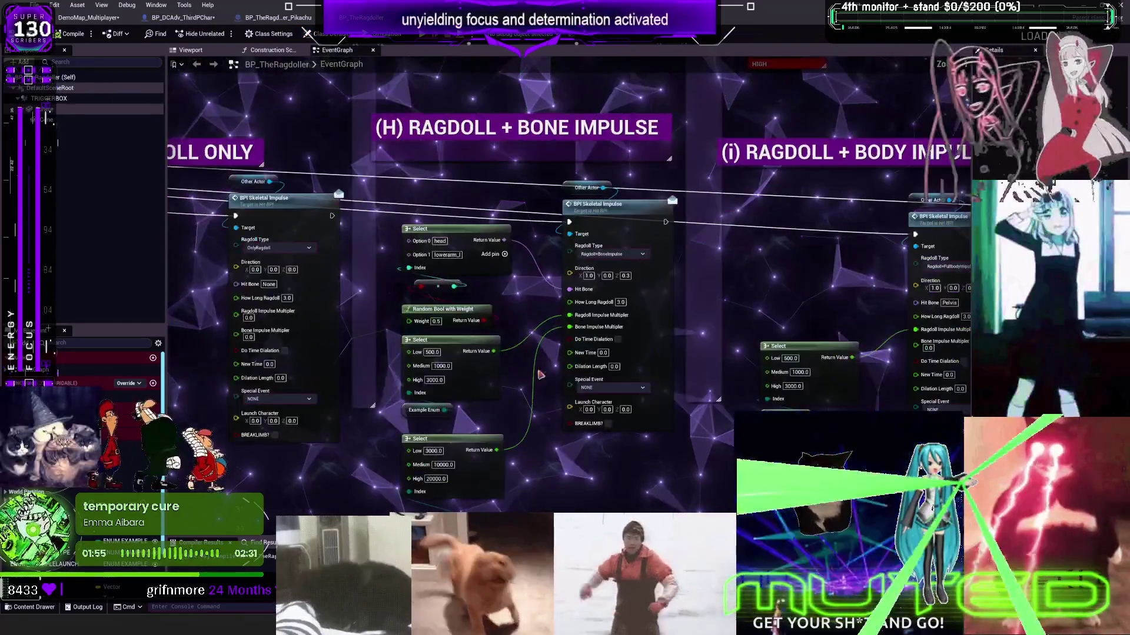
{"action": "left_click", "coordinate": [425, 288]}
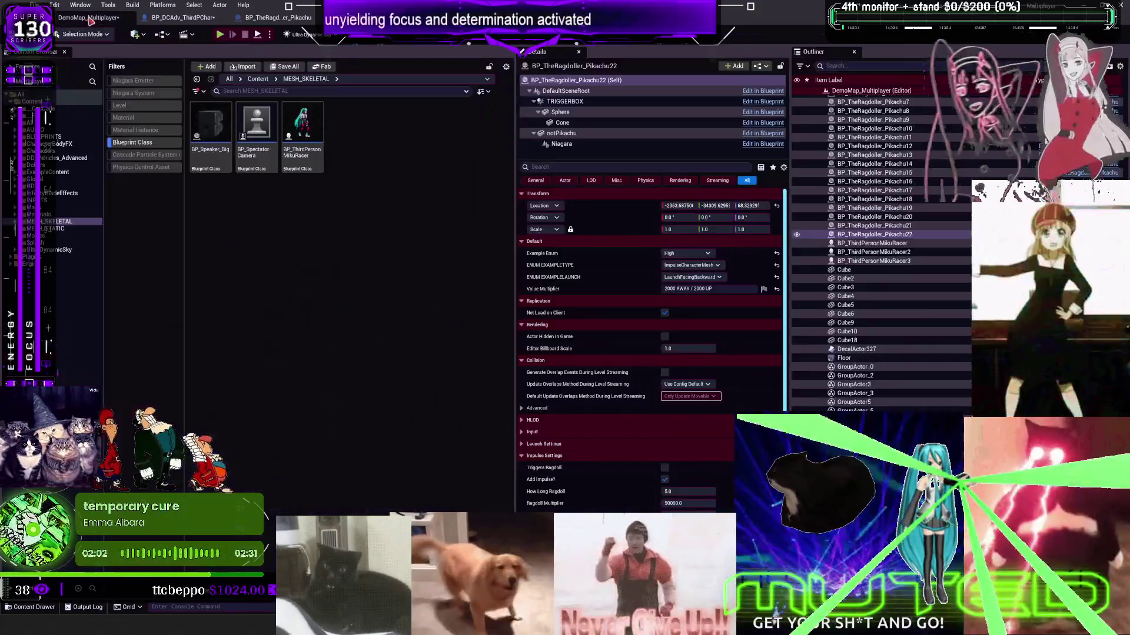
{"action": "left_click", "coordinate": [88, 17]}
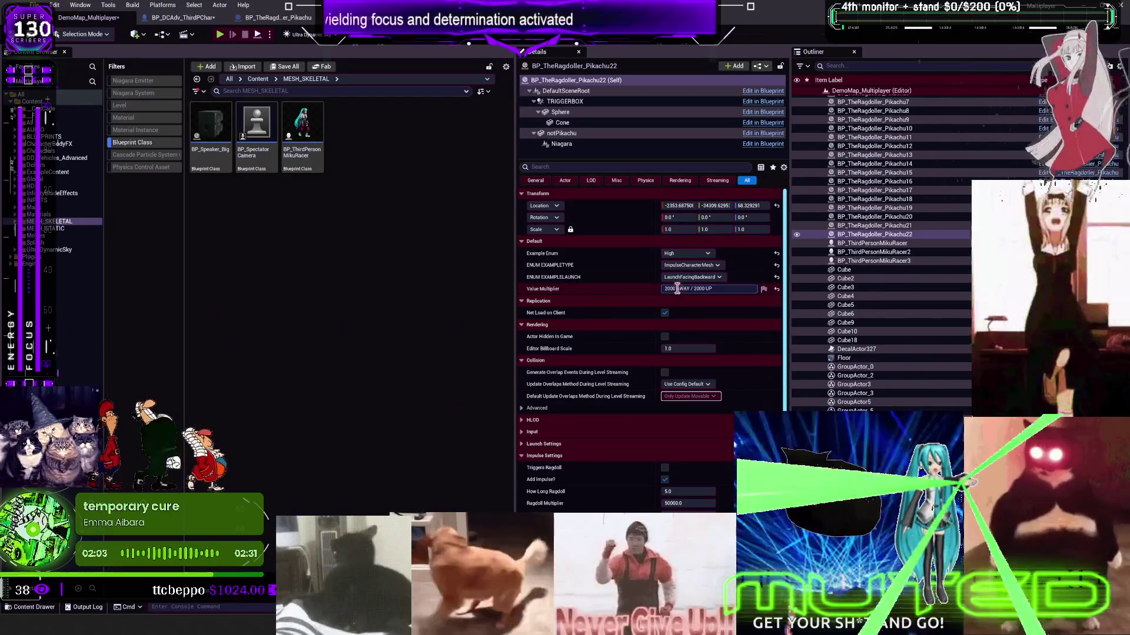
- Select Pikachu21 and compare its label against the BP_TheRagdoller blueprint graph
{"action": "left_click_drag", "start_coordinate": [676, 288], "coordinate": [735, 289]}
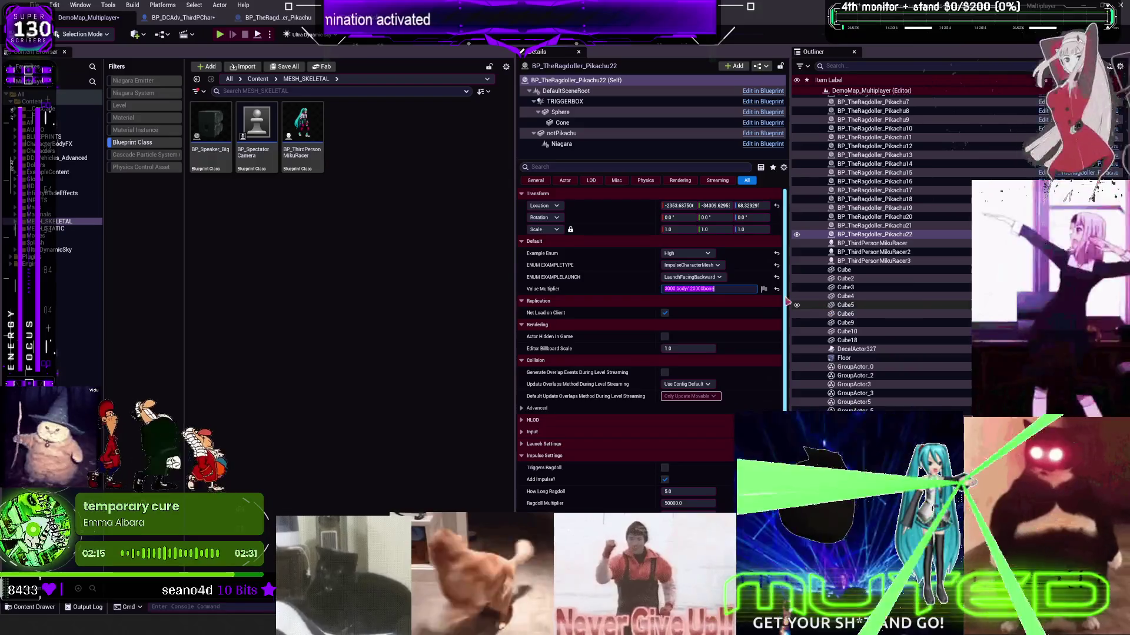
{"action": "left_click", "coordinate": [718, 289]}
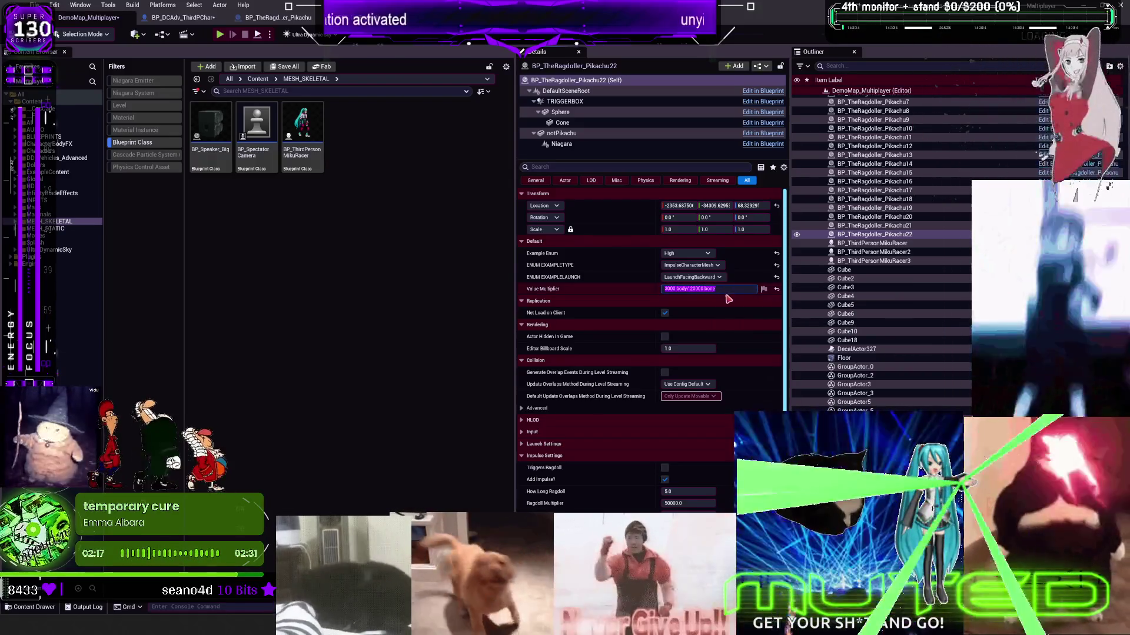
{"action": "left_click", "coordinate": [905, 227]}
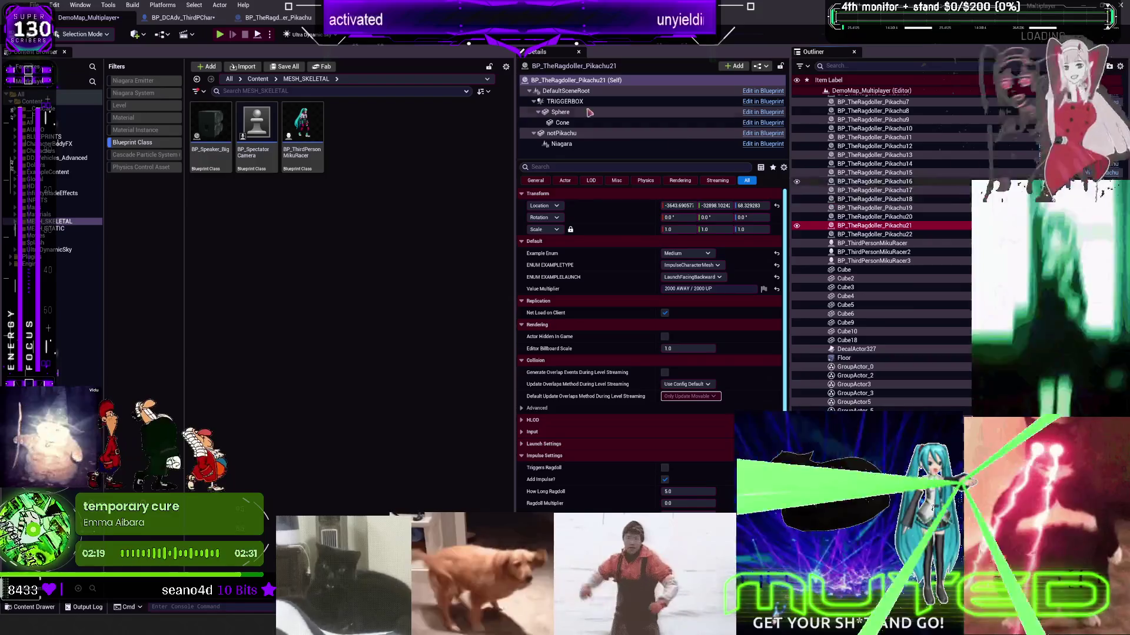
{"action": "left_click", "coordinate": [277, 17]}
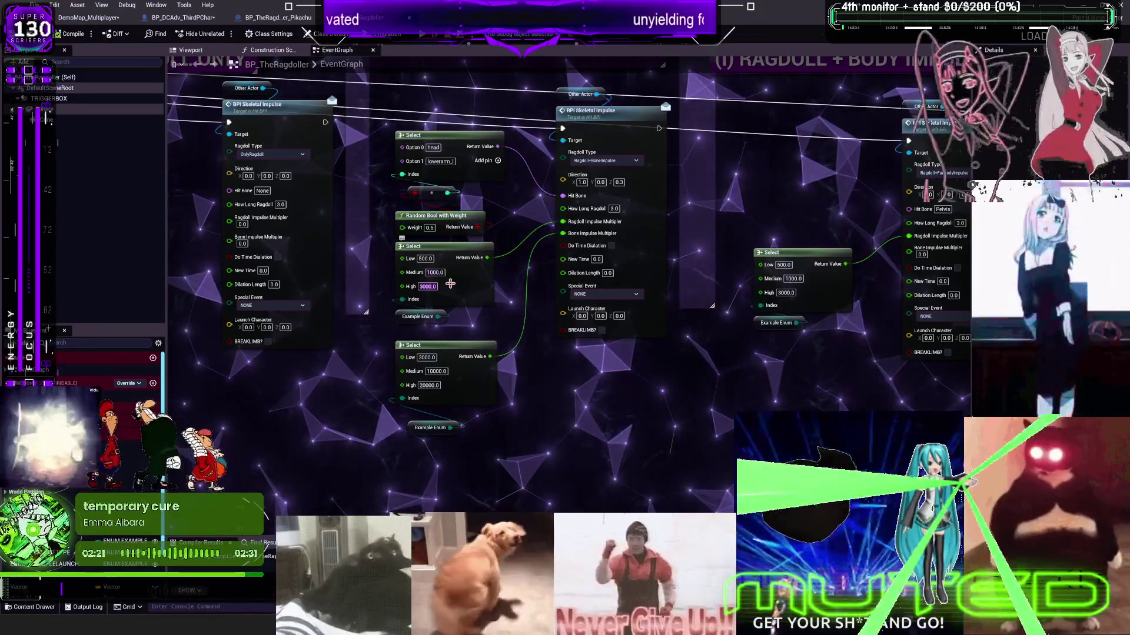
{"action": "left_click", "coordinate": [278, 17]}
{"action": "left_click", "coordinate": [89, 18]}
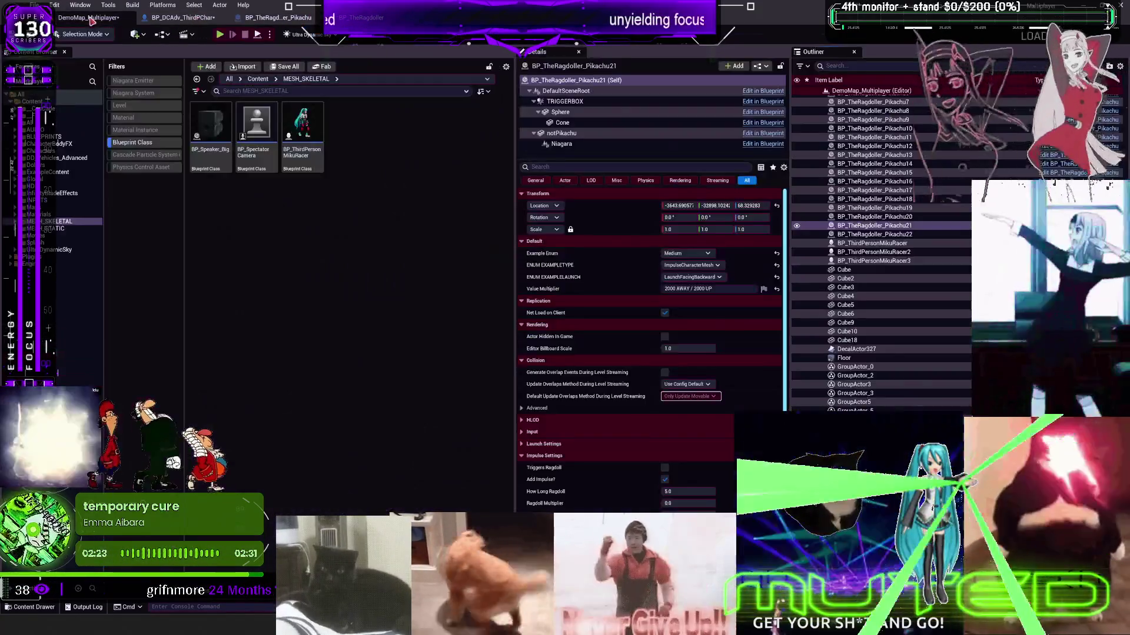
- Set Pikachu21's Value Multiplier label to '1000 body/ 10000 bone'
{"action": "left_click", "coordinate": [722, 289]}
{"action": "type", "text": "1000 body/ 2000 bone"}
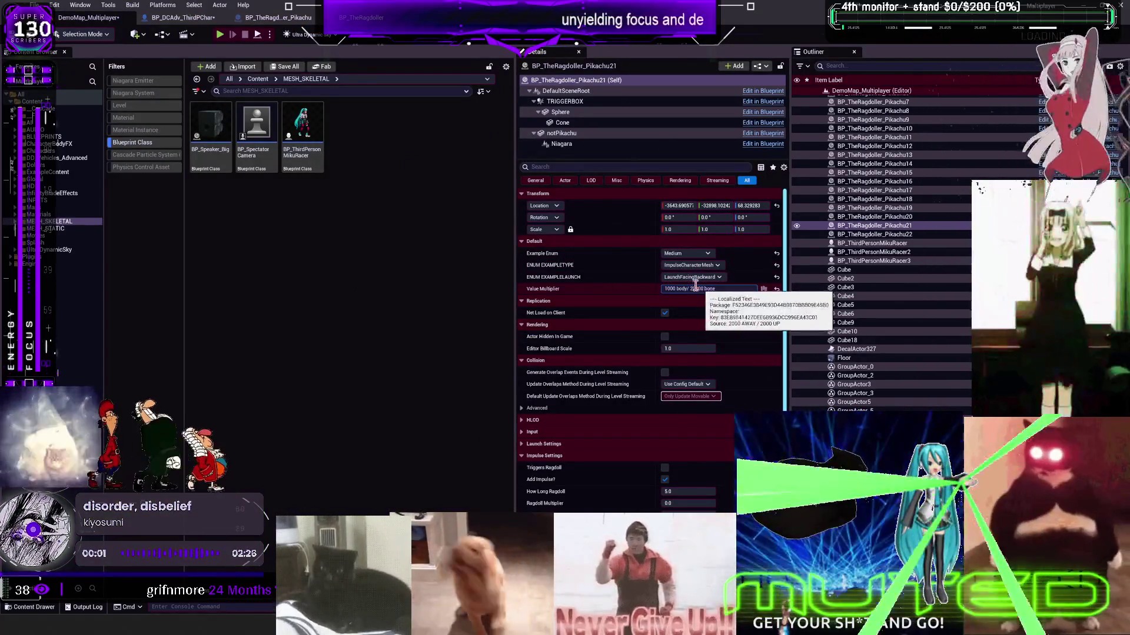
{"action": "key", "text": "BackSpace"}
{"action": "type", "text": "10"}
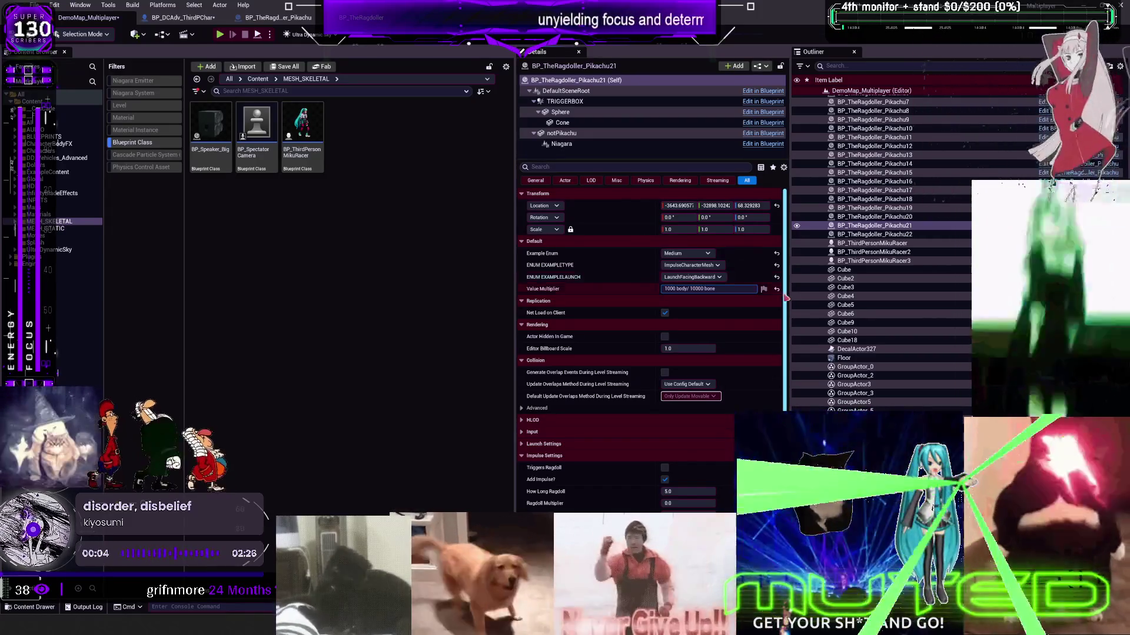
- Select Pikachu20 and replace the bone value in its Value Multiplier label, typing 300
{"action": "key", "text": "ctrl+Tab"}
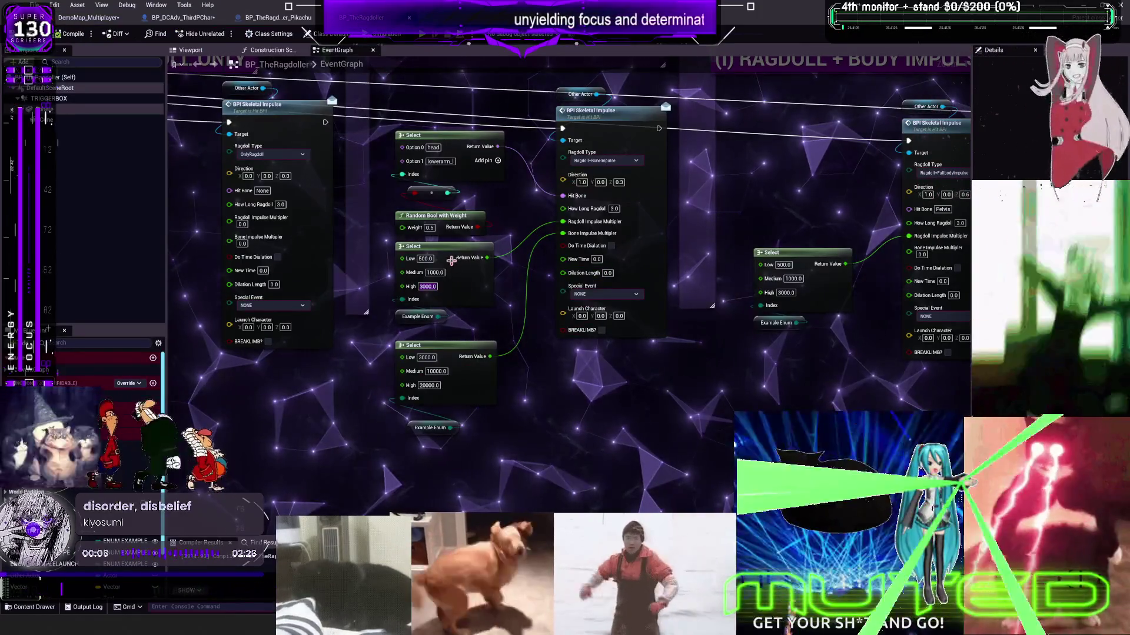
{"action": "left_click", "coordinate": [97, 18]}
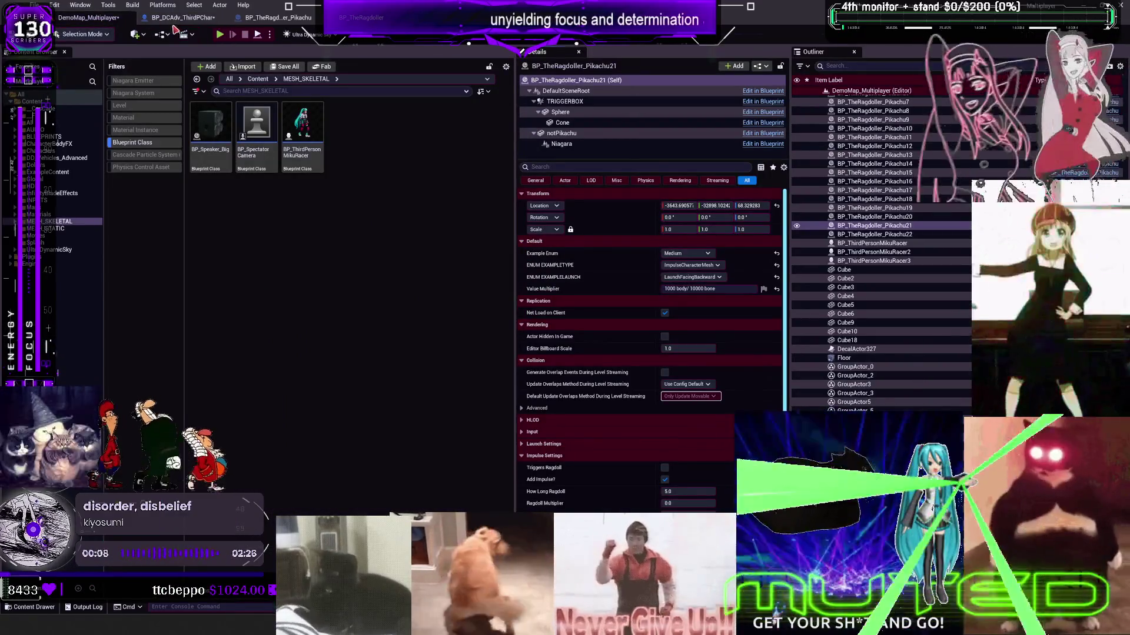
{"action": "left_click", "coordinate": [275, 18]}
{"action": "left_click", "coordinate": [88, 17]}
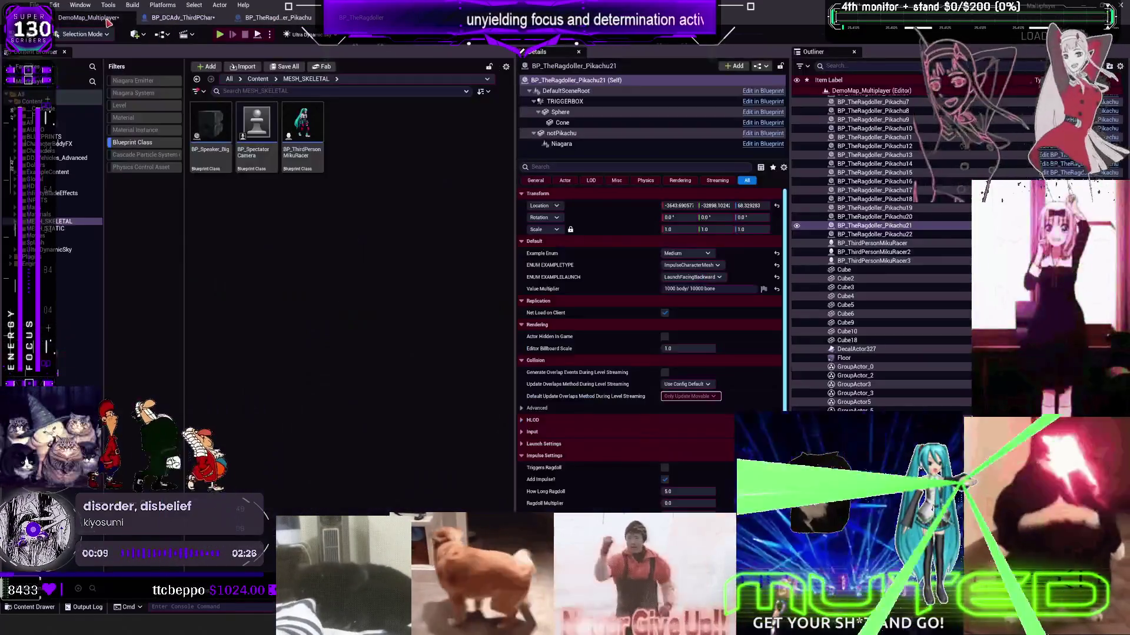
{"action": "left_click", "coordinate": [672, 290]}
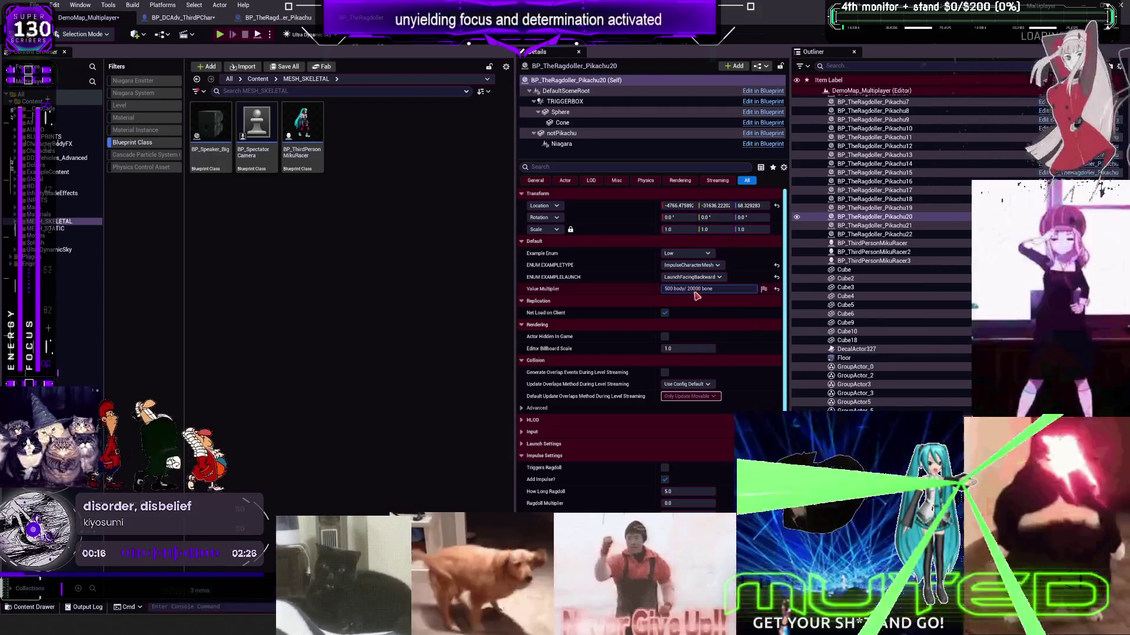
{"action": "left_click", "coordinate": [689, 290]}
{"action": "double_click", "coordinate": [688, 290]}
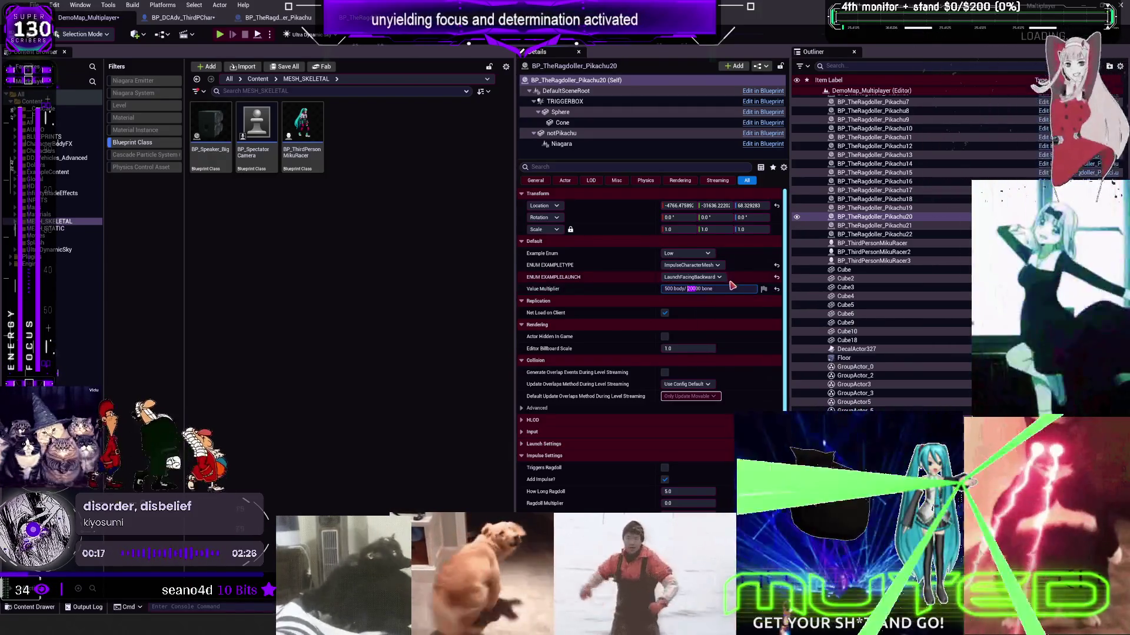
{"action": "type", "text": "300"}
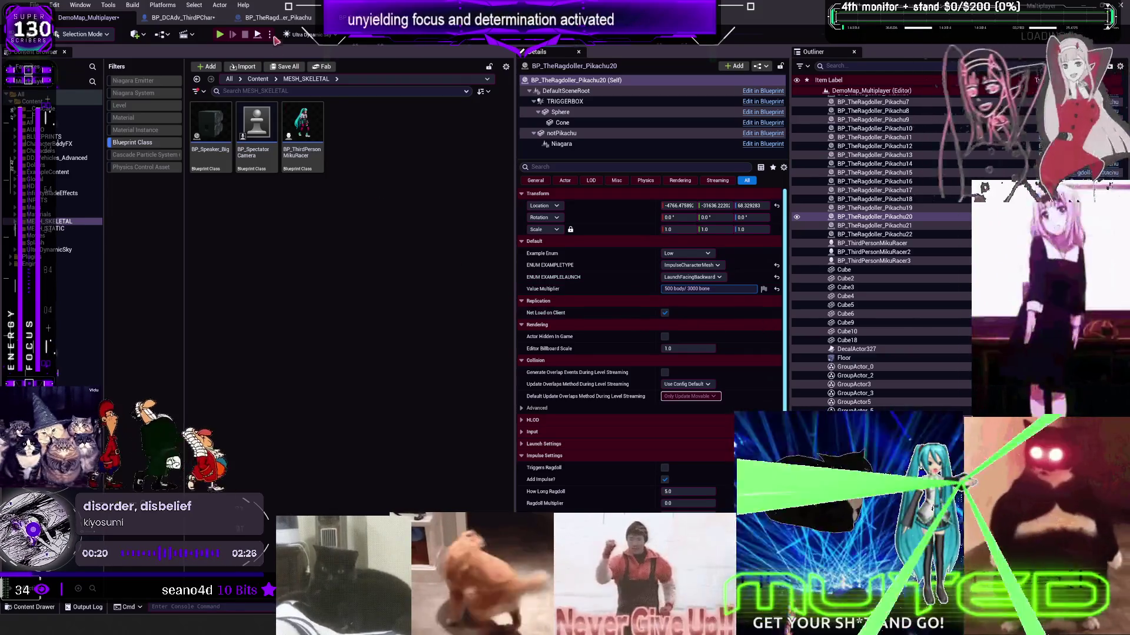
{"action": "left_click", "coordinate": [278, 17]}
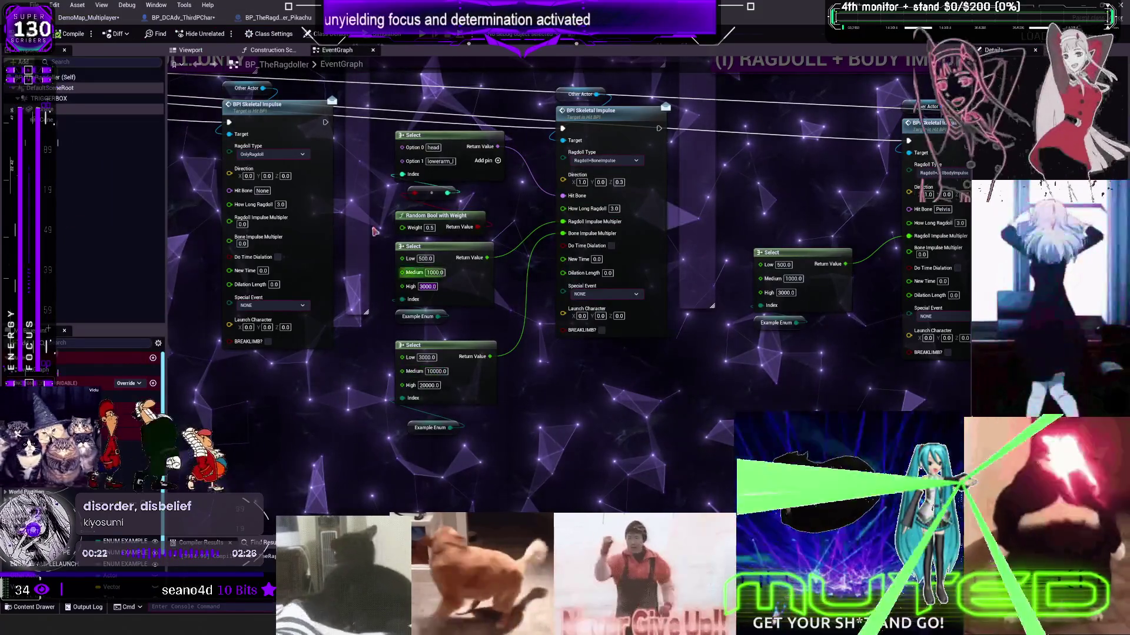
{"action": "scroll", "coordinate": [390, 177], "scroll_direction": "down", "scroll_amount": 3}
{"action": "left_click_drag", "start_coordinate": [721, 182], "coordinate": [576, 264]}
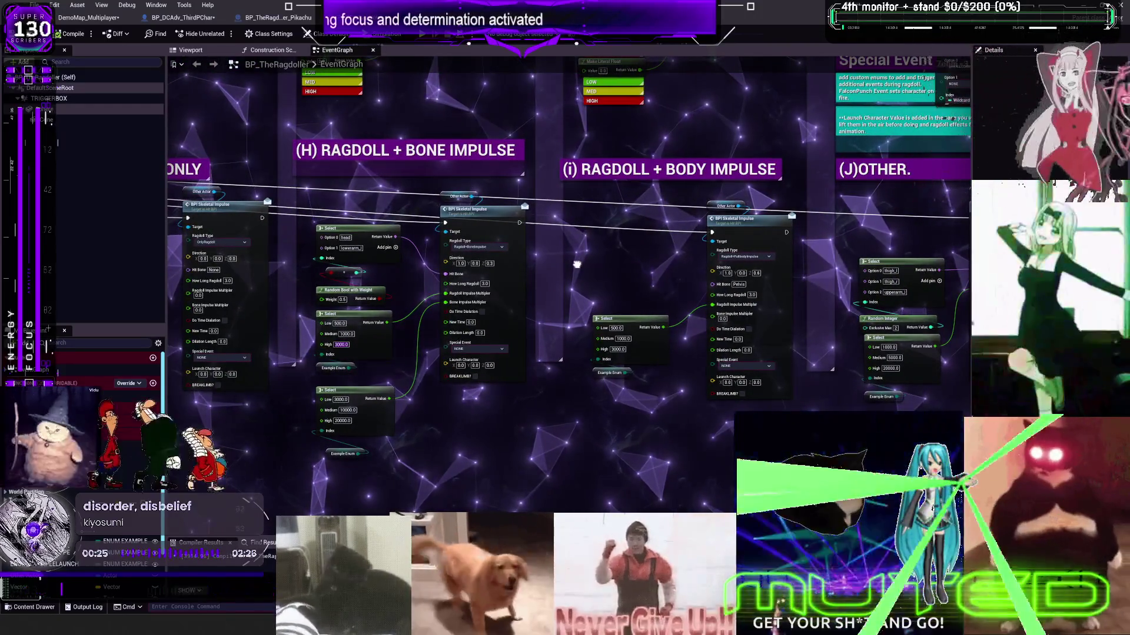
{"action": "mouse_move", "coordinate": [576, 264]}
{"action": "left_mouse_down"}
{"action": "mouse_move", "coordinate": [429, 263]}
{"action": "mouse_move", "coordinate": [581, 330]}
{"action": "left_mouse_up"}
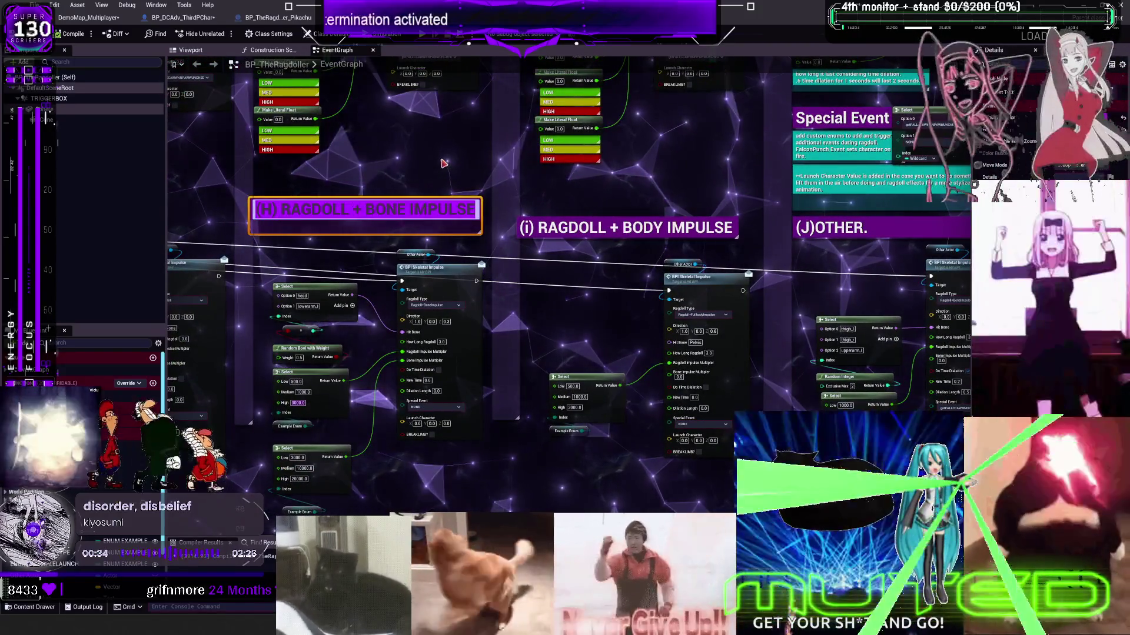
{"action": "left_click", "coordinate": [88, 17]}
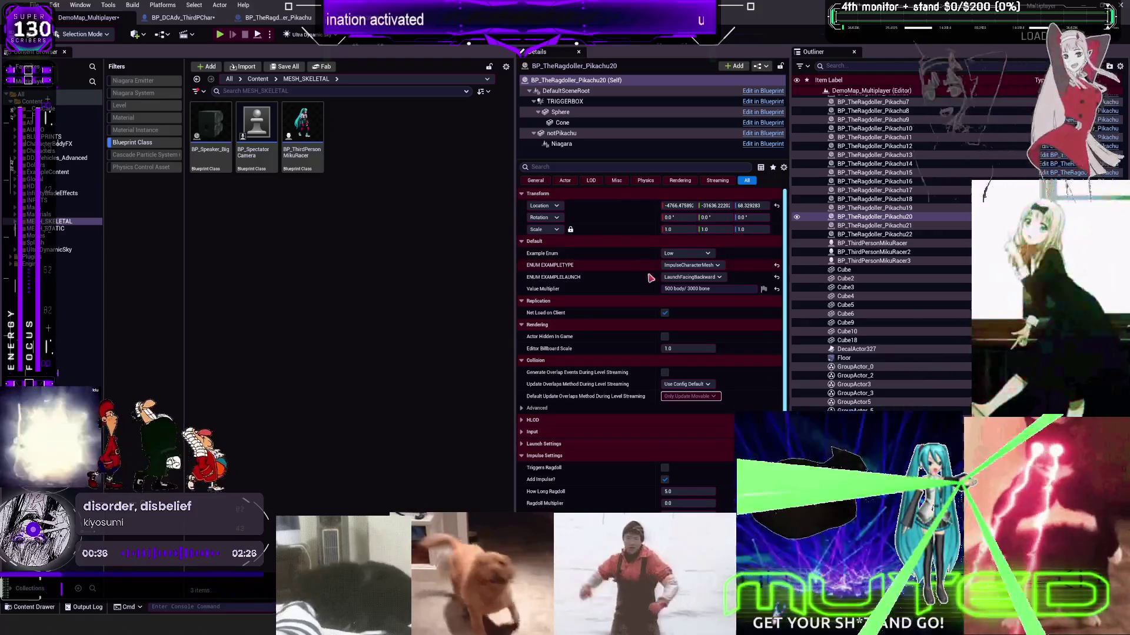
- Close the Ragdoll Type options unchanged and expand the DEBUG TEXT settings
{"action": "scroll", "coordinate": [599, 444], "scroll_direction": "down", "scroll_amount": 2}
{"action": "scroll", "coordinate": [617, 453], "scroll_direction": "down", "scroll_amount": 3}
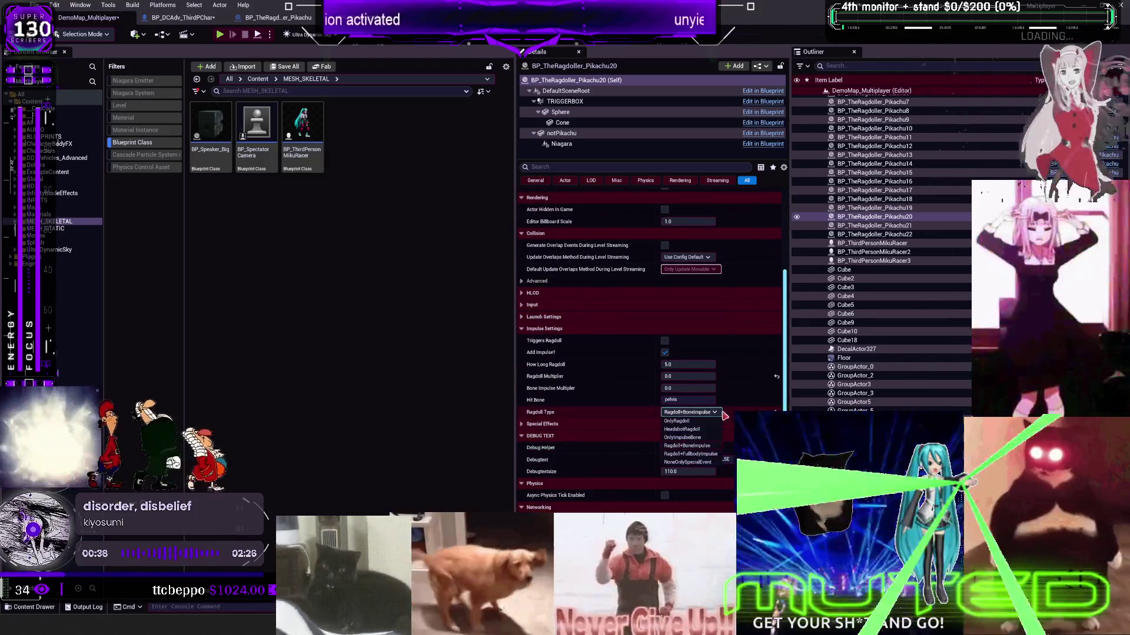
{"action": "left_click", "coordinate": [602, 436]}
{"action": "left_click", "coordinate": [602, 436]}
{"action": "left_click", "coordinate": [541, 436]}
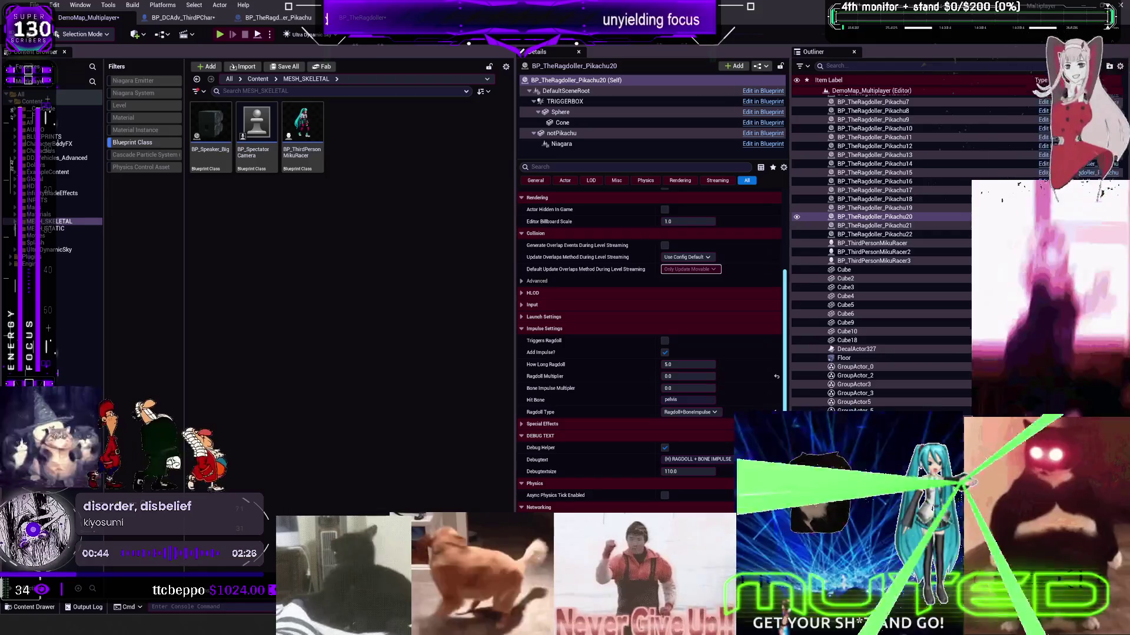
- Check the debug labels of Pikachu21, Pikachu22 and Pikachu18, then switch to BP_TheRagdoller's EventGraph
{"action": "left_click", "coordinate": [874, 225]}
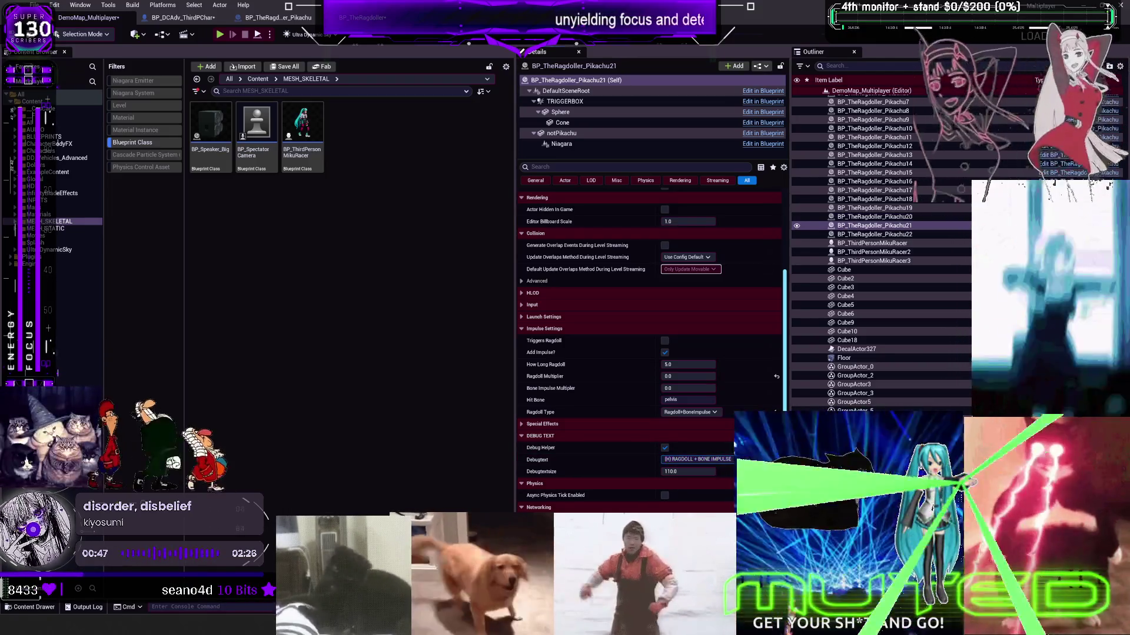
{"action": "left_click", "coordinate": [874, 234]}
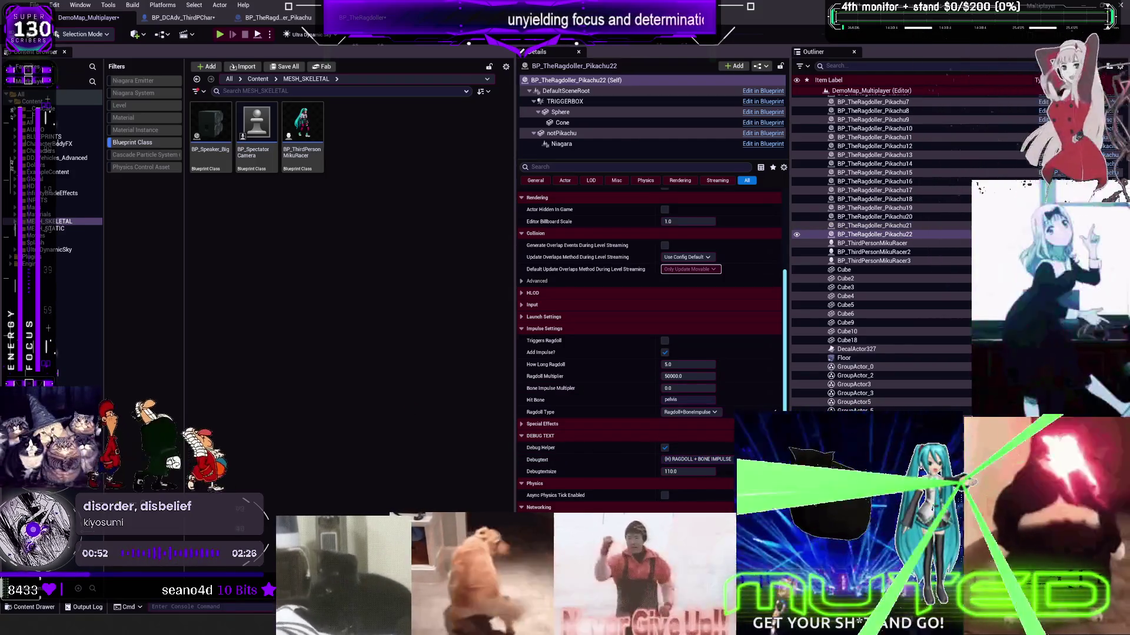
{"action": "left_click", "coordinate": [874, 199]}
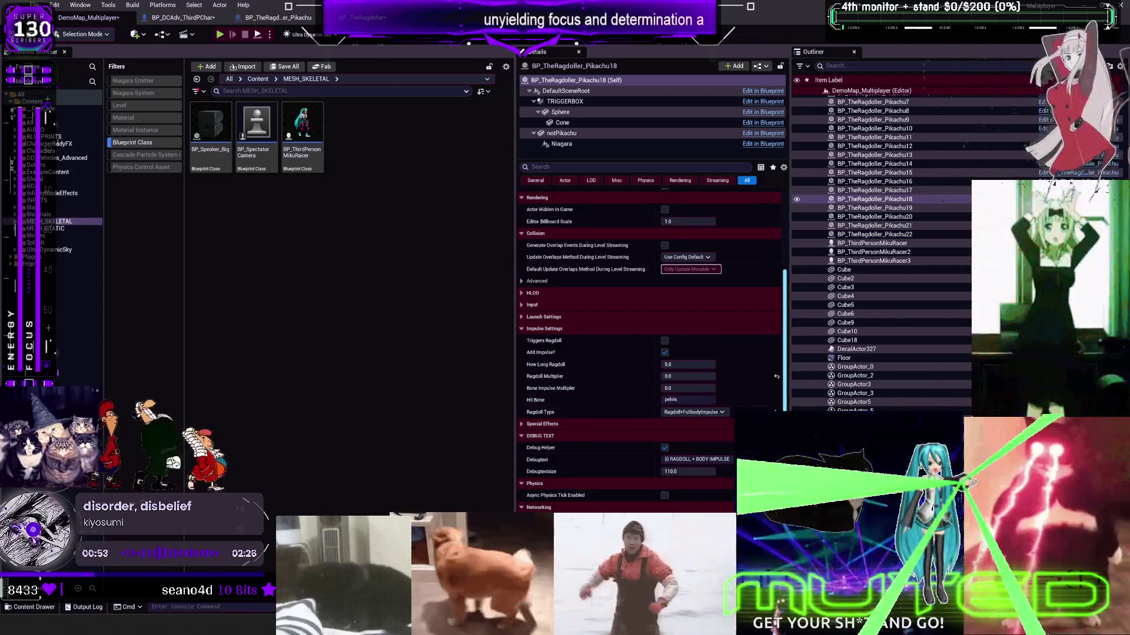
{"action": "left_click", "coordinate": [362, 17]}
{"action": "scroll", "coordinate": [611, 259], "scroll_direction": "down", "scroll_amount": 3}
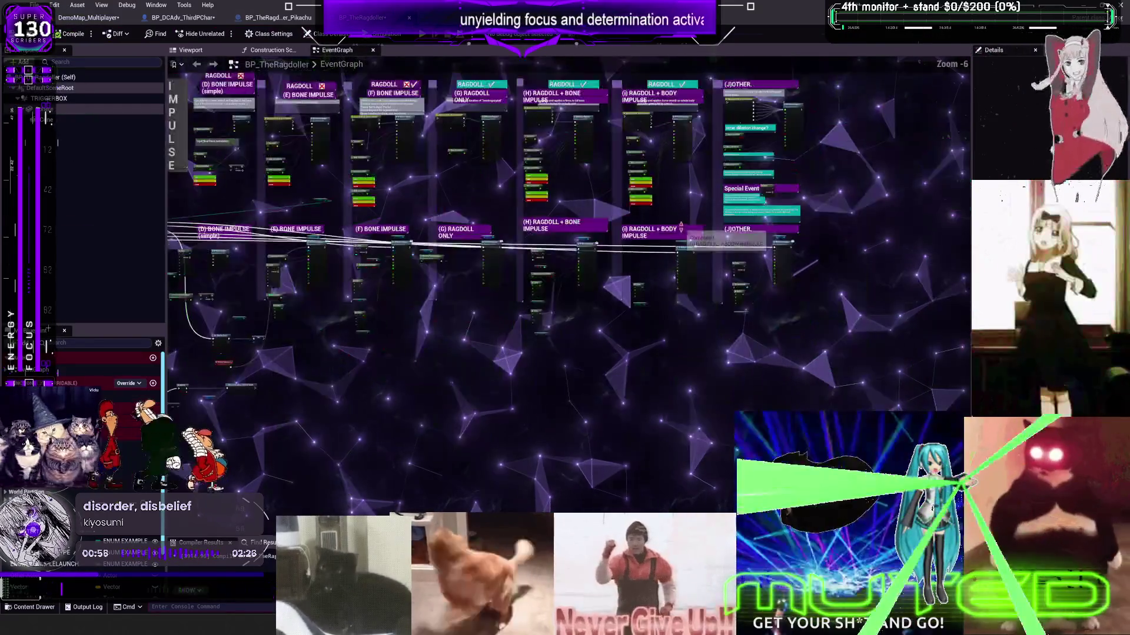
- Back in the level, step through Pikachu19 and Pikachu18, finishing Pikachu14's label as '3000 body'
{"action": "scroll", "coordinate": [612, 259], "scroll_direction": "up", "scroll_amount": 4}
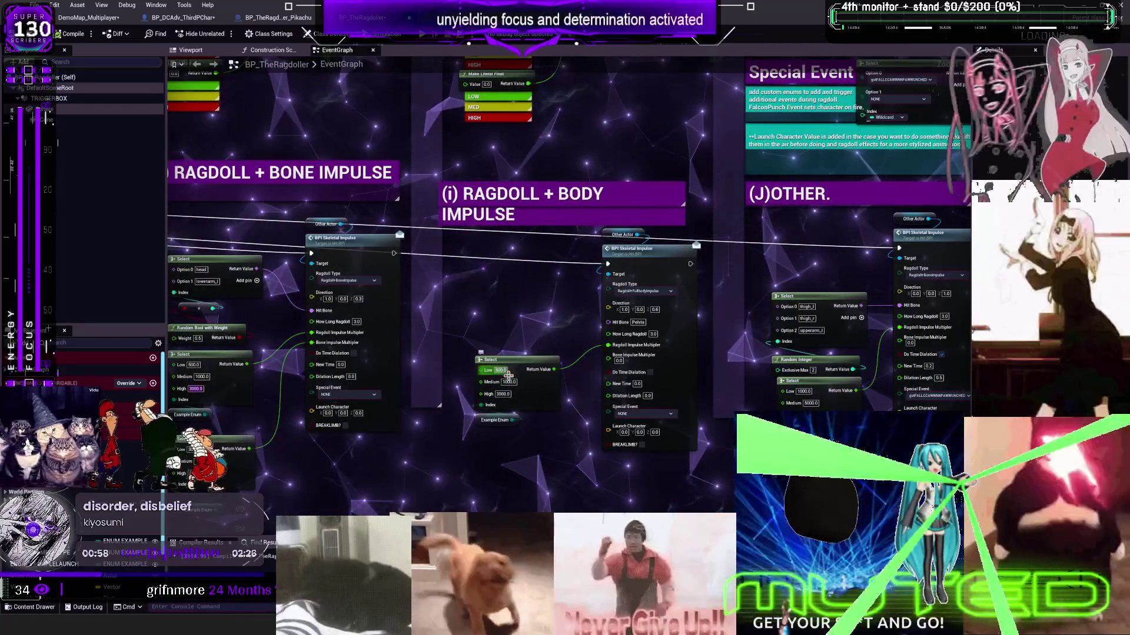
{"action": "left_click", "coordinate": [88, 19]}
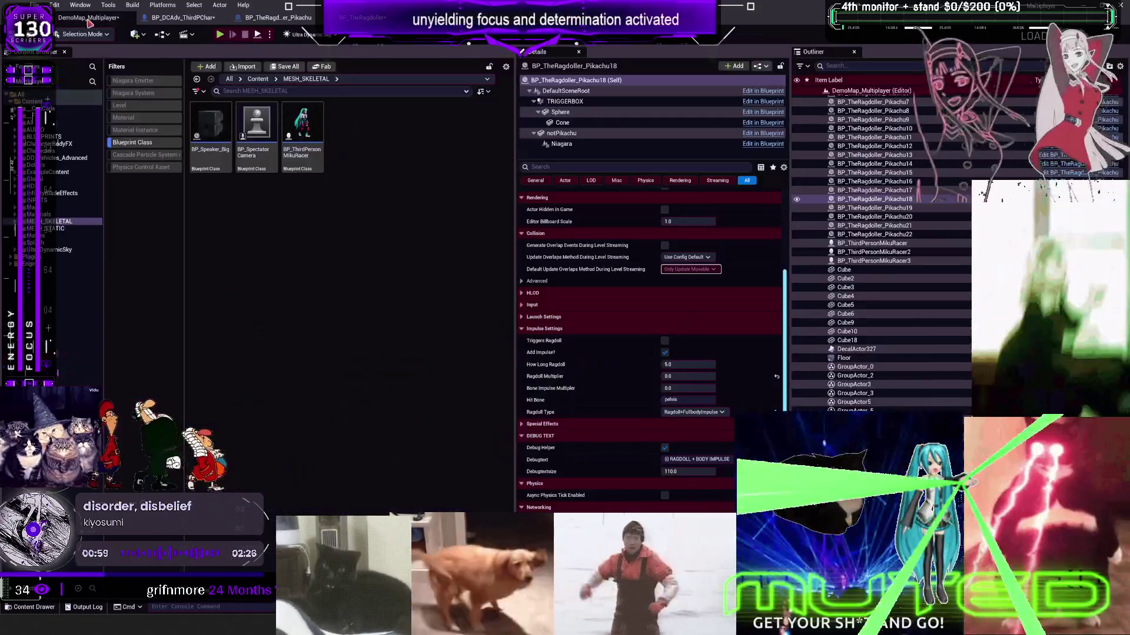
{"action": "key", "text": "Down"}
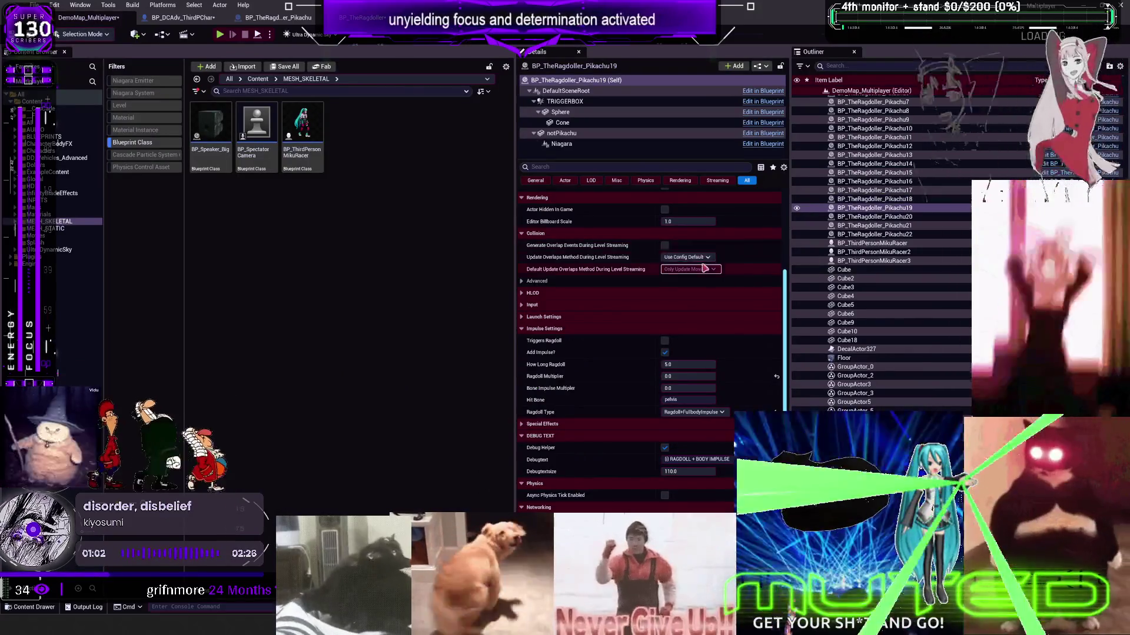
{"action": "left_click", "coordinate": [718, 287]}
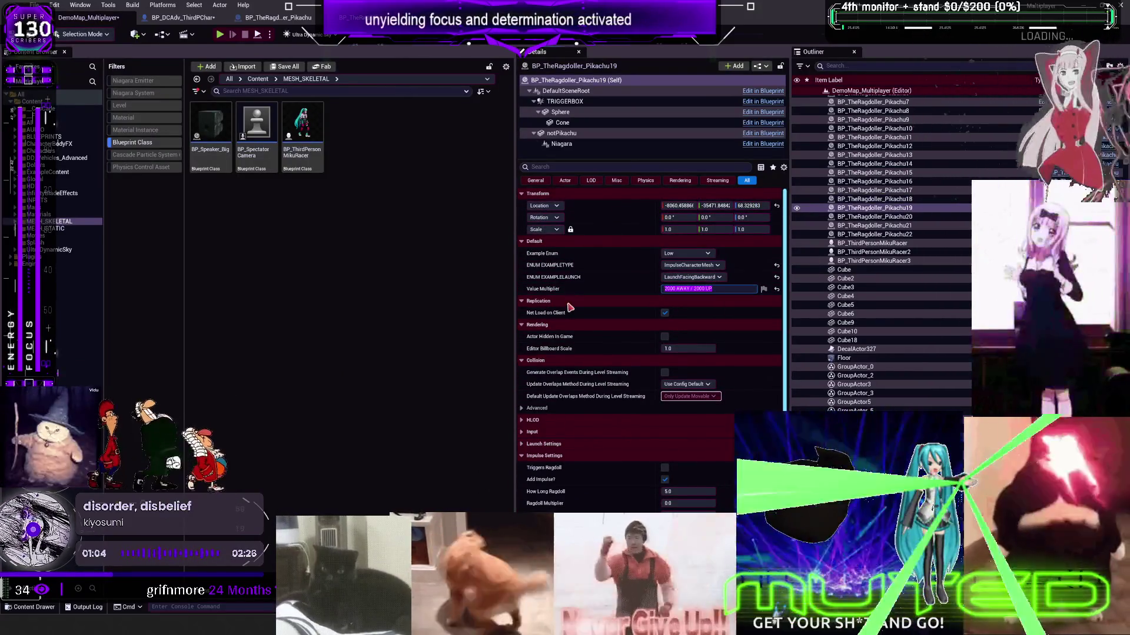
{"action": "type", "text": "500 body"}
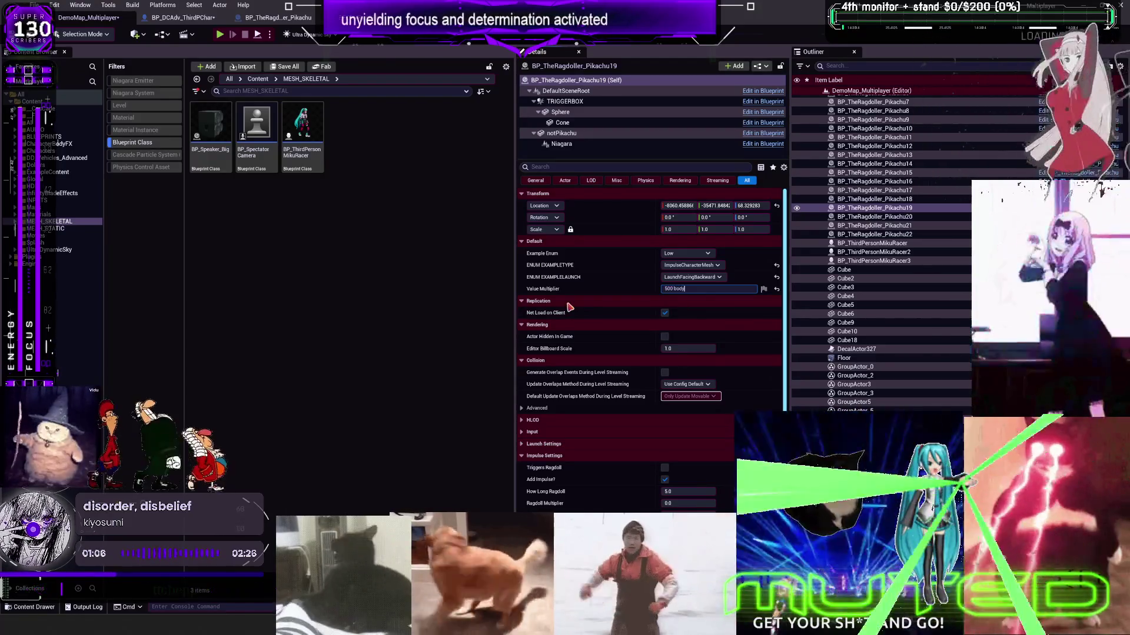
{"action": "key", "text": "Up"}
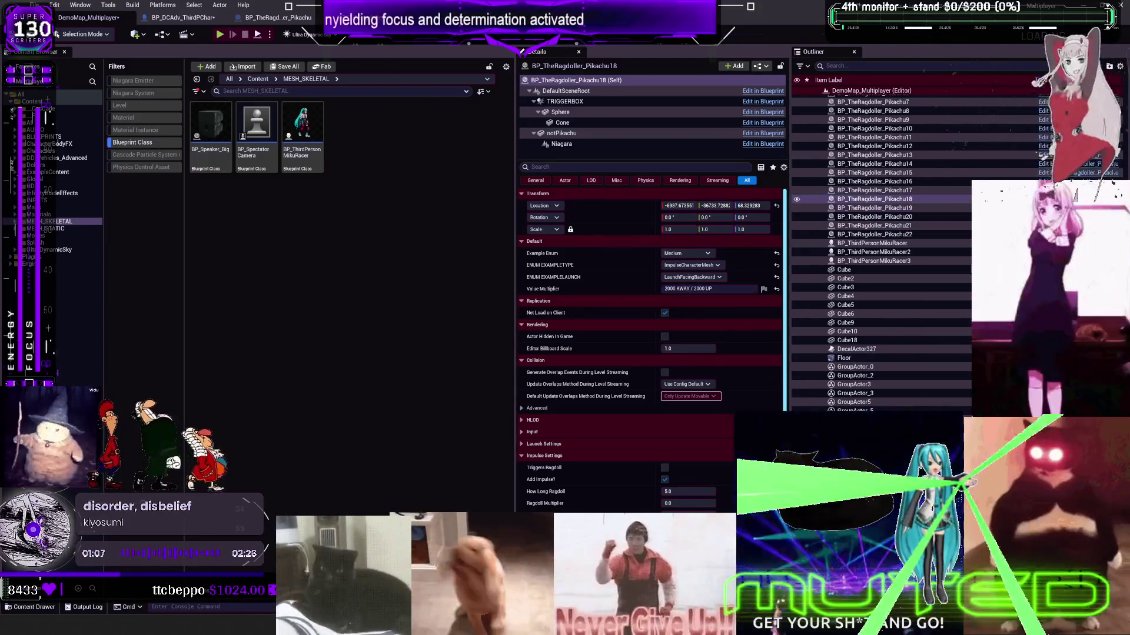
{"action": "left_click", "coordinate": [718, 288]}
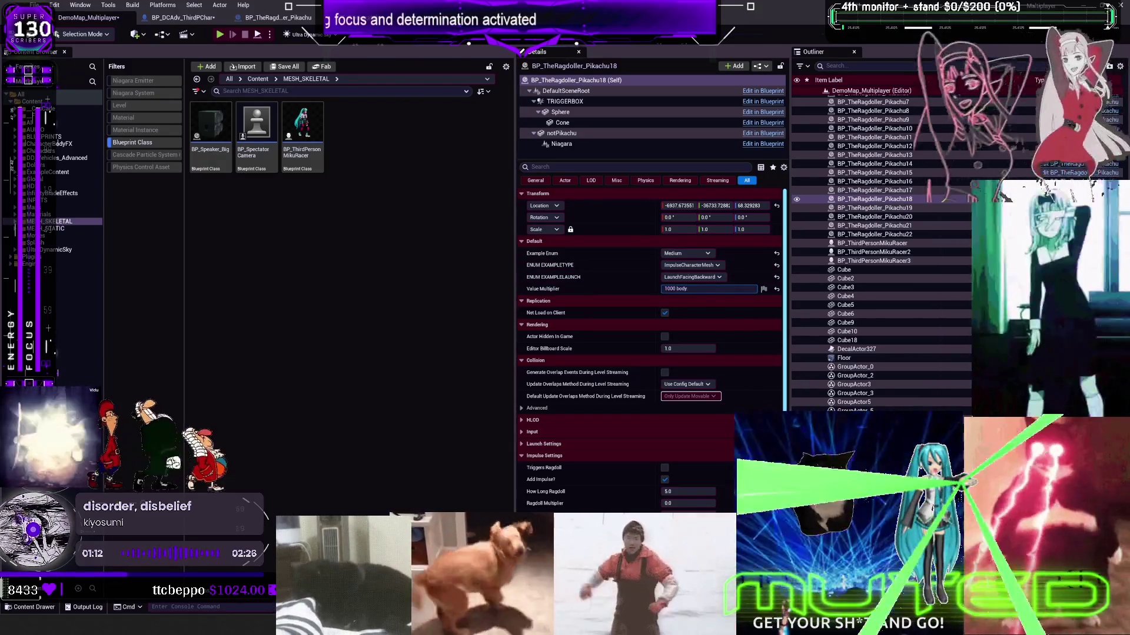
{"action": "left_click", "coordinate": [874, 164]}
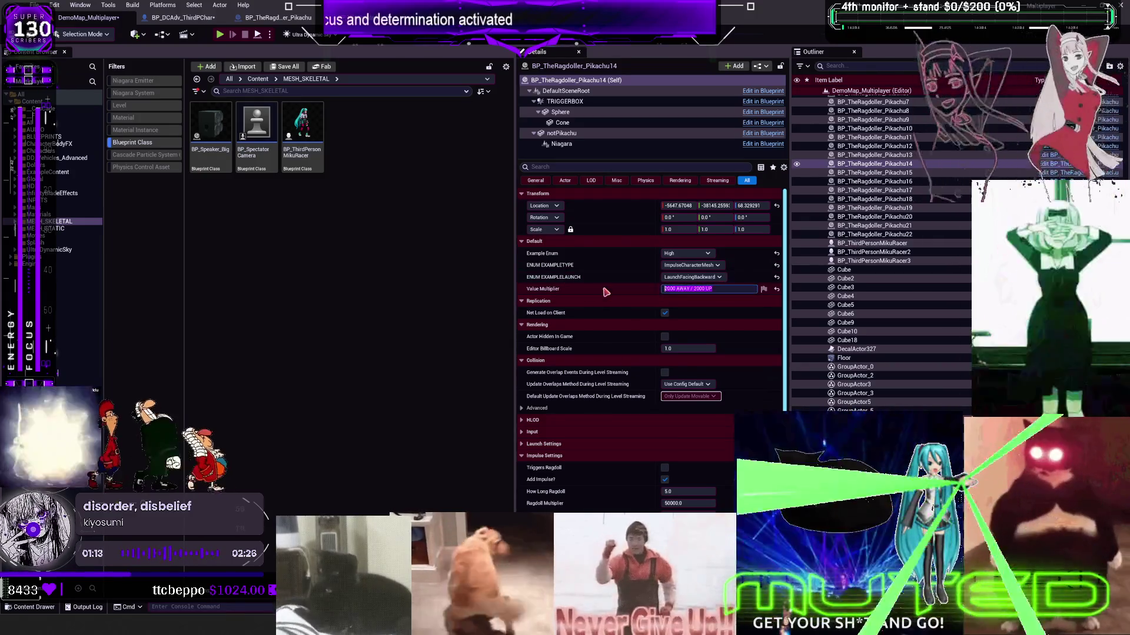
{"action": "type", "text": "3000 body"}
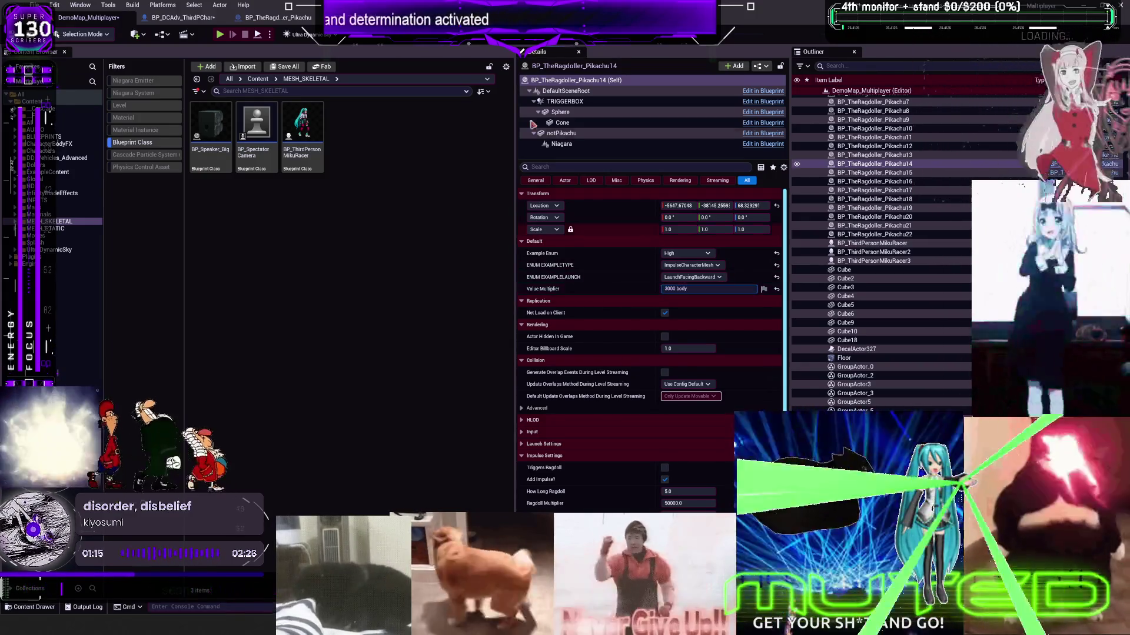
- Review the (G) Ragdoll Only and (E)/(F) Bone Impulse sections, then show the level full-screen
{"action": "left_click", "coordinate": [278, 17]}
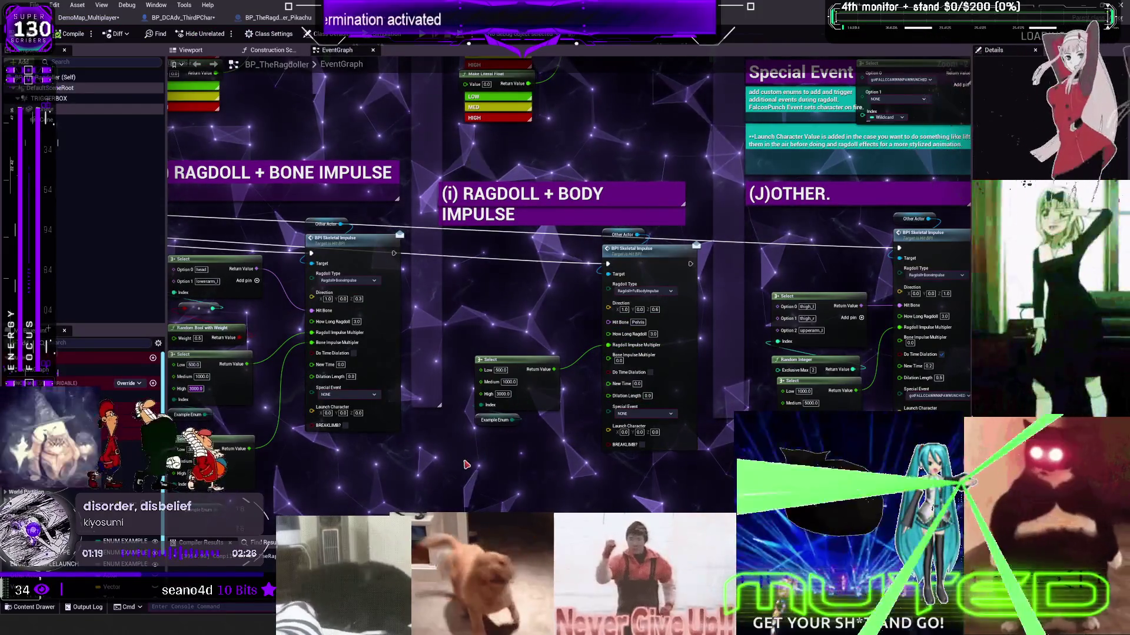
{"action": "scroll", "coordinate": [528, 440], "scroll_direction": "down", "scroll_amount": 1}
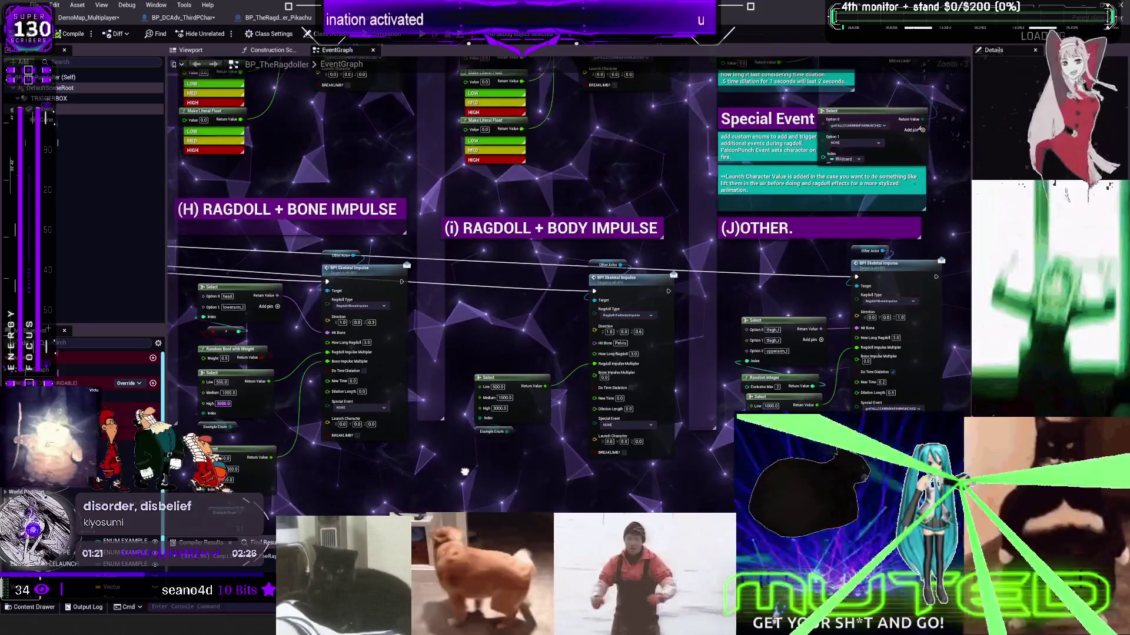
{"action": "left_click_drag", "start_coordinate": [256, 447], "coordinate": [521, 385]}
{"action": "scroll", "coordinate": [521, 385], "scroll_direction": "up", "scroll_amount": 1}
{"action": "left_click_drag", "start_coordinate": [177, 330], "coordinate": [529, 394]}
{"action": "mouse_move", "coordinate": [315, 456]}
{"action": "left_mouse_down"}
{"action": "mouse_move", "coordinate": [404, 353]}
{"action": "mouse_move", "coordinate": [400, 576]}
{"action": "mouse_move", "coordinate": [406, 400]}
{"action": "mouse_move", "coordinate": [391, 400]}
{"action": "left_mouse_up"}
{"action": "left_click", "coordinate": [88, 17]}
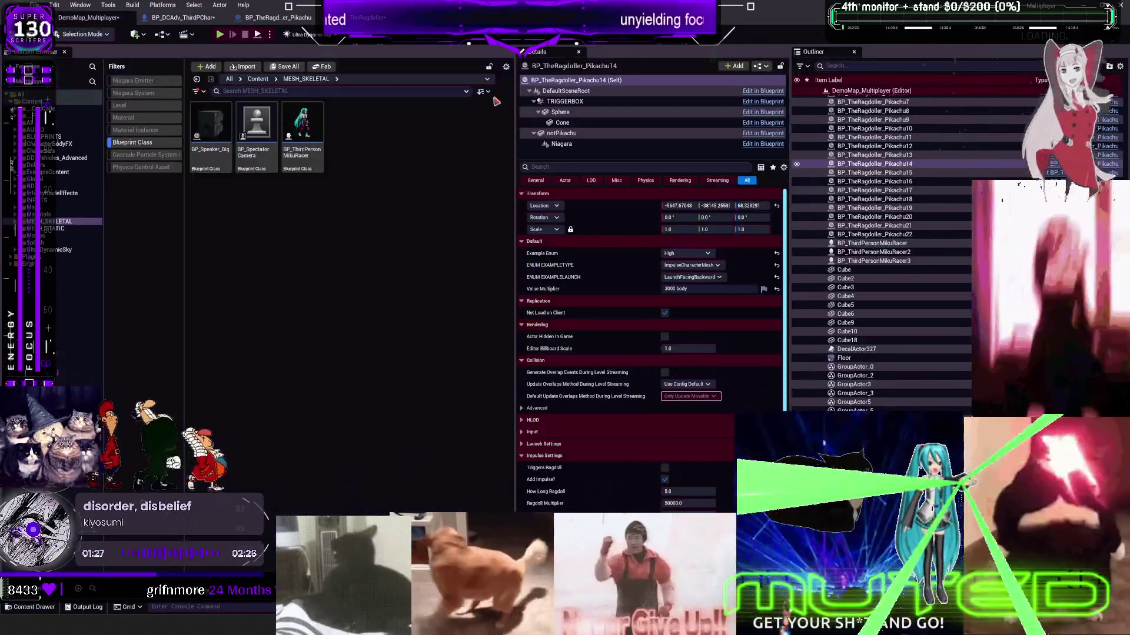
{"action": "key", "text": "F11"}
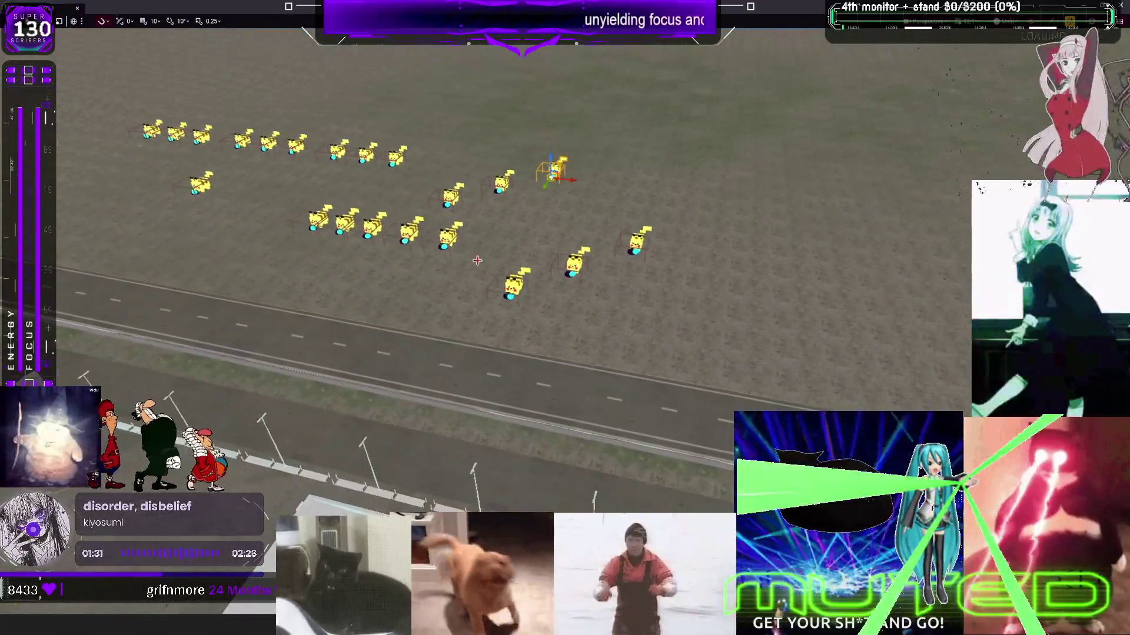
- Drag the three selected Pikachu actors right along X, then exit full-screen and select Pikachu12
{"action": "left_click", "coordinate": [513, 285]}
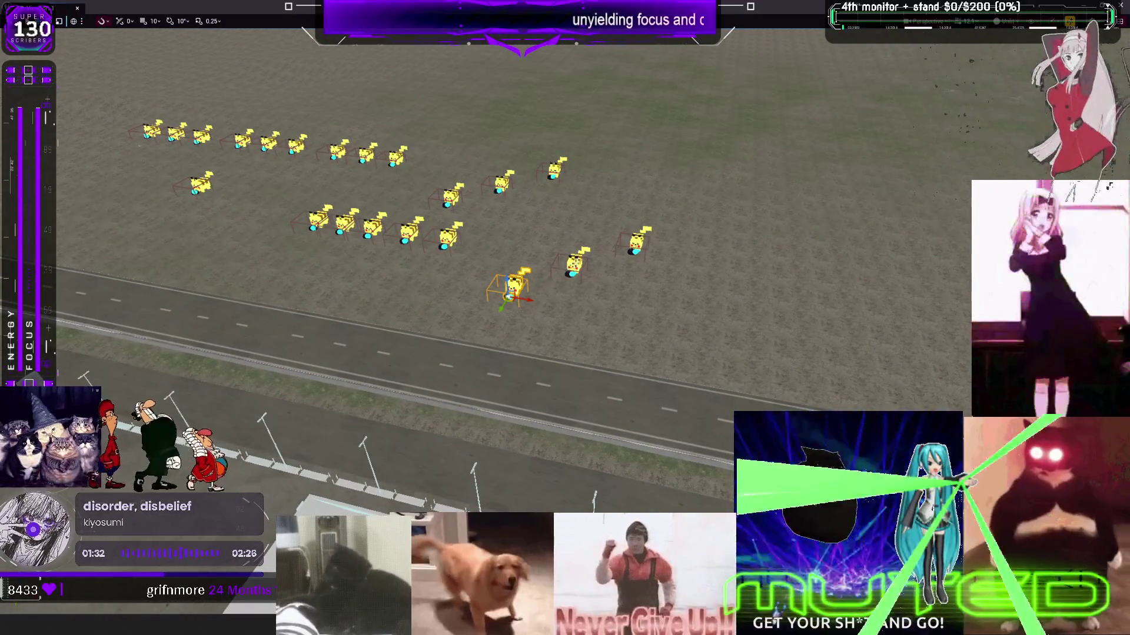
{"action": "left_click_drag", "start_coordinate": [645, 257], "coordinate": [711, 271]}
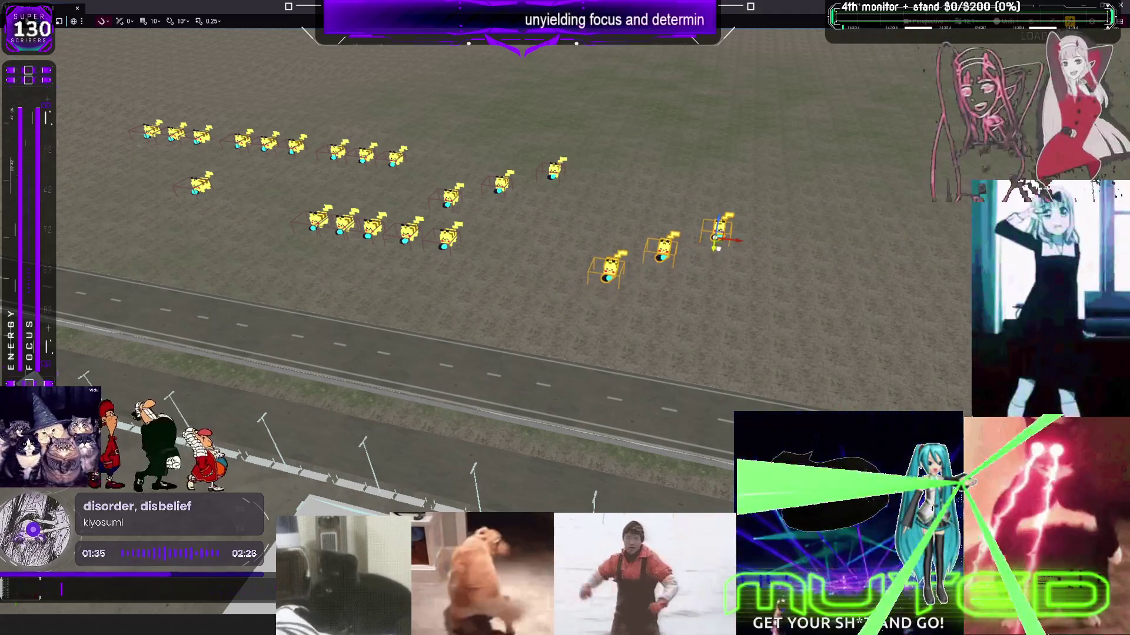
{"action": "left_click", "coordinate": [439, 240]}
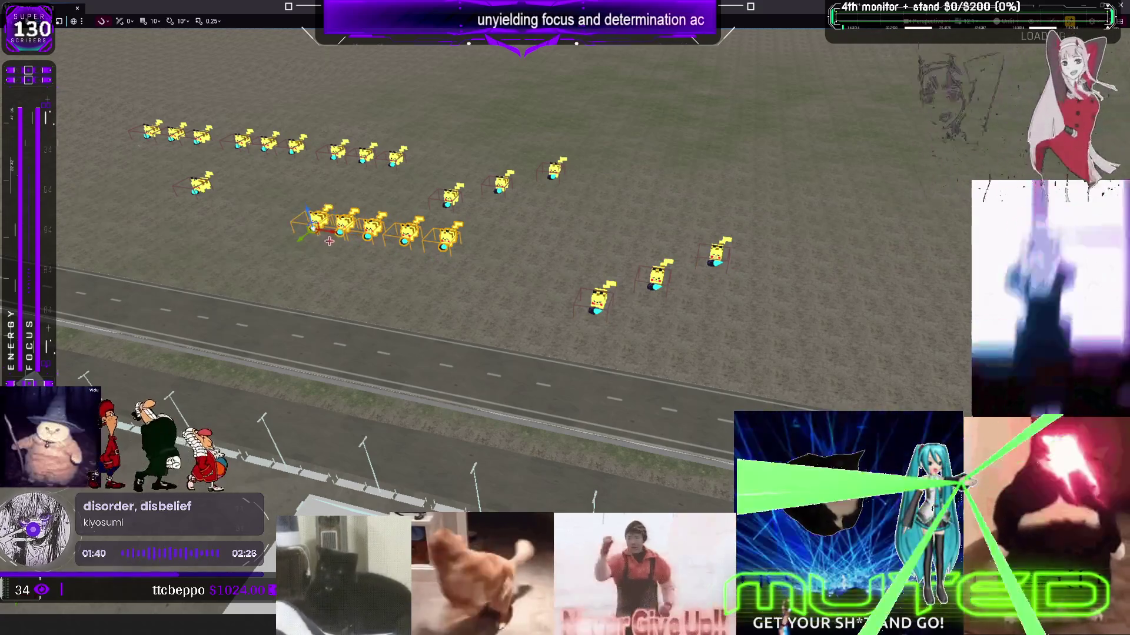
{"action": "key", "text": "w"}
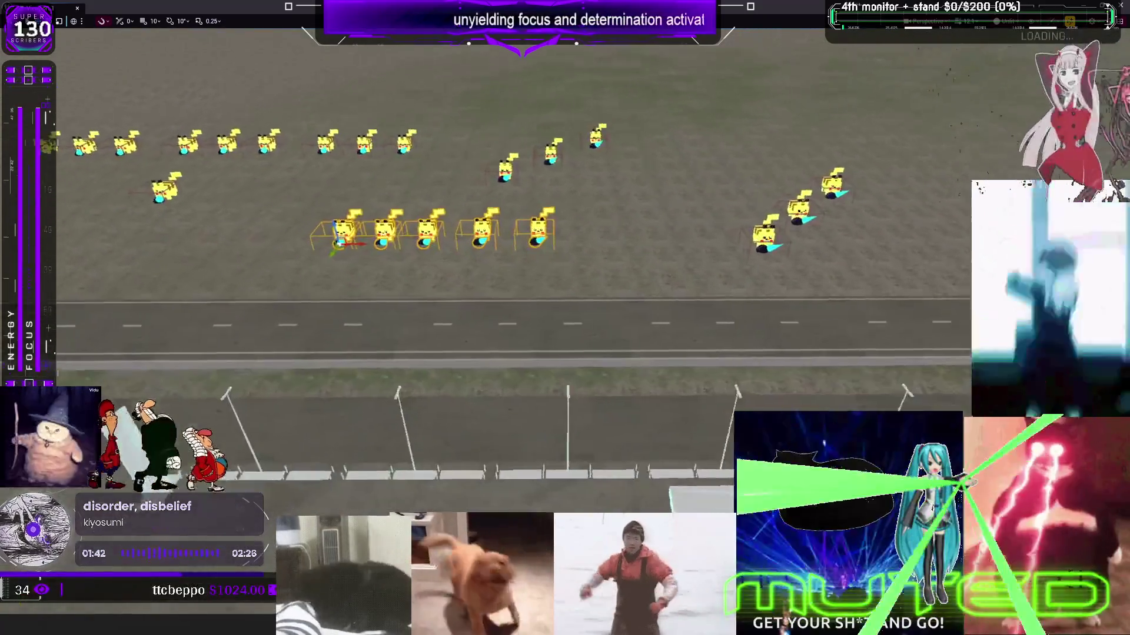
{"action": "key", "text": "F11"}
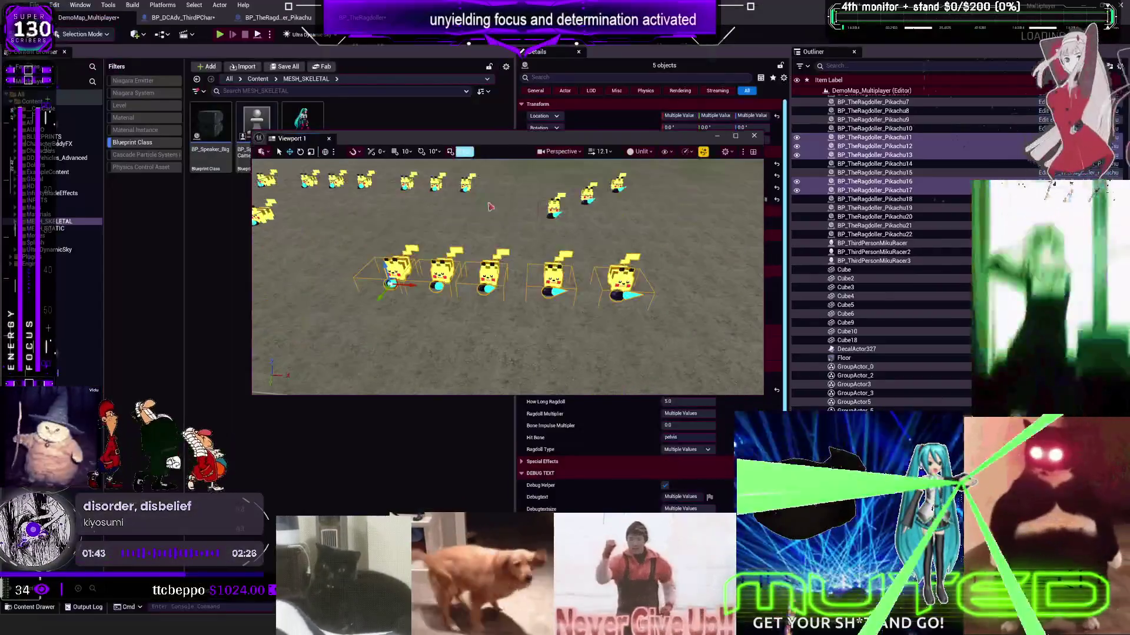
{"action": "left_click", "coordinate": [553, 277]}
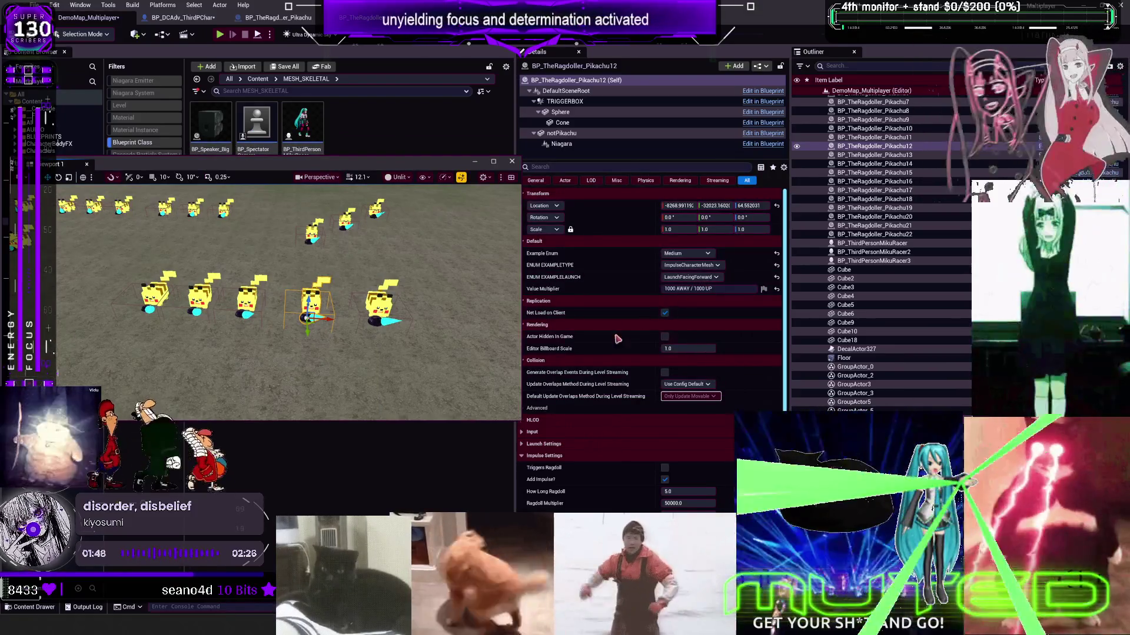
- Alt-drag Pikachu12 along X to create a Pikachu23 copy in the front row
{"action": "scroll", "coordinate": [624, 416], "scroll_direction": "down", "scroll_amount": 3}
{"action": "left_click", "coordinate": [874, 155]}
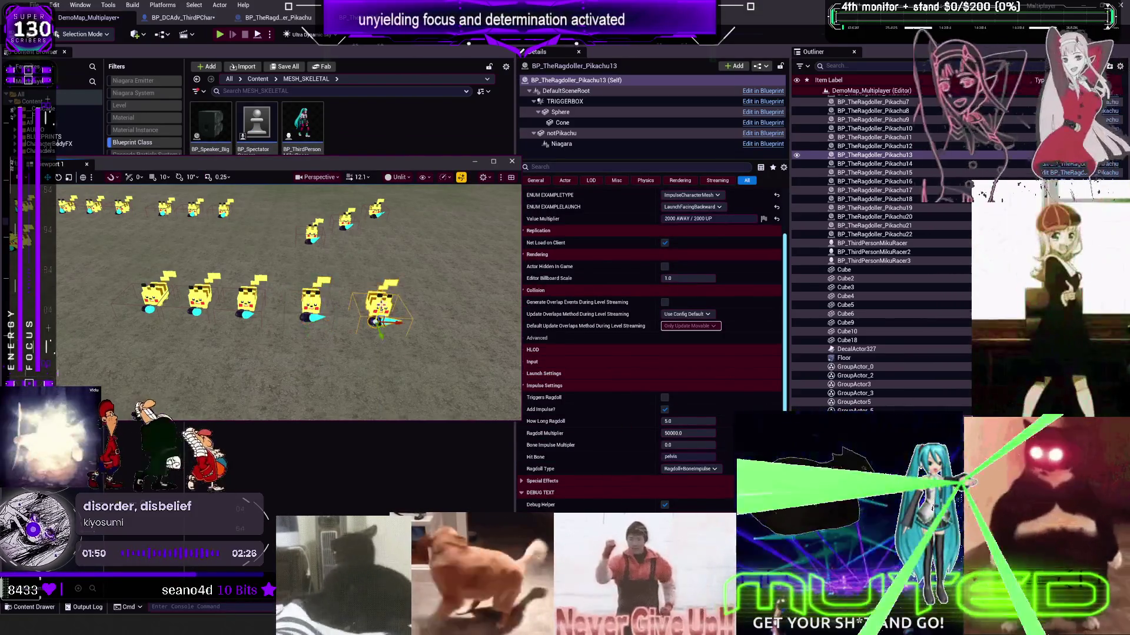
{"action": "left_click", "coordinate": [310, 308]}
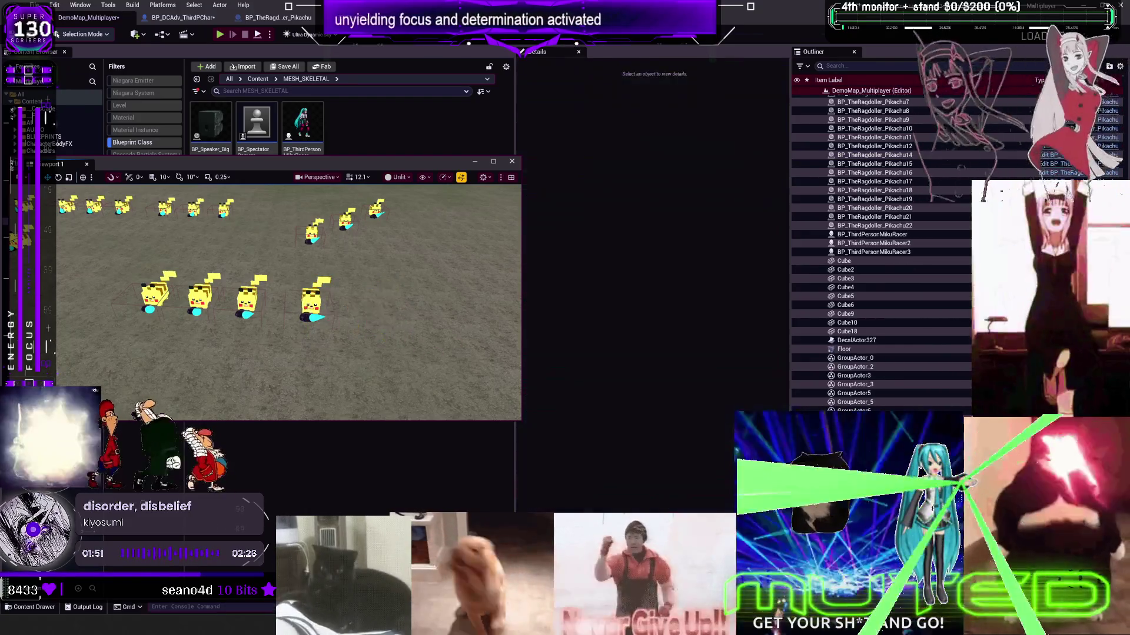
{"action": "mouse_move", "coordinate": [310, 317]}
{"action": "left_mouse_down"}
{"action": "mouse_move", "coordinate": [434, 338]}
{"action": "mouse_move", "coordinate": [406, 318]}
{"action": "mouse_move", "coordinate": [303, 312]}
{"action": "mouse_move", "coordinate": [362, 297]}
{"action": "left_mouse_up"}
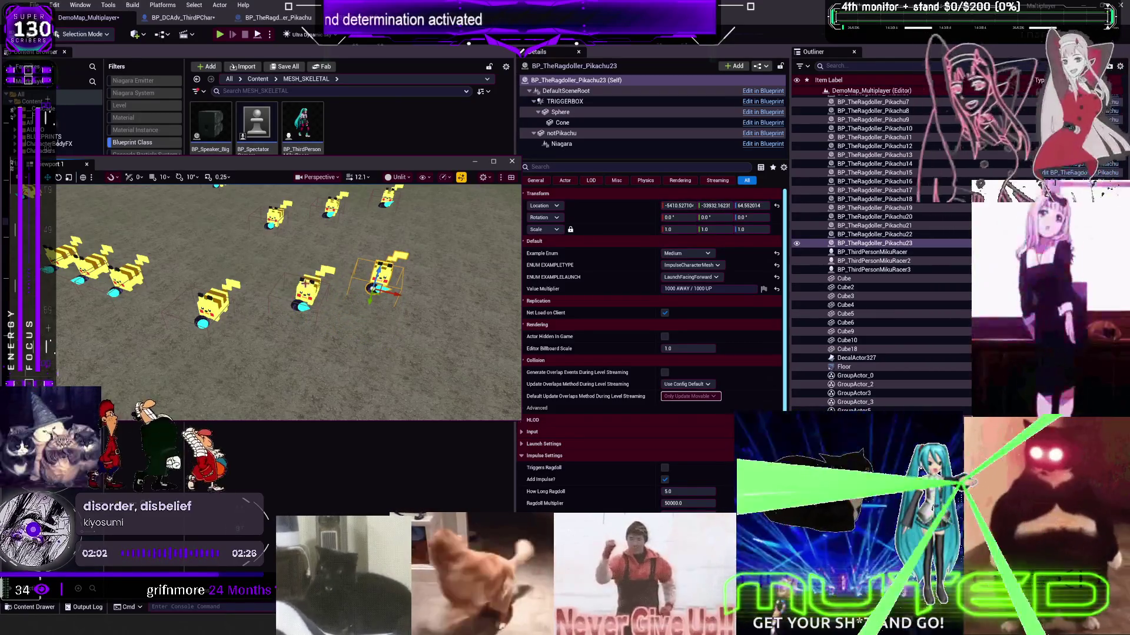
- Compare the settings of Pikachu12, Pikachu13 and Pikachu23, then switch to BP_TheRagdoller's EventGraph
{"action": "left_click", "coordinate": [226, 305]}
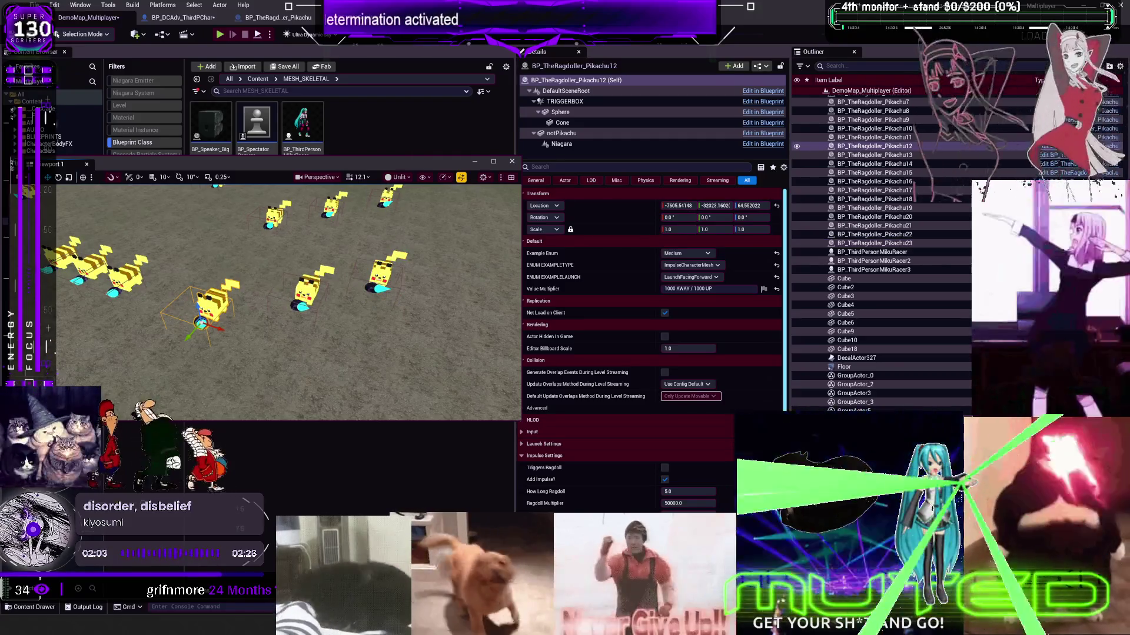
{"action": "left_click", "coordinate": [314, 296]}
{"action": "left_click", "coordinate": [381, 275]}
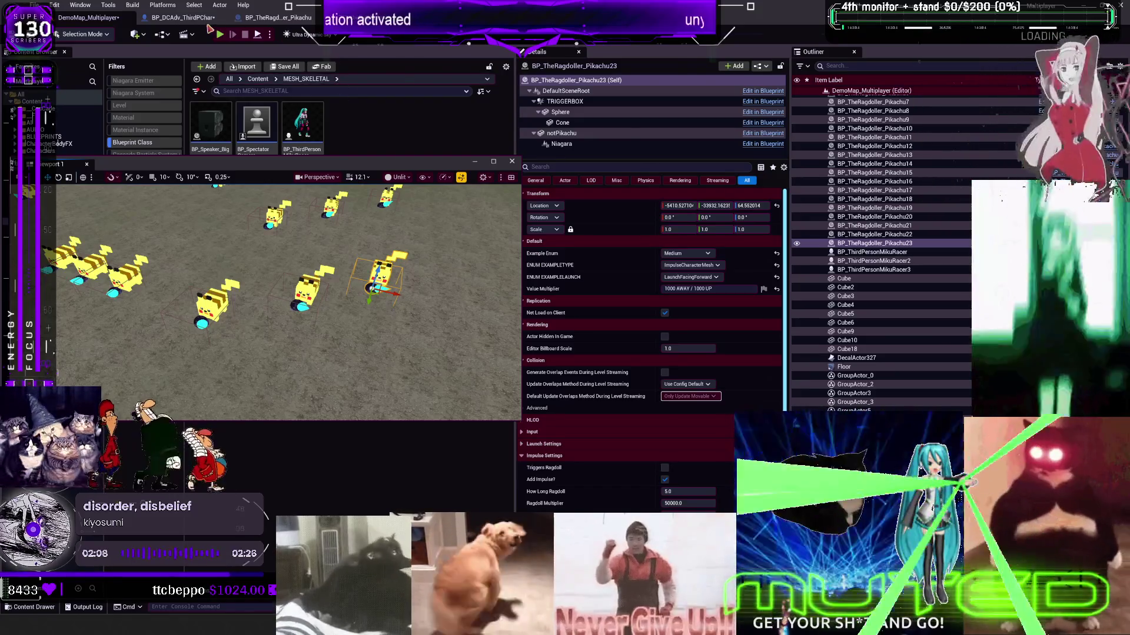
{"action": "left_click", "coordinate": [276, 18]}
{"action": "scroll", "coordinate": [610, 268], "scroll_direction": "down", "scroll_amount": 3}
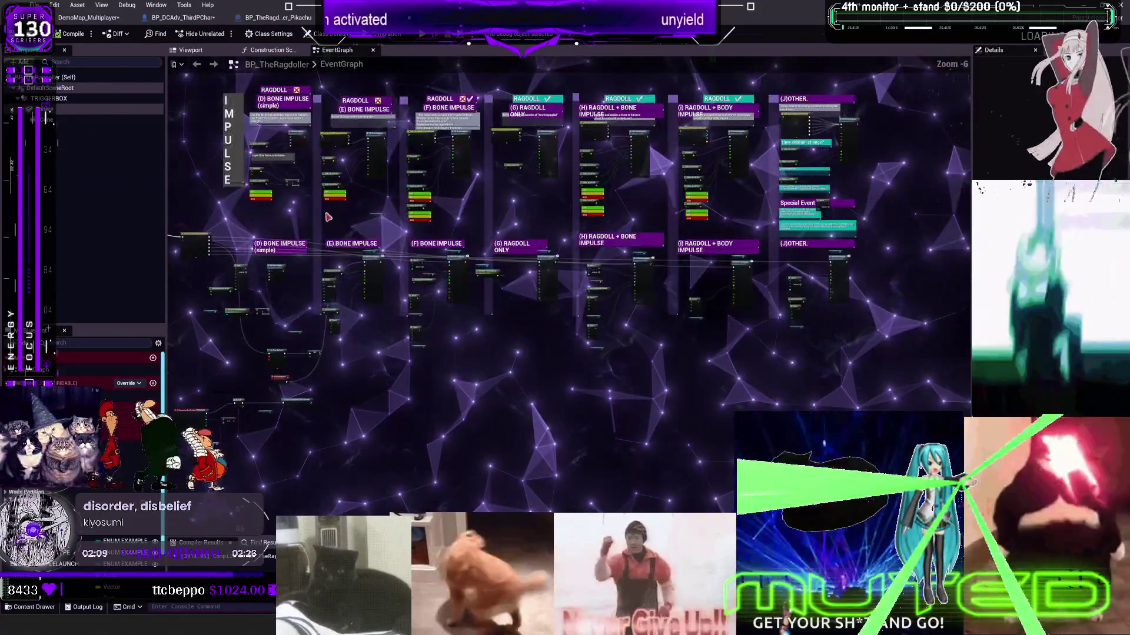
- Scroll and pan the ragdoller event graph to bring the (F) and (G) sections into view
{"action": "scroll", "coordinate": [610, 268], "scroll_direction": "up", "scroll_amount": 5}
{"action": "scroll", "coordinate": [610, 268], "scroll_direction": "down", "scroll_amount": 2}
{"action": "scroll", "coordinate": [534, 206], "scroll_direction": "up", "scroll_amount": 2}
{"action": "left_click_drag", "start_coordinate": [534, 206], "coordinate": [539, 44]}
{"action": "scroll", "coordinate": [698, 266], "scroll_direction": "up", "scroll_amount": 1}
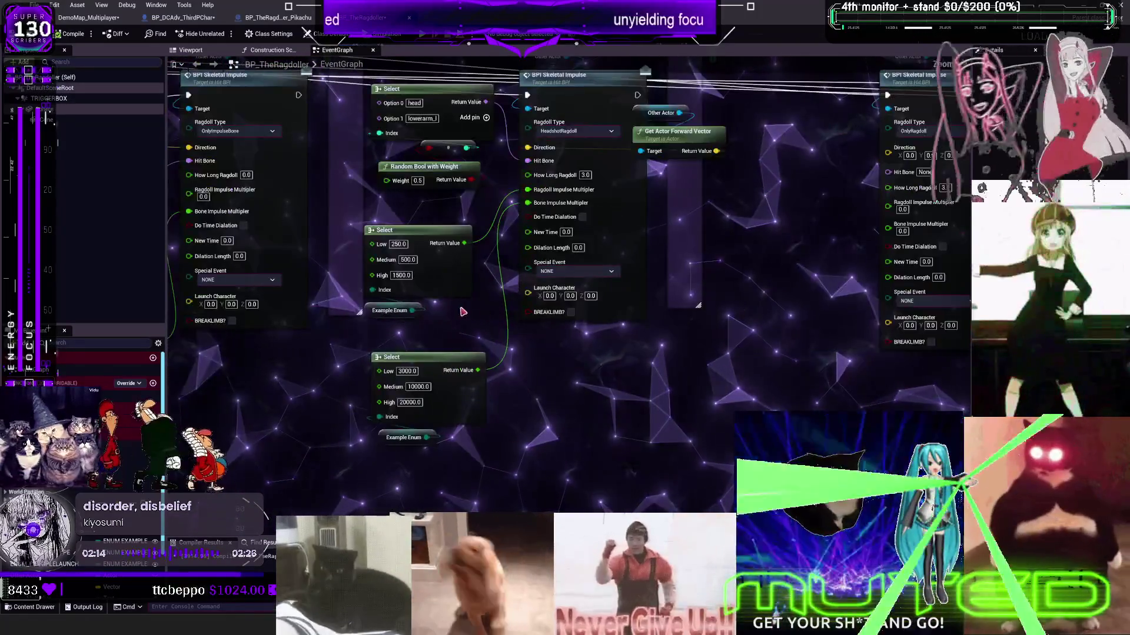
{"action": "scroll", "coordinate": [697, 267], "scroll_direction": "down", "scroll_amount": 1}
{"action": "scroll", "coordinate": [697, 266], "scroll_direction": "down", "scroll_amount": 2}
{"action": "scroll", "coordinate": [834, 338], "scroll_direction": "up", "scroll_amount": 2}
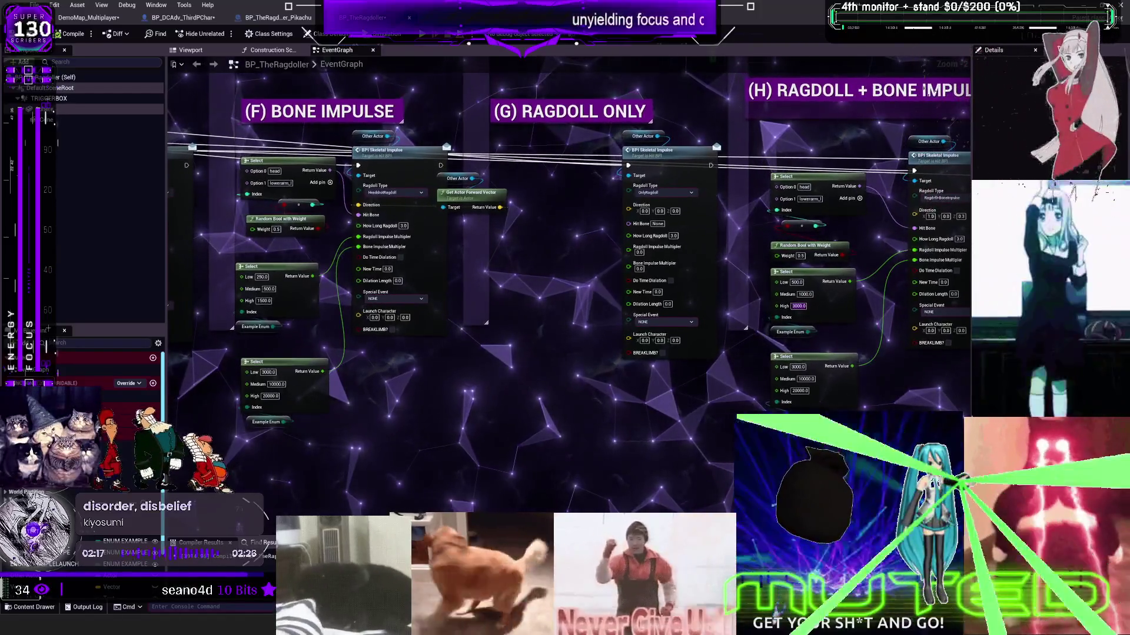
- Copy the (H) Select nodes below (F), delete the pasted copies, and return to the level
{"action": "left_click_drag", "start_coordinate": [868, 262], "coordinate": [765, 409]}
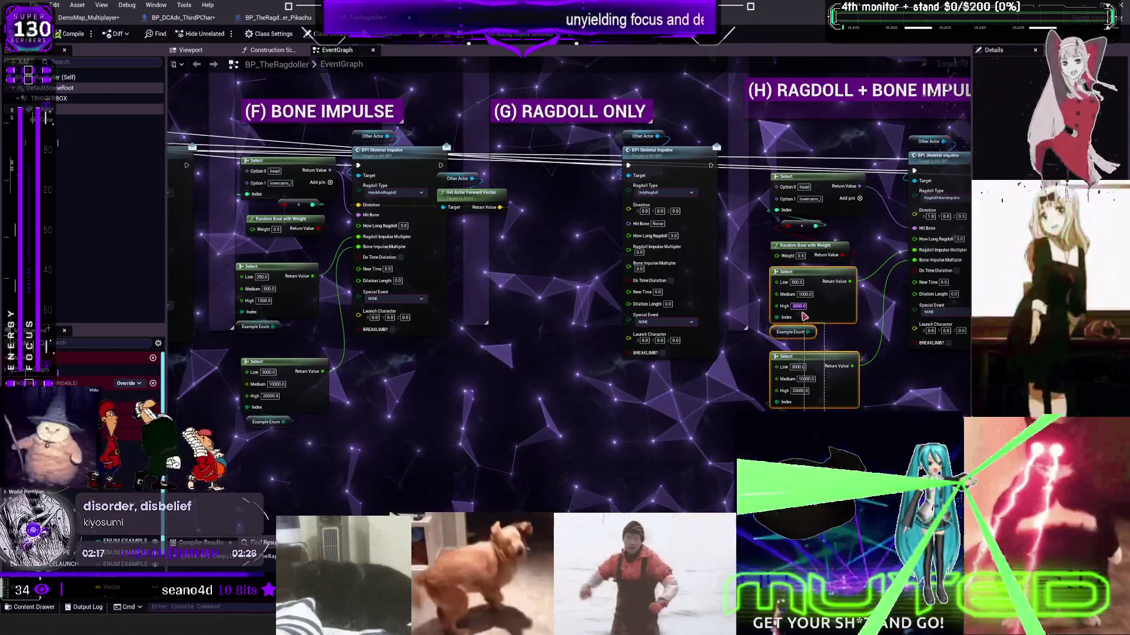
{"action": "key", "text": "ctrl+c"}
{"action": "key", "text": "ctrl+v"}
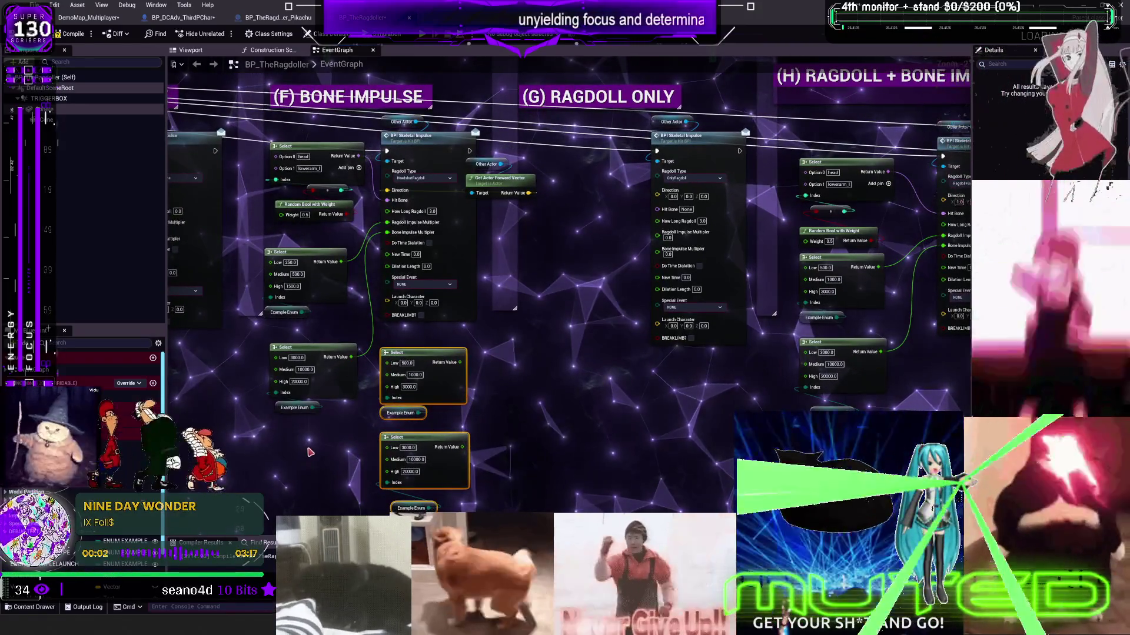
{"action": "key", "text": "Delete"}
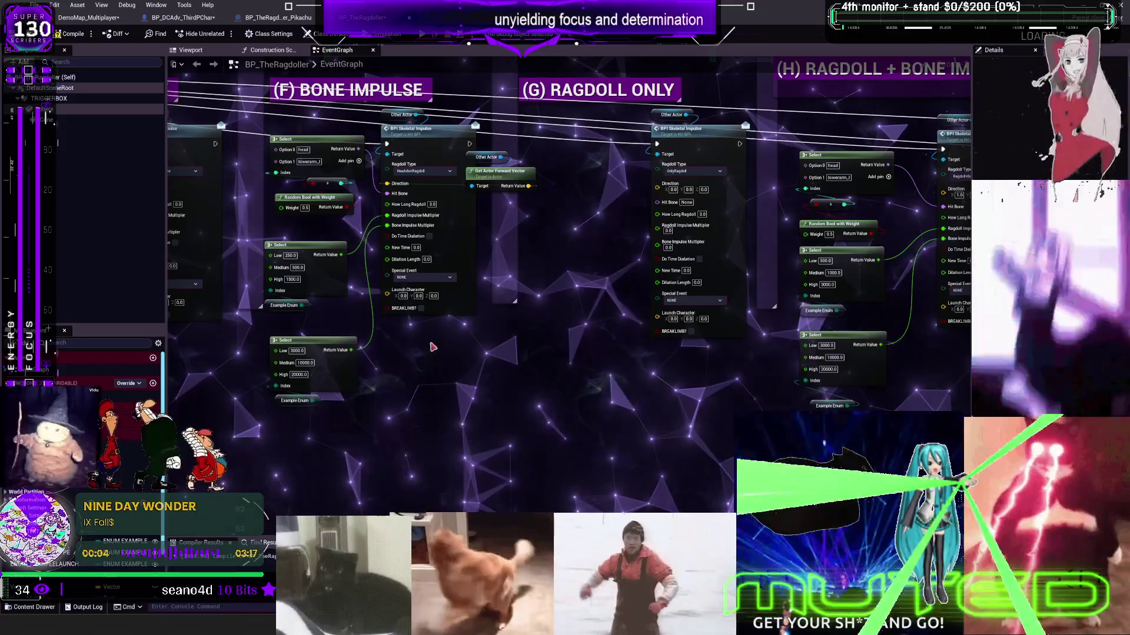
{"action": "left_click_drag", "start_coordinate": [397, 354], "coordinate": [488, 383]}
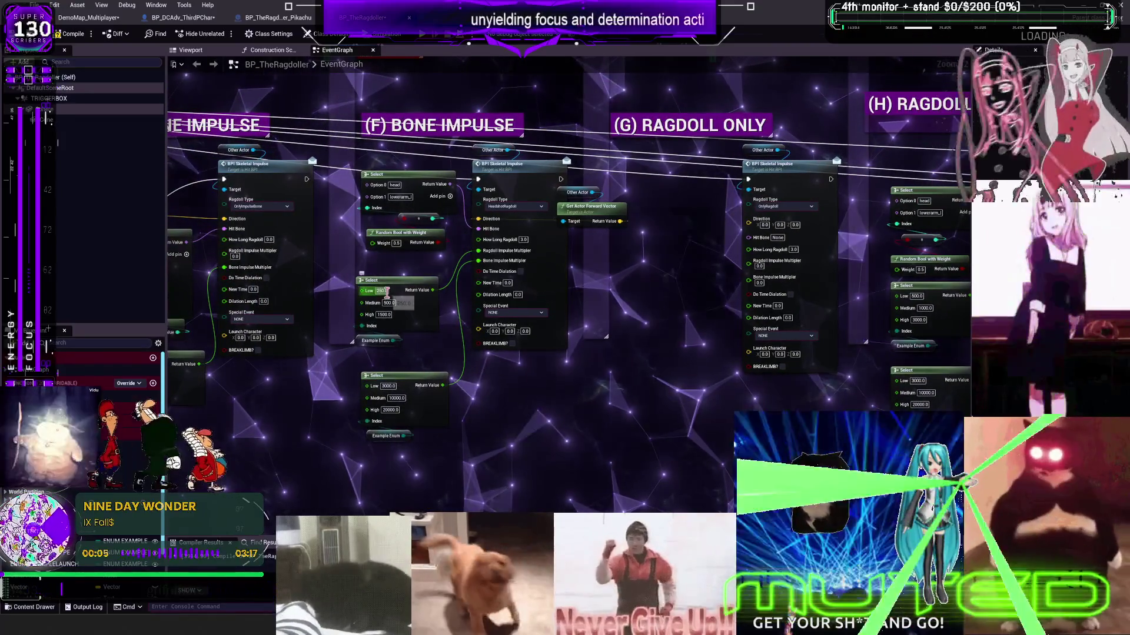
{"action": "left_click", "coordinate": [88, 17]}
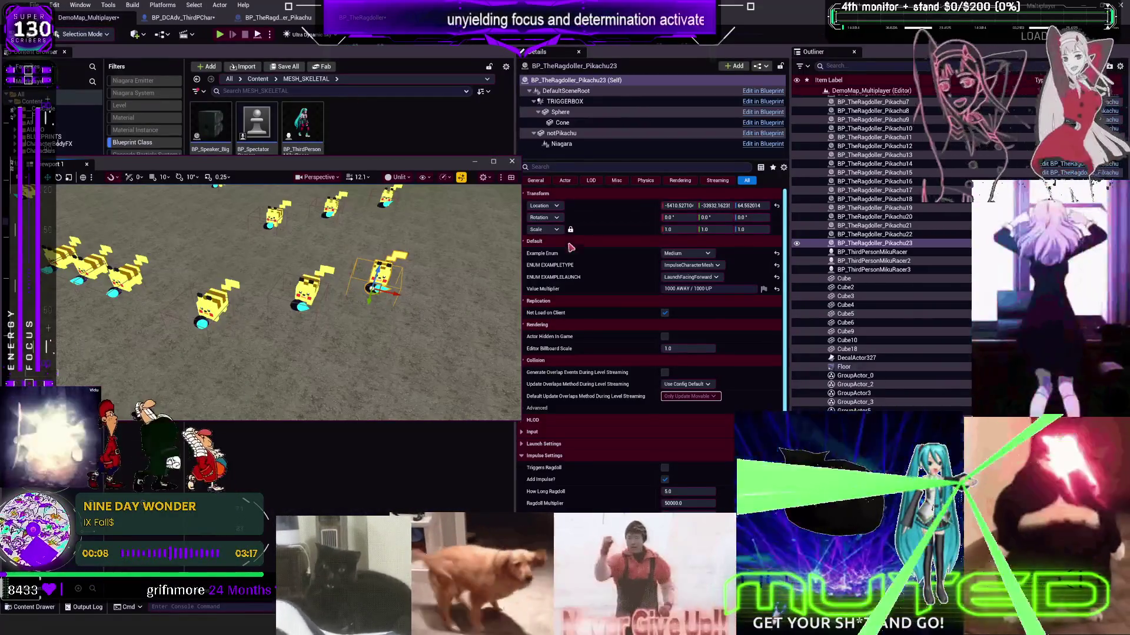
- Inspect the Pikachu12 and Pikachu13 ragdollers' settings, glancing at the ragdoller event graph between them
{"action": "left_click", "coordinate": [216, 303]}
{"action": "left_click", "coordinate": [700, 254]}
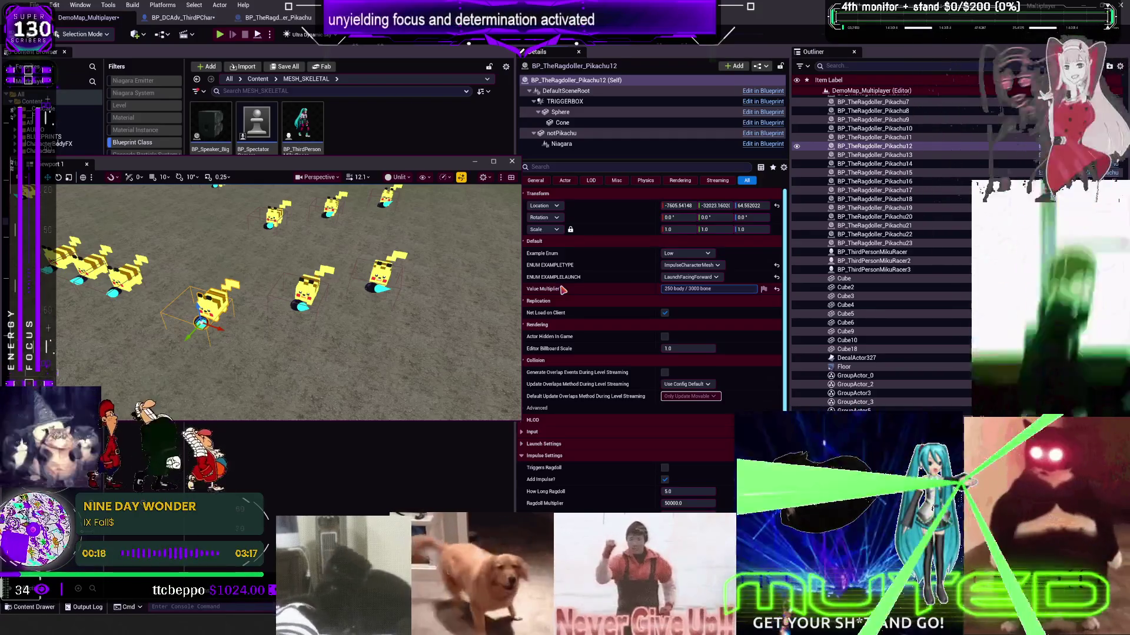
{"action": "left_click", "coordinate": [277, 18]}
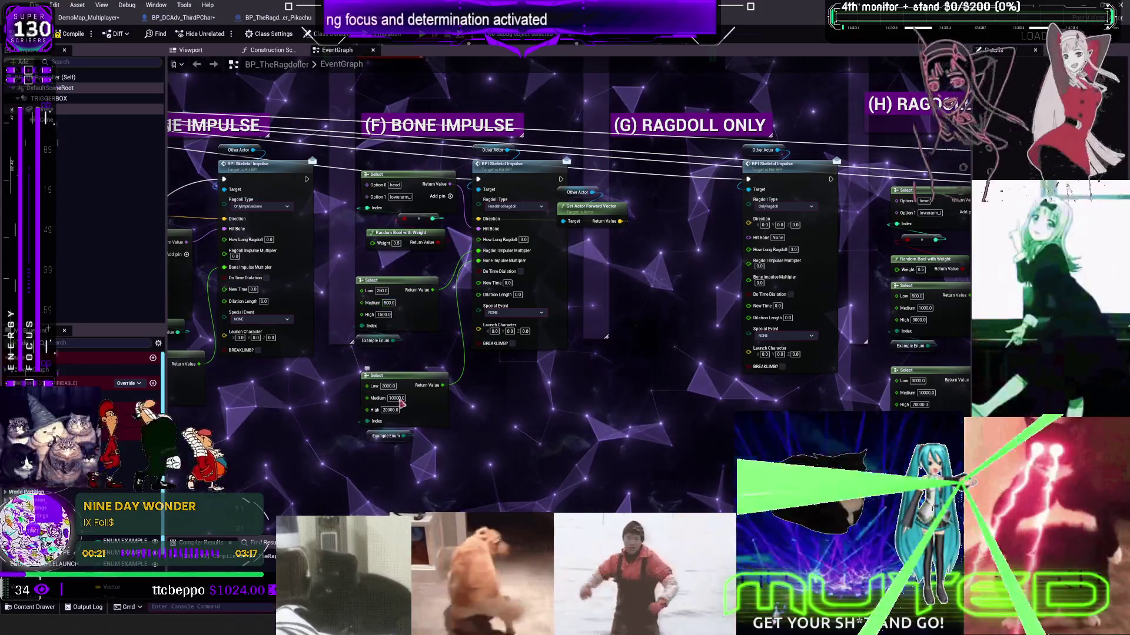
{"action": "left_click", "coordinate": [92, 20]}
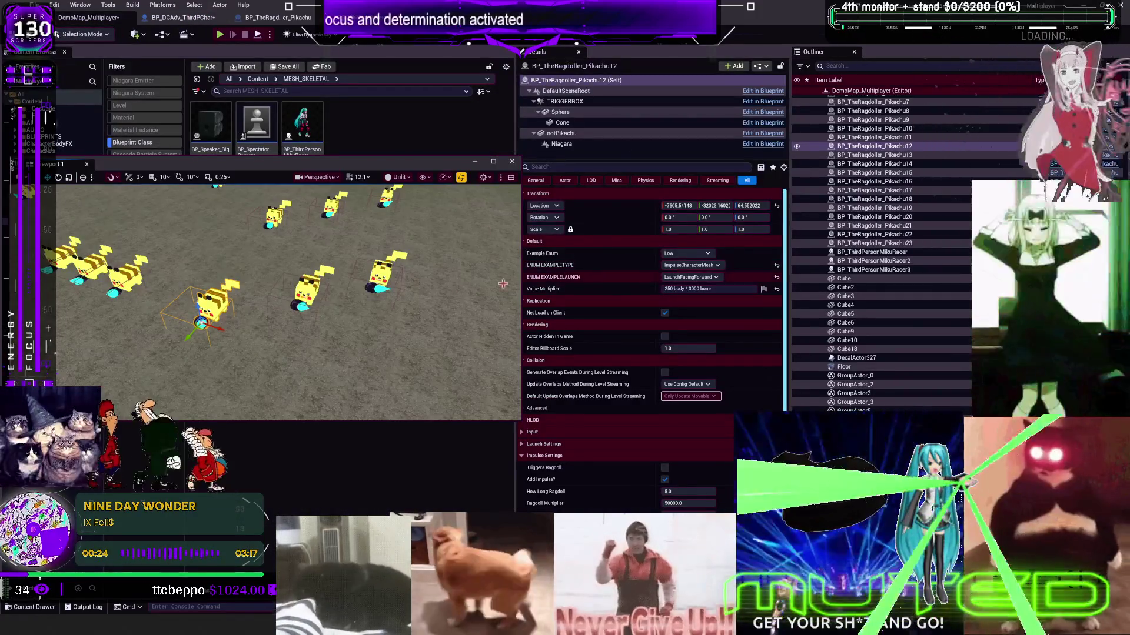
{"action": "left_click", "coordinate": [312, 288]}
{"action": "left_click", "coordinate": [706, 288]}
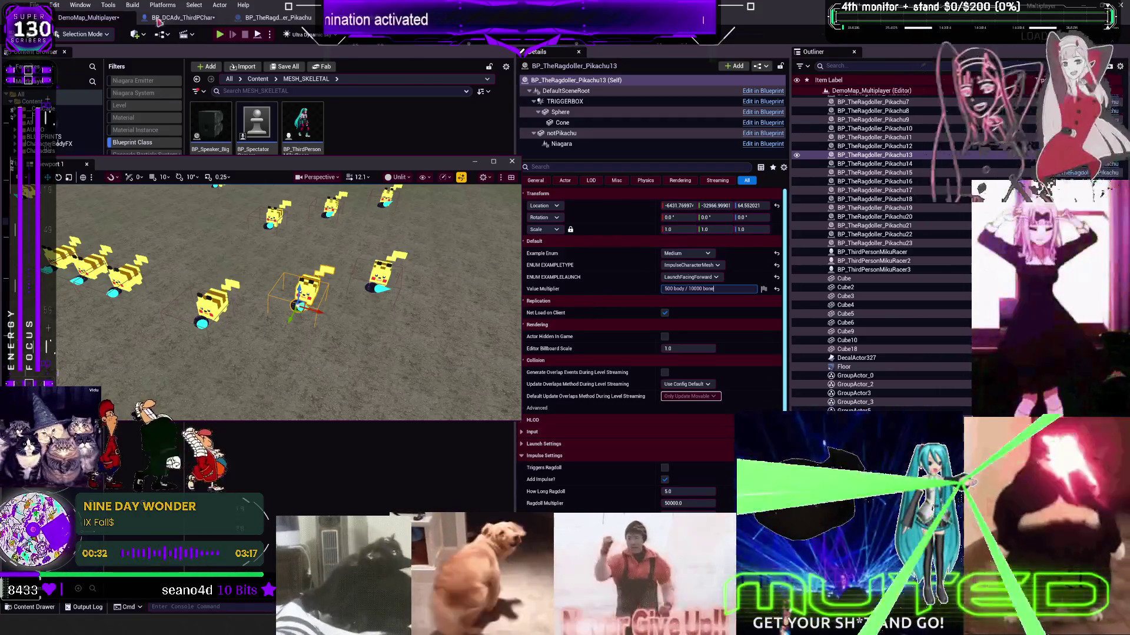
{"action": "left_click", "coordinate": [273, 17]}
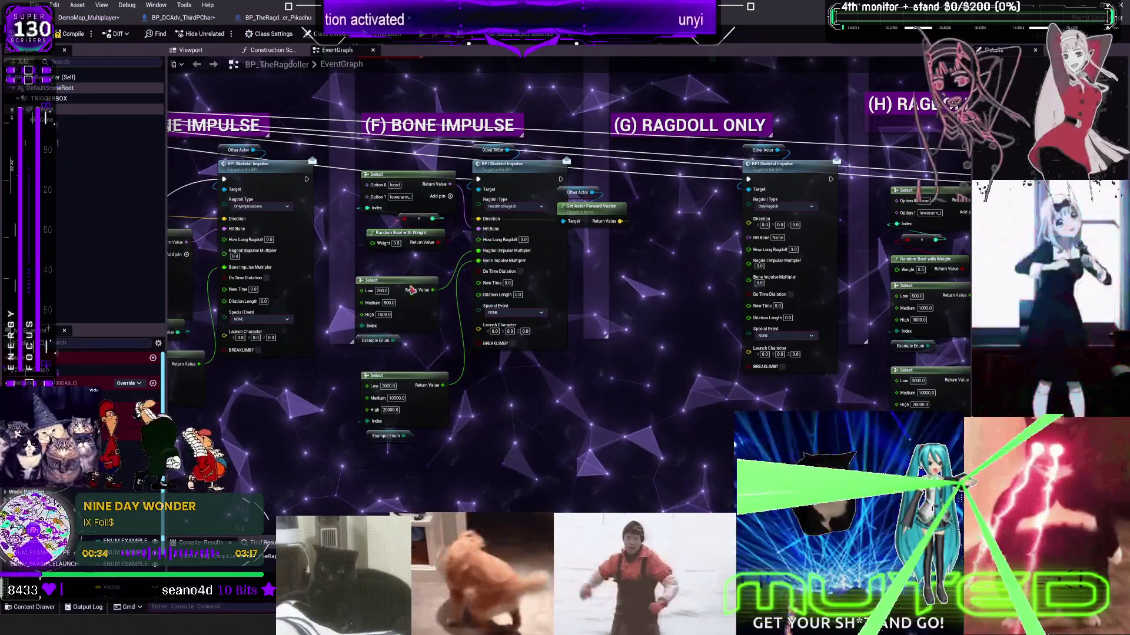
{"action": "left_click", "coordinate": [88, 17]}
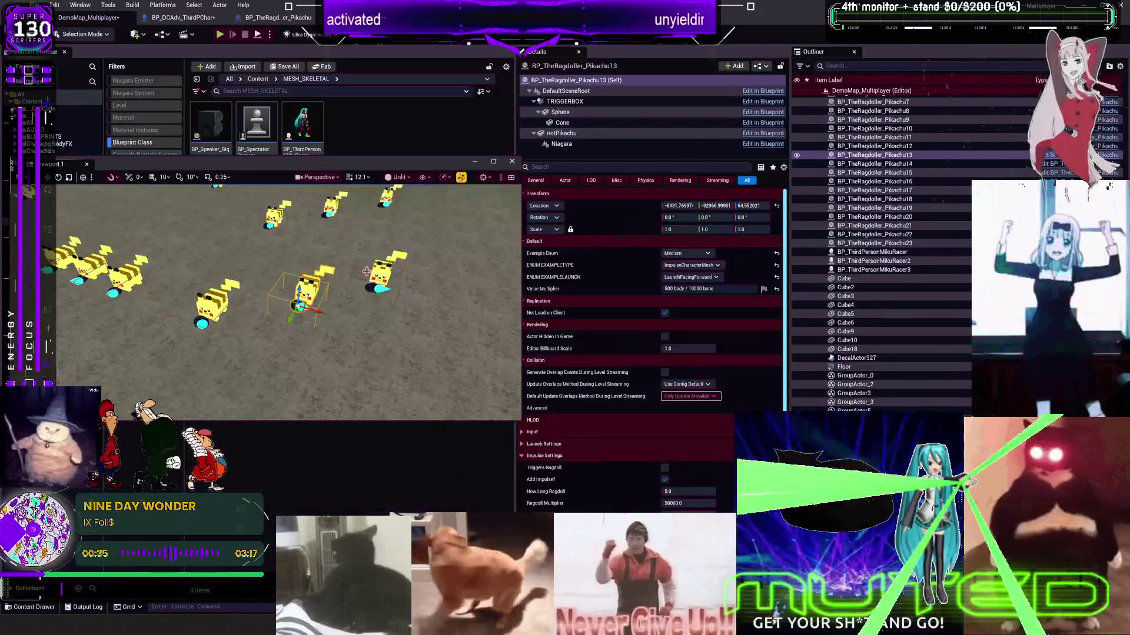
- Set Pikachu23's Example Enum to High, then return to the ragdoller's event graph
{"action": "left_click", "coordinate": [381, 268]}
{"action": "left_click", "coordinate": [709, 289]}
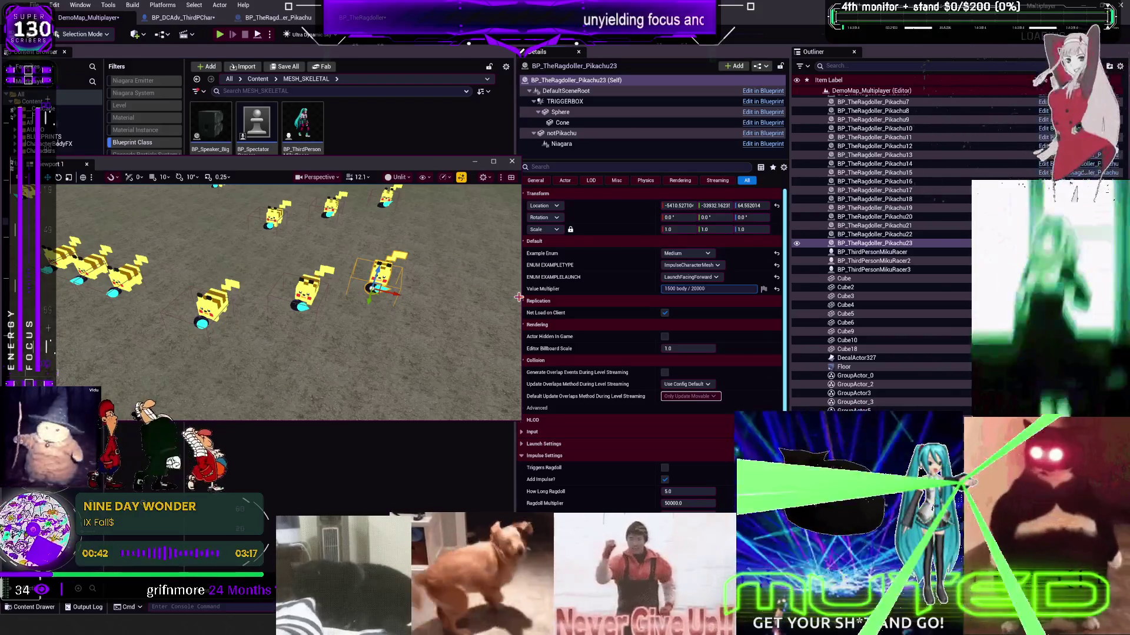
{"action": "left_click", "coordinate": [701, 254]}
{"action": "left_click", "coordinate": [686, 280]}
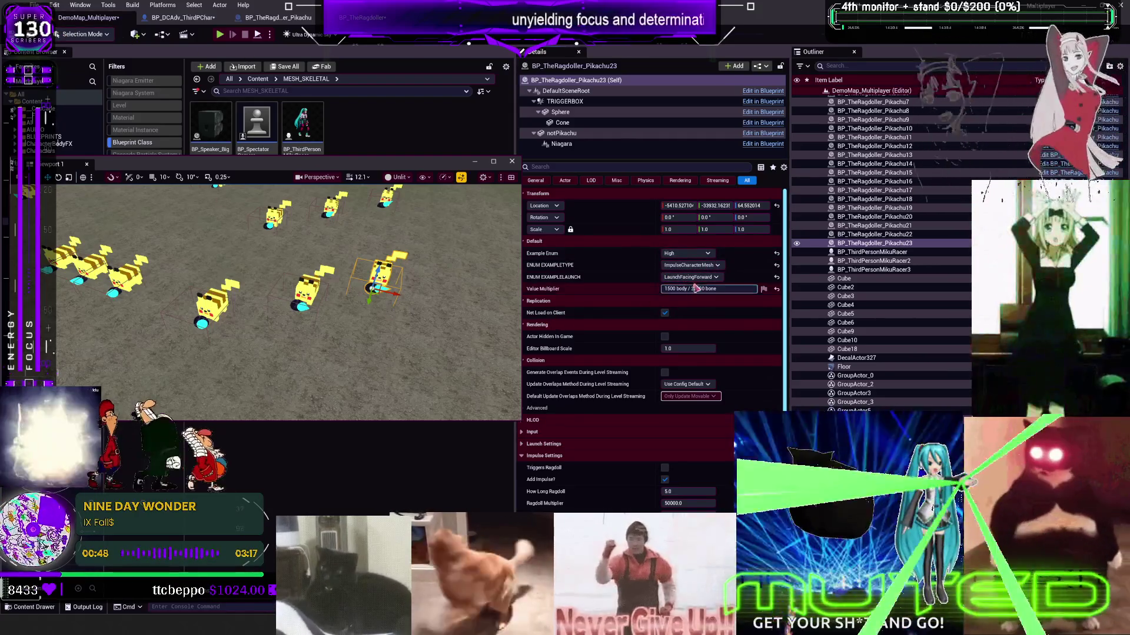
{"action": "left_click", "coordinate": [670, 503]}
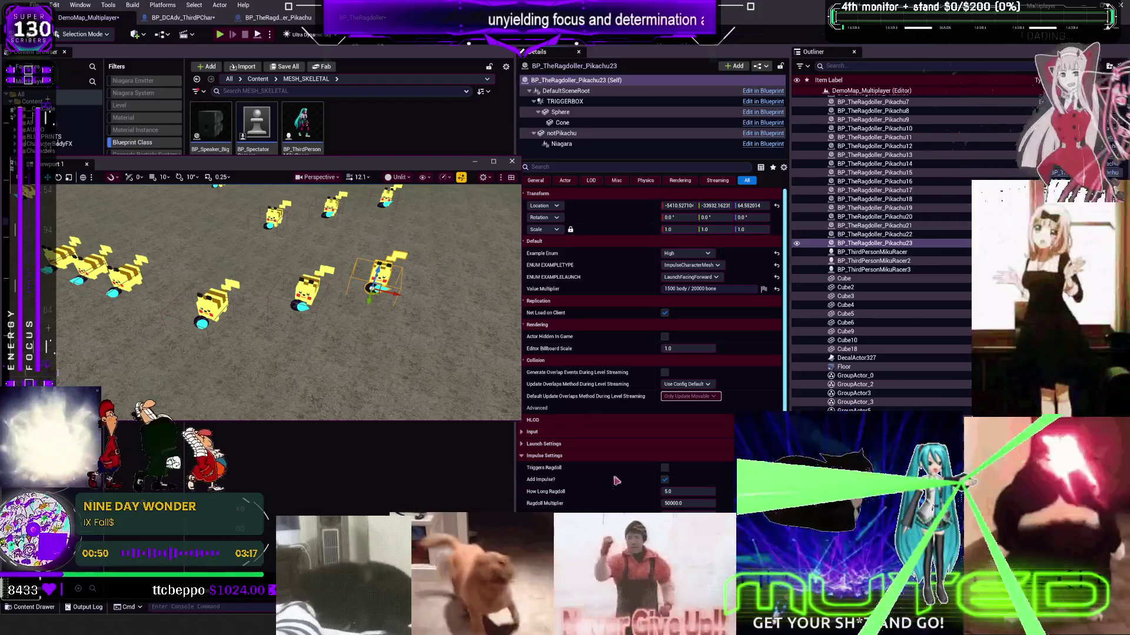
{"action": "scroll", "coordinate": [652, 346], "scroll_direction": "down", "scroll_amount": 2}
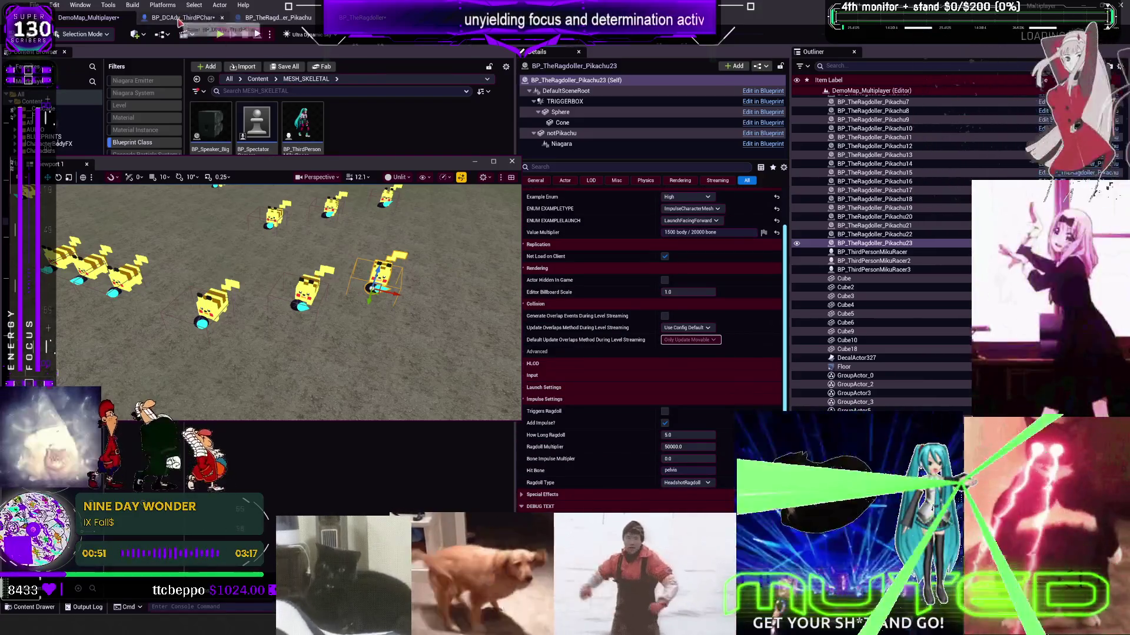
{"action": "left_click", "coordinate": [182, 18]}
{"action": "left_click", "coordinate": [353, 17]}
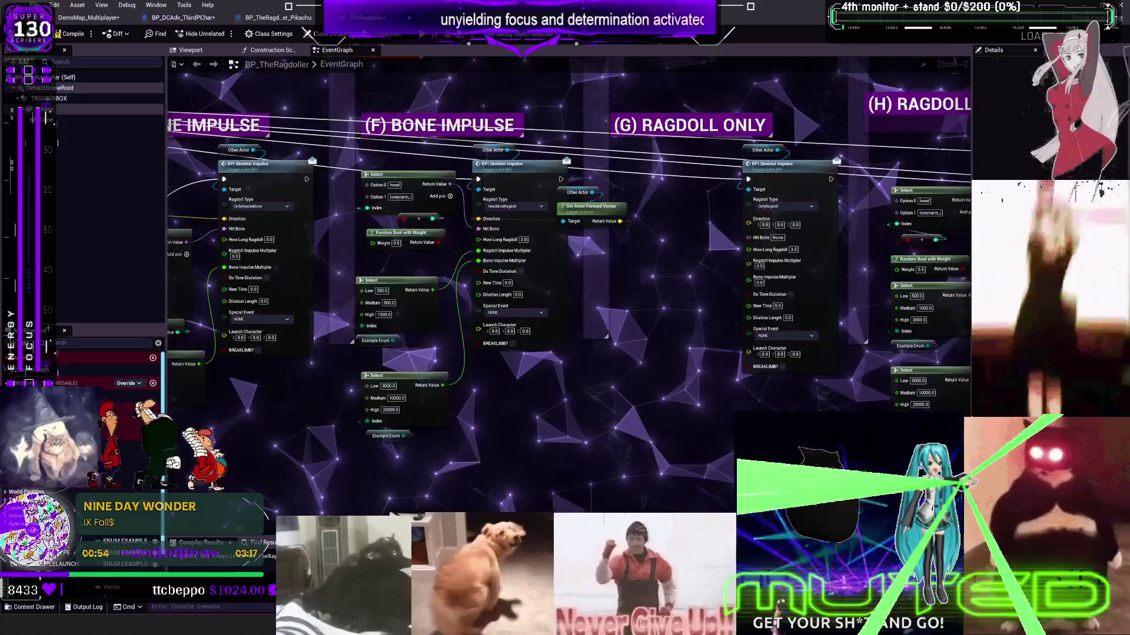
- Insert 'HeadShot' into the bone impulse comment so it reads '(F) HeadShot BONE IMPULSE'
{"action": "left_click_drag", "start_coordinate": [564, 272], "coordinate": [438, 335]}
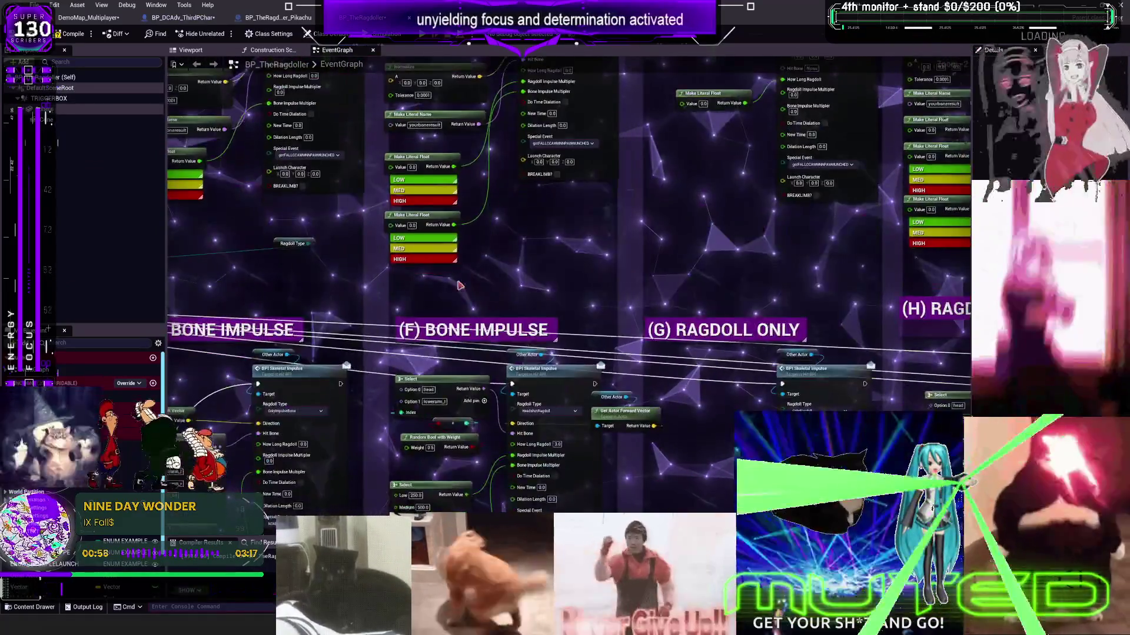
{"action": "double_click", "coordinate": [439, 332]}
{"action": "left_click", "coordinate": [438, 331]}
{"action": "type", "text": "head"}
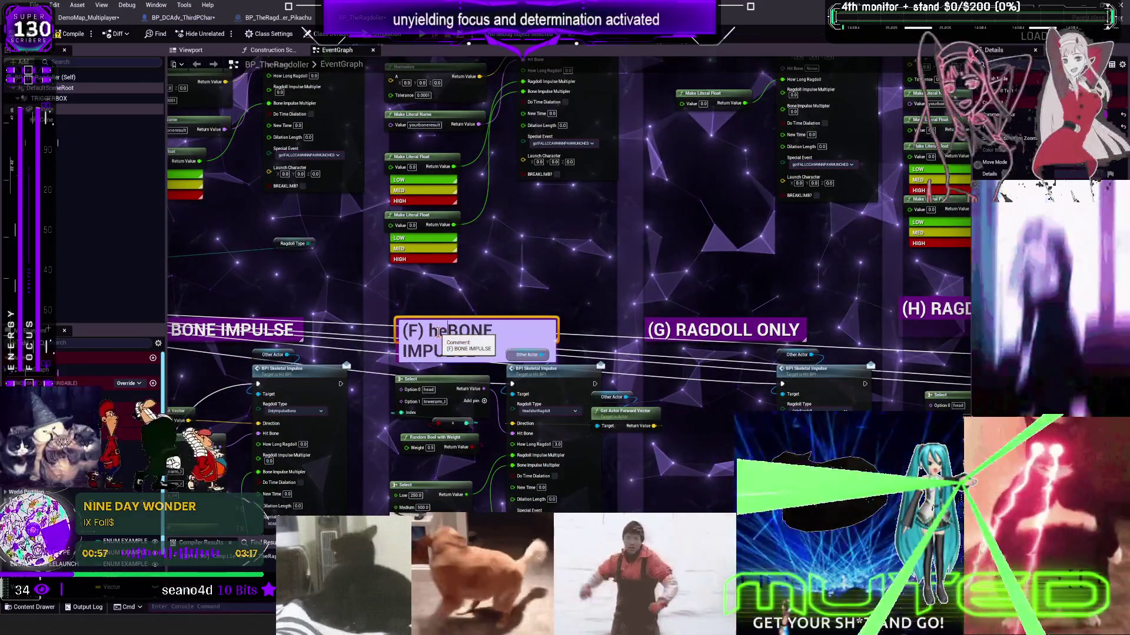
{"action": "key", "text": "BackSpace"}
{"action": "key", "text": "BackSpace"}
{"action": "key", "text": "BackSpace"}
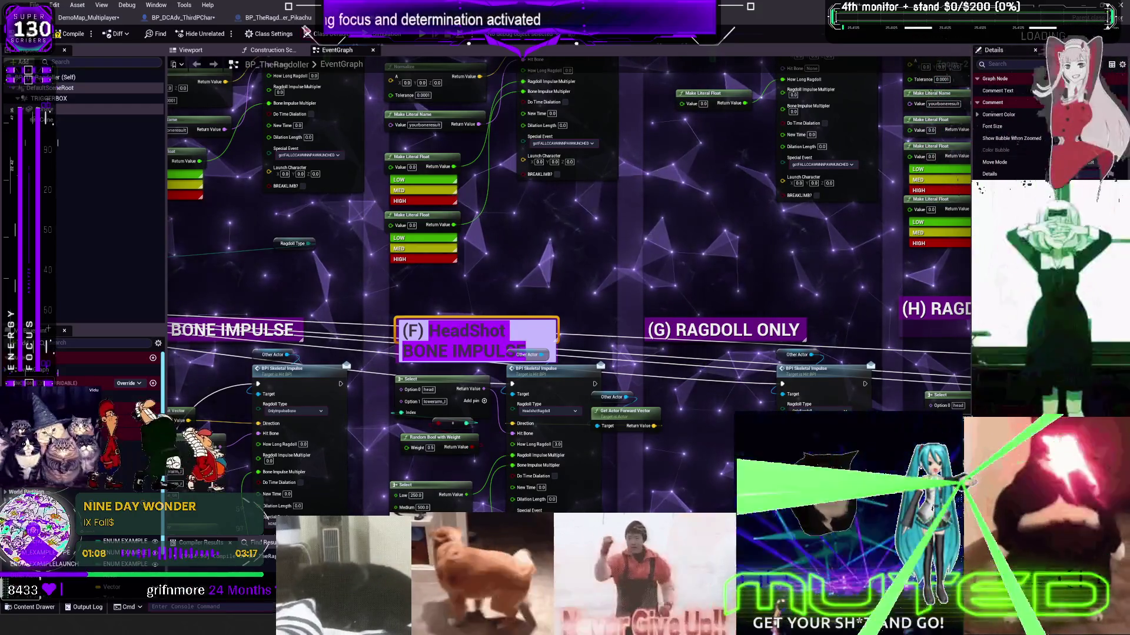
{"action": "key", "text": "Return"}
{"action": "left_click", "coordinate": [189, 18]}
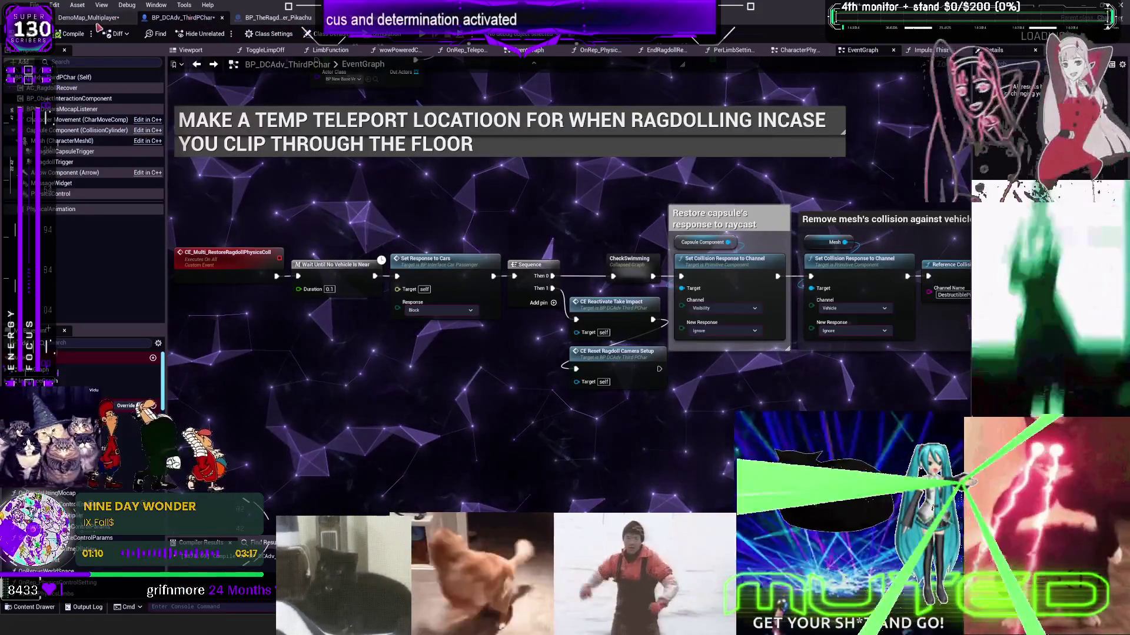
- Double-check the '(F) HeadShot BONE IMPULSE' comment title in the ragdoller Blueprint
{"action": "left_click", "coordinate": [91, 18]}
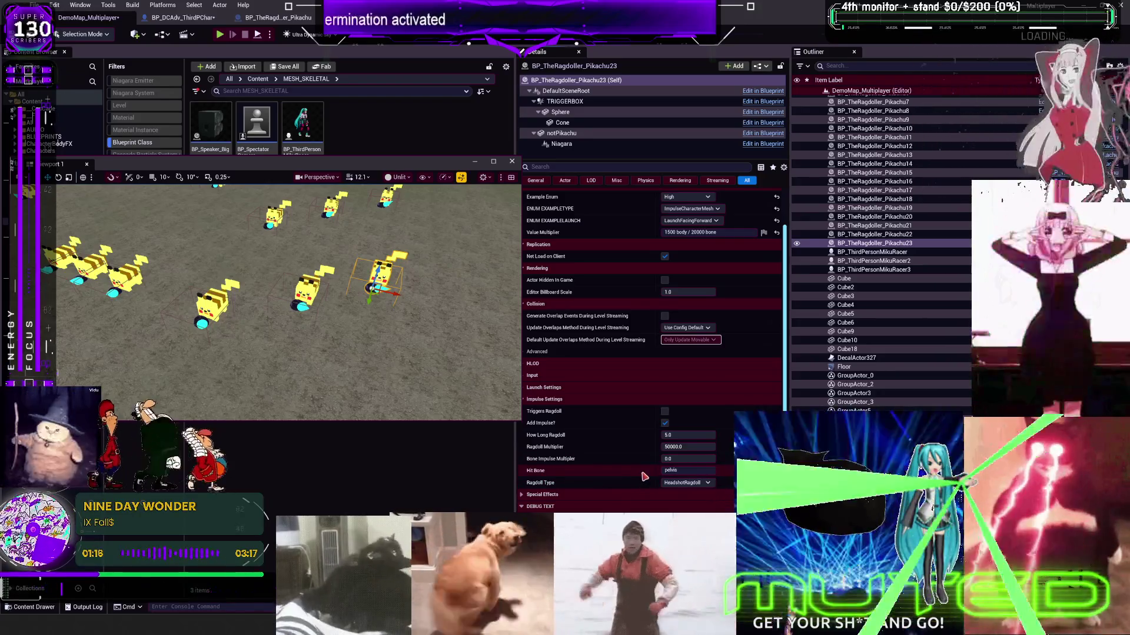
{"action": "left_click", "coordinate": [280, 19]}
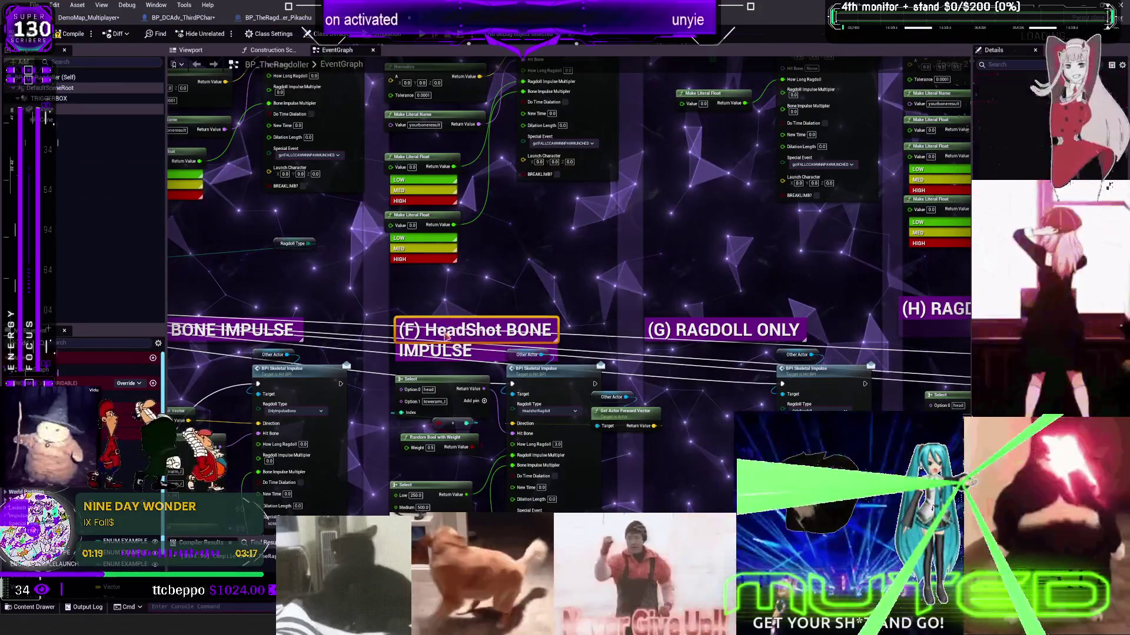
{"action": "double_click", "coordinate": [445, 334]}
{"action": "left_click", "coordinate": [89, 17]}
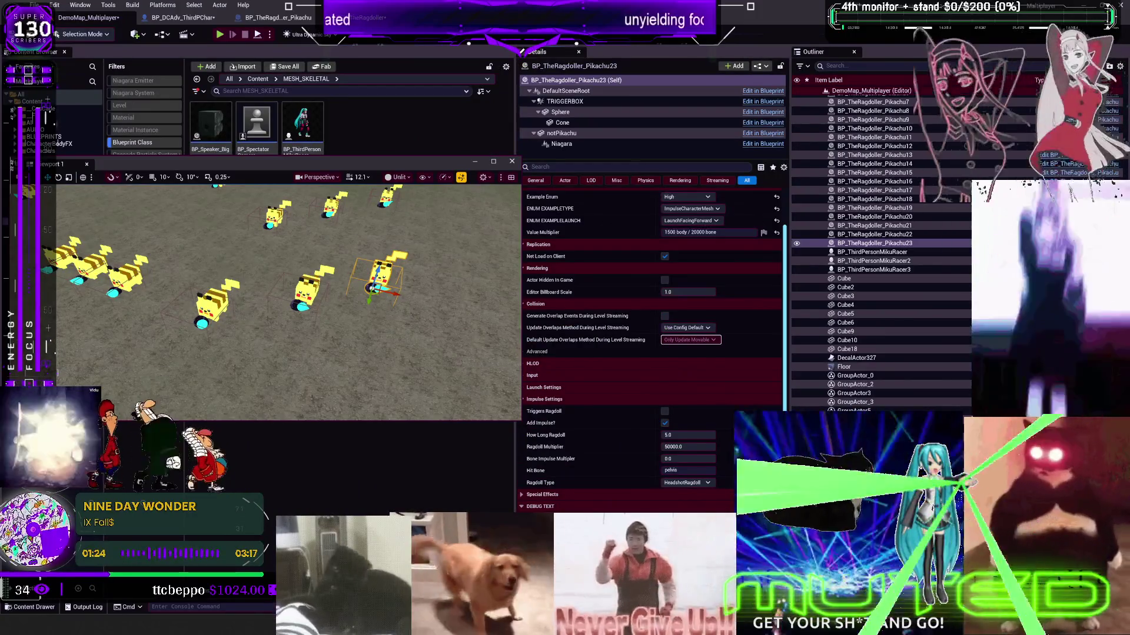
- Review the Pikachu13 and Pikachu12 impulse settings, then clear the selection by clicking the floor
{"action": "left_click", "coordinate": [306, 288]}
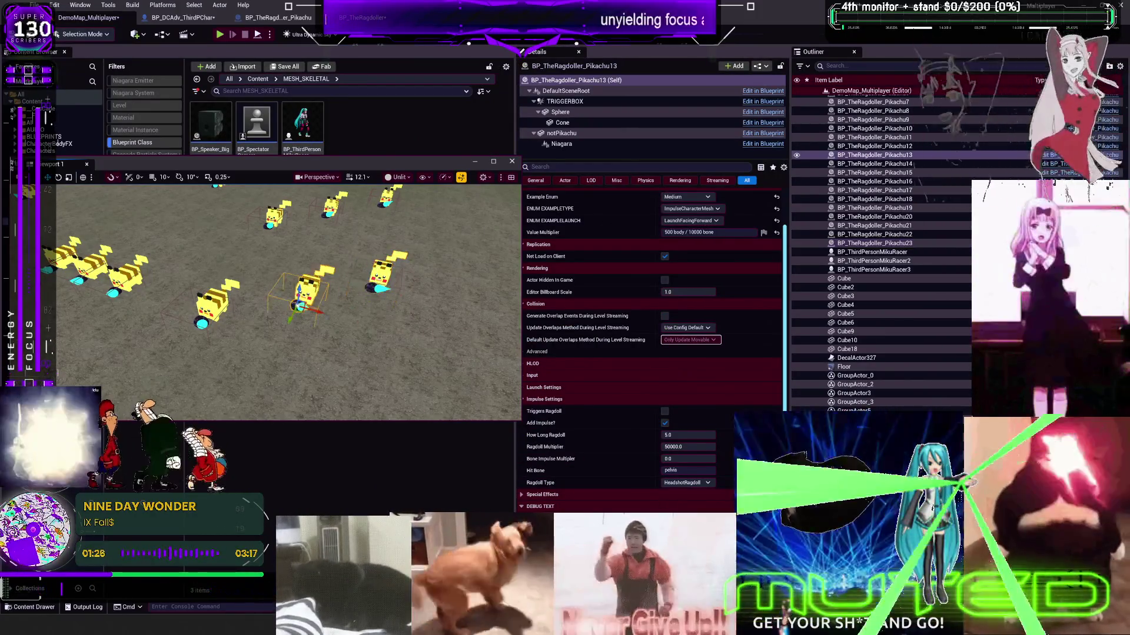
{"action": "left_click", "coordinate": [216, 303]}
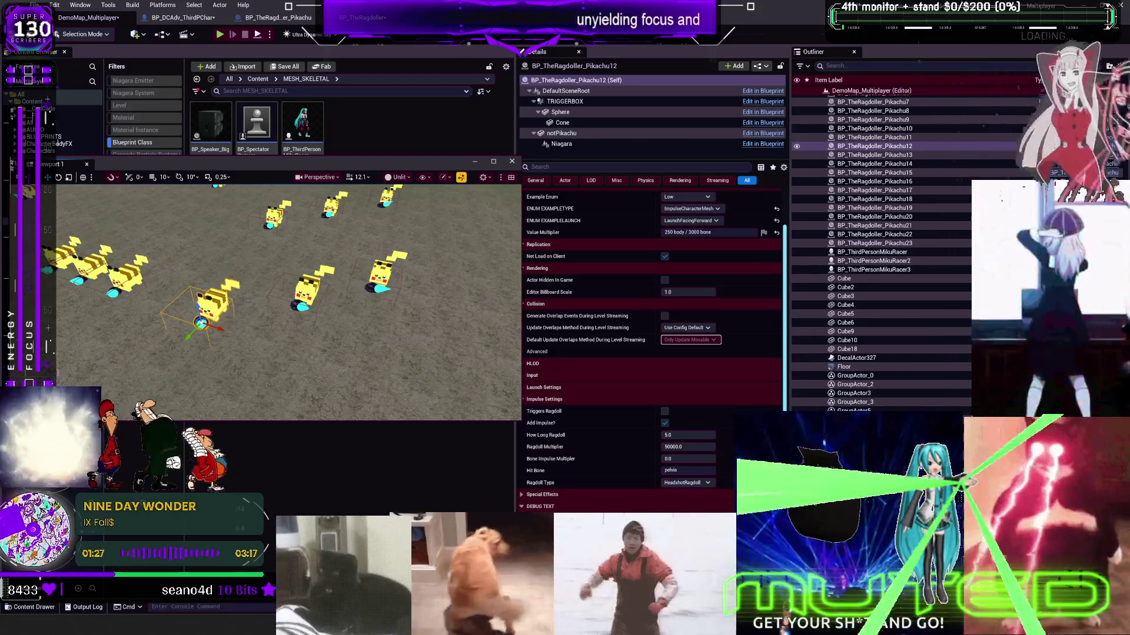
{"action": "left_click", "coordinate": [403, 353]}
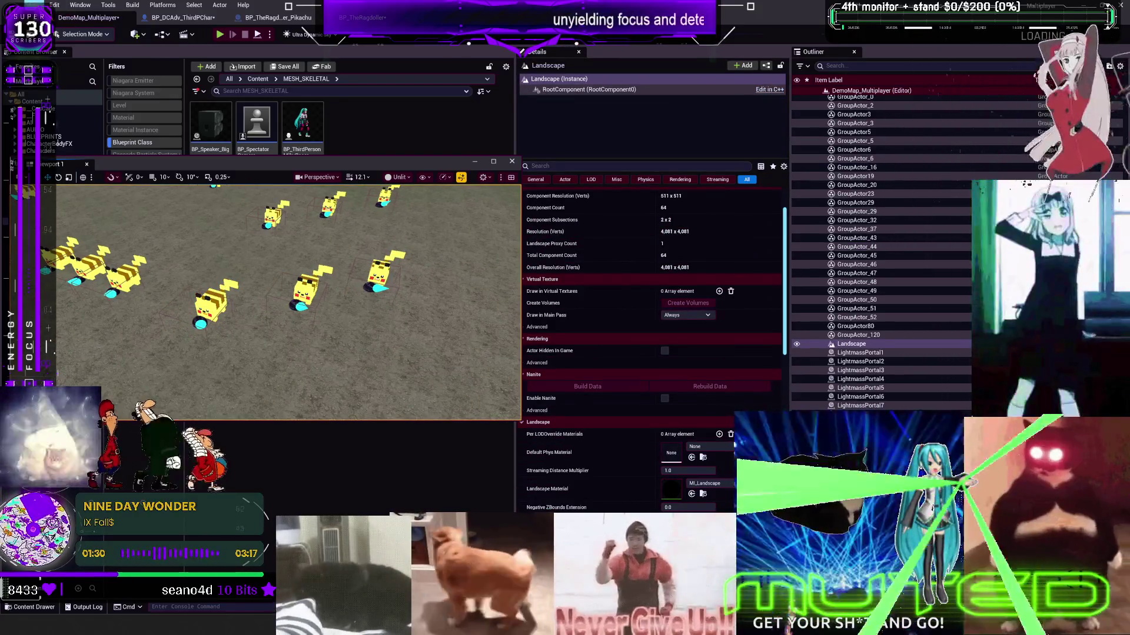
- Save the DemoMap_Multiplayer level and start Play In Editor with Alt+P
{"action": "left_click", "coordinate": [34, 6]}
{"action": "left_click", "coordinate": [70, 112]}
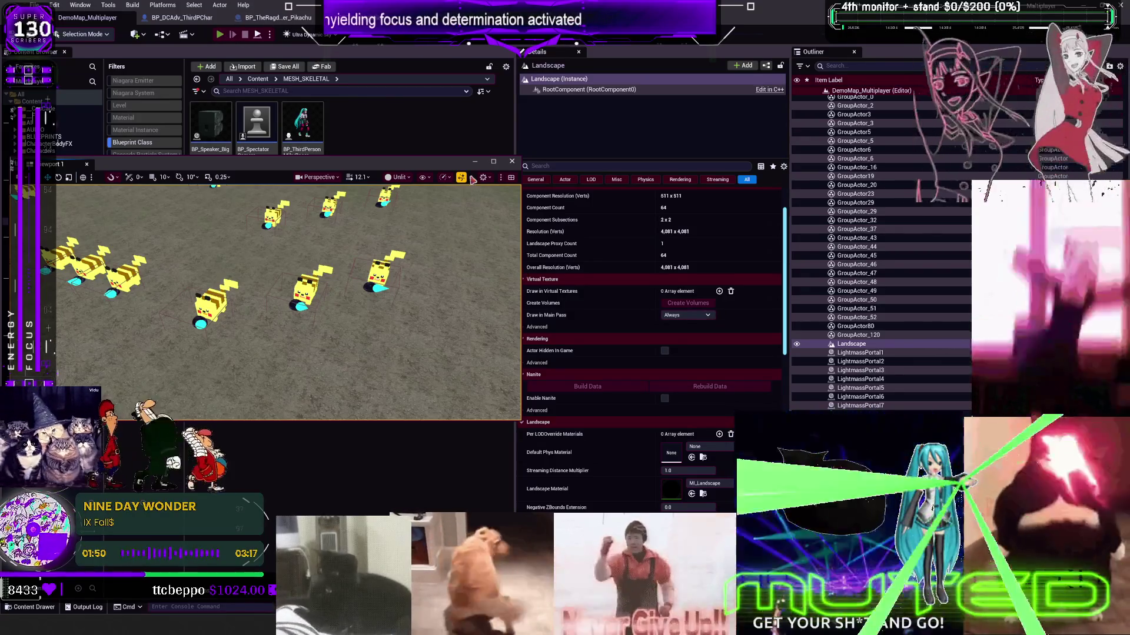
{"action": "key", "text": "alt+p"}
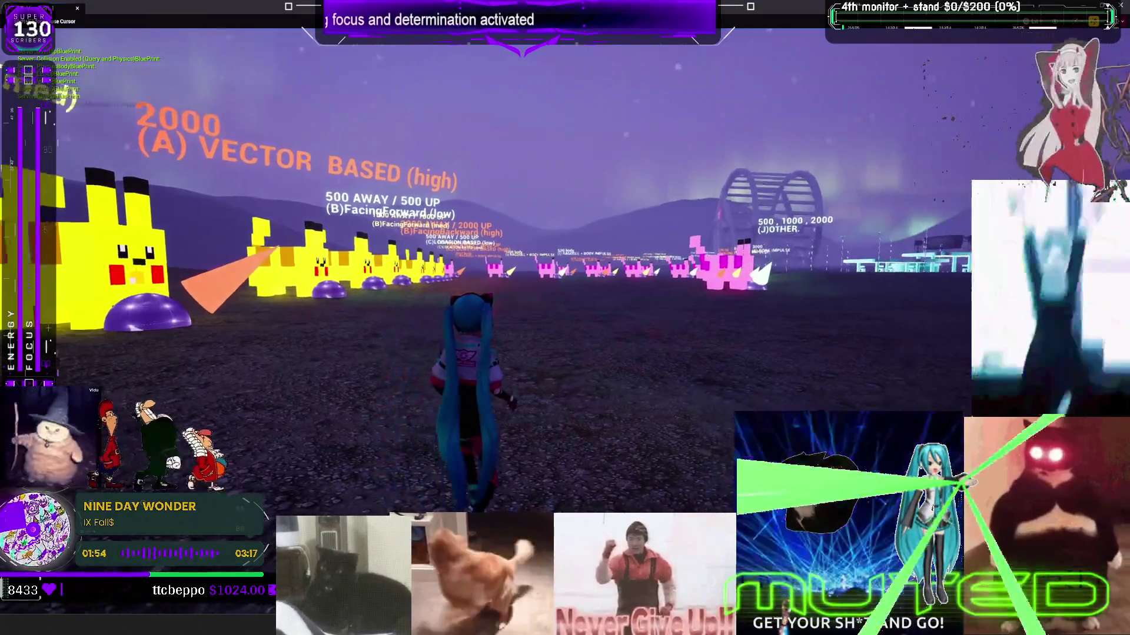
- Run the character across the field into the giant pink Pikachu ragdoller blocks
{"action": "key", "text": "w"}
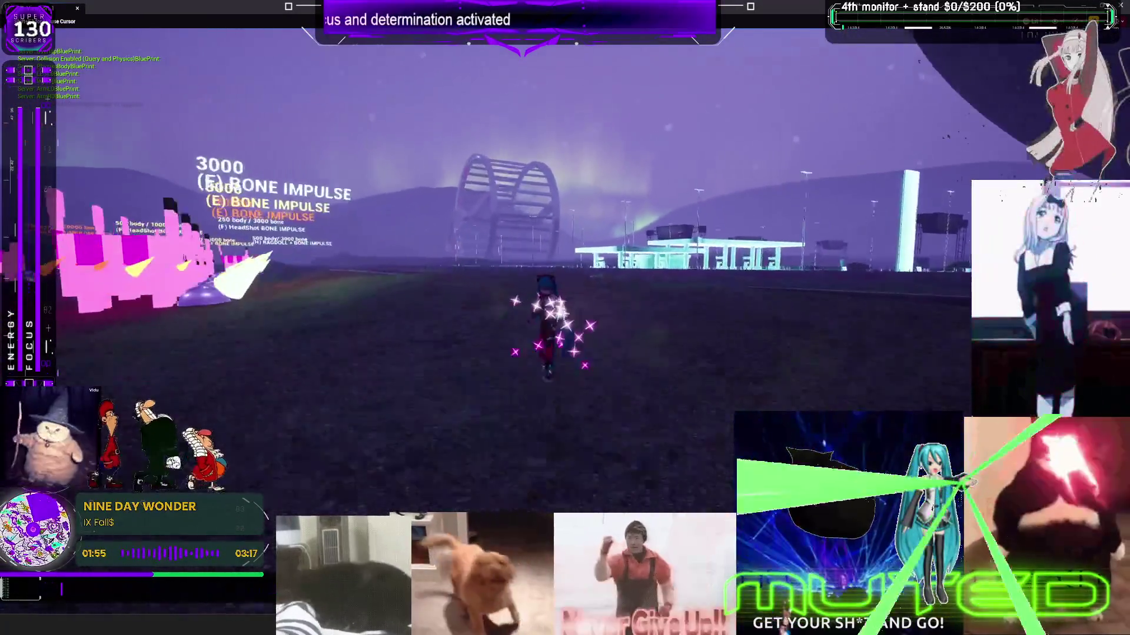
{"action": "key", "text": "w"}
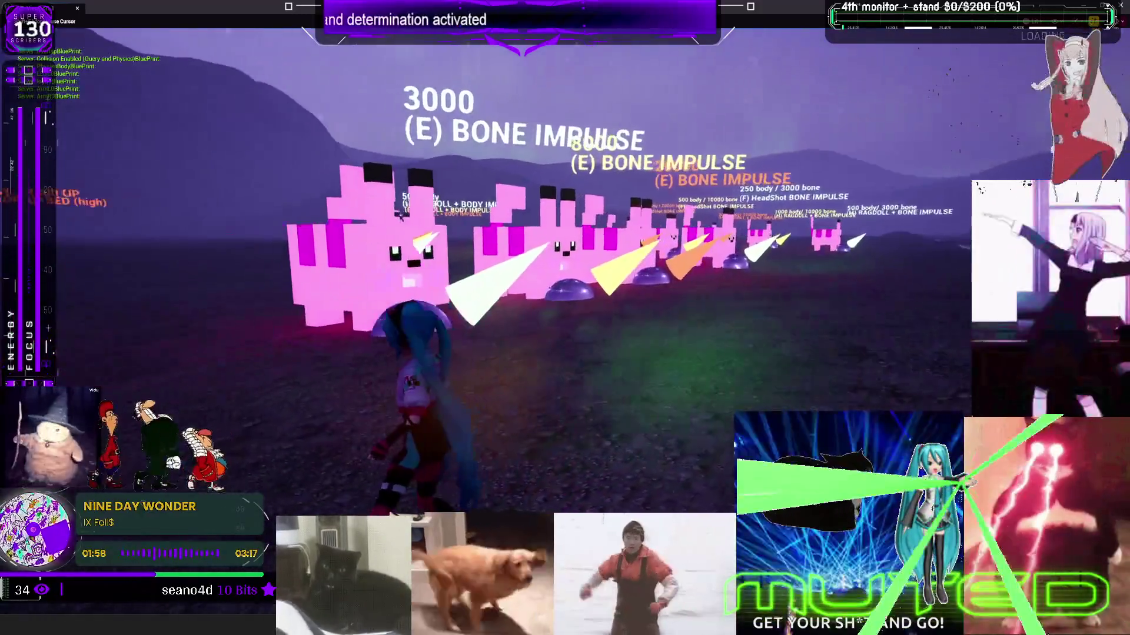
{"action": "key", "text": "d"}
{"action": "key", "text": "w"}
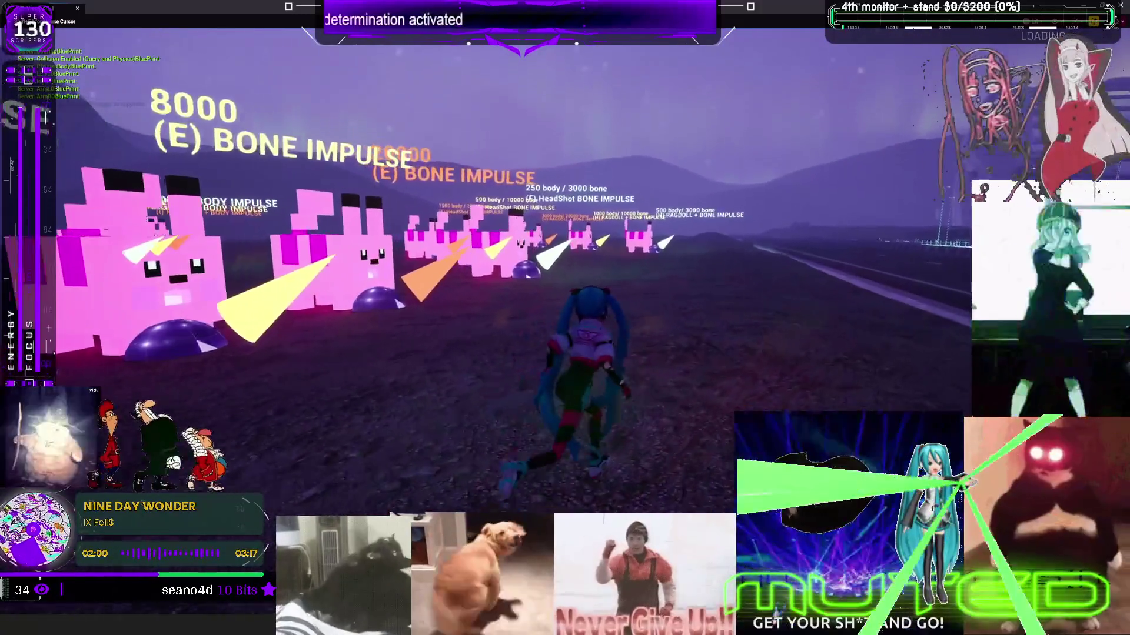
{"action": "key", "text": "w"}
{"action": "key", "text": "w"}
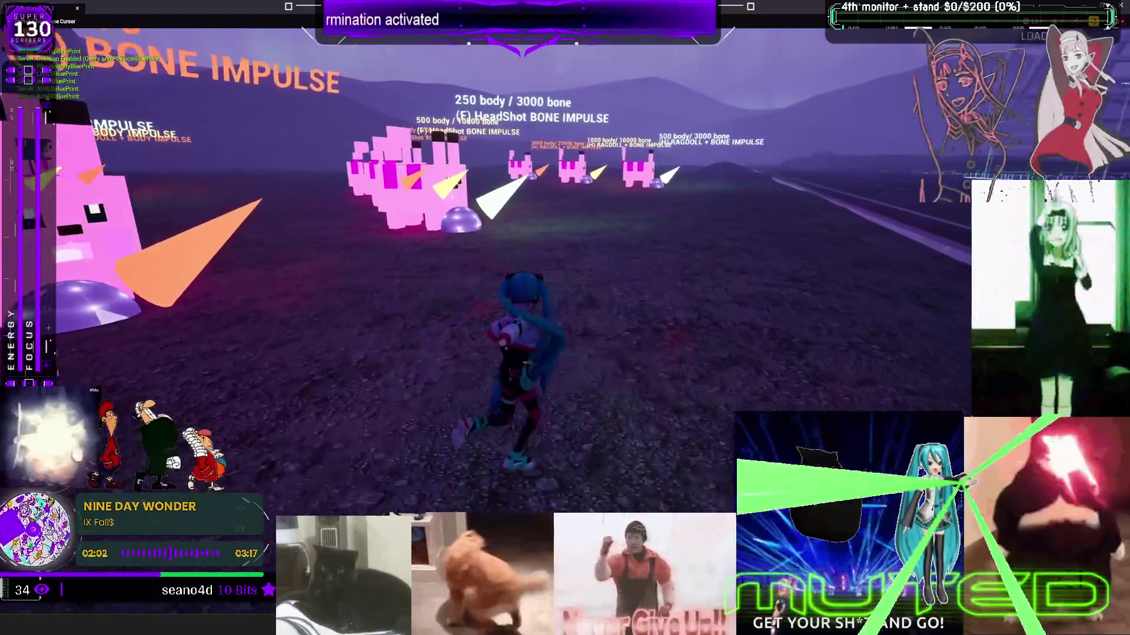
{"action": "key", "text": "w"}
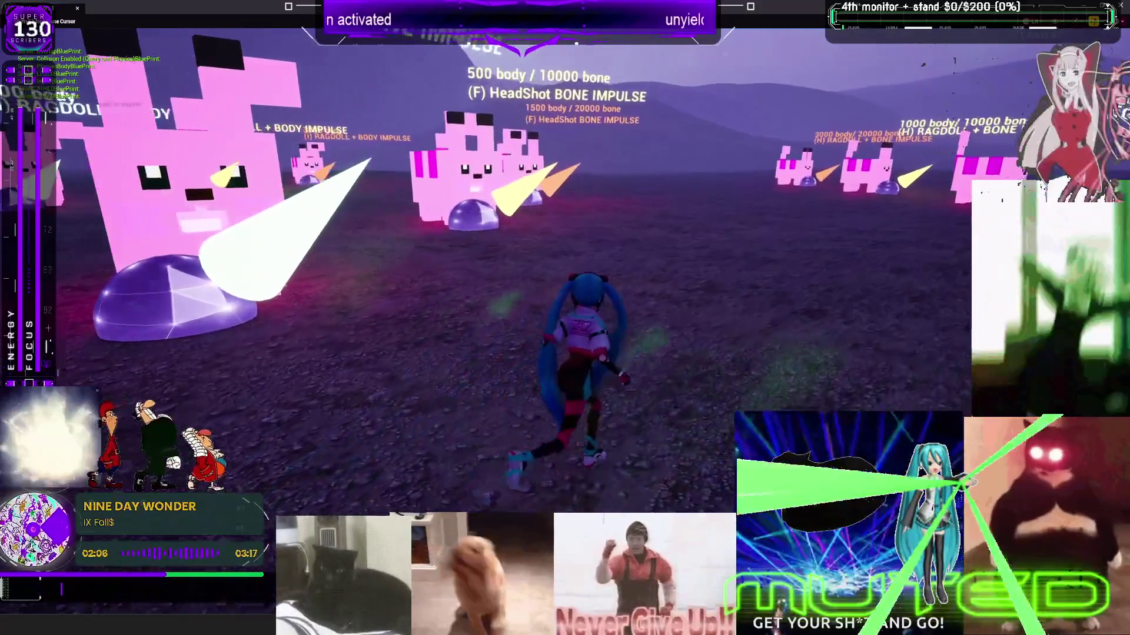
{"action": "key", "text": "w"}
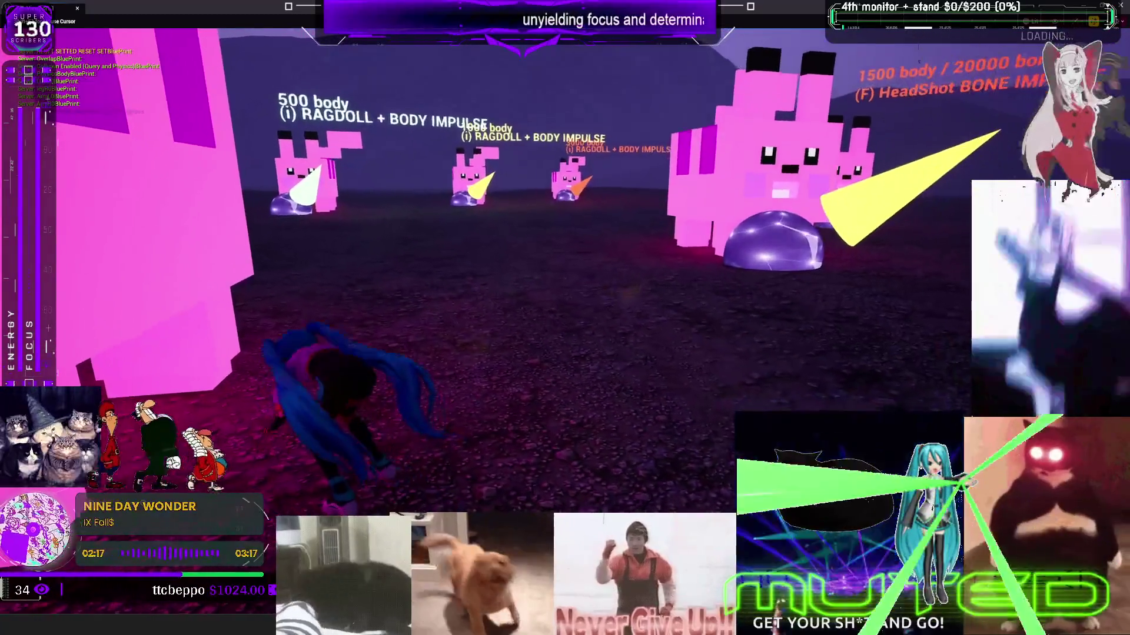
{"action": "key", "text": "w"}
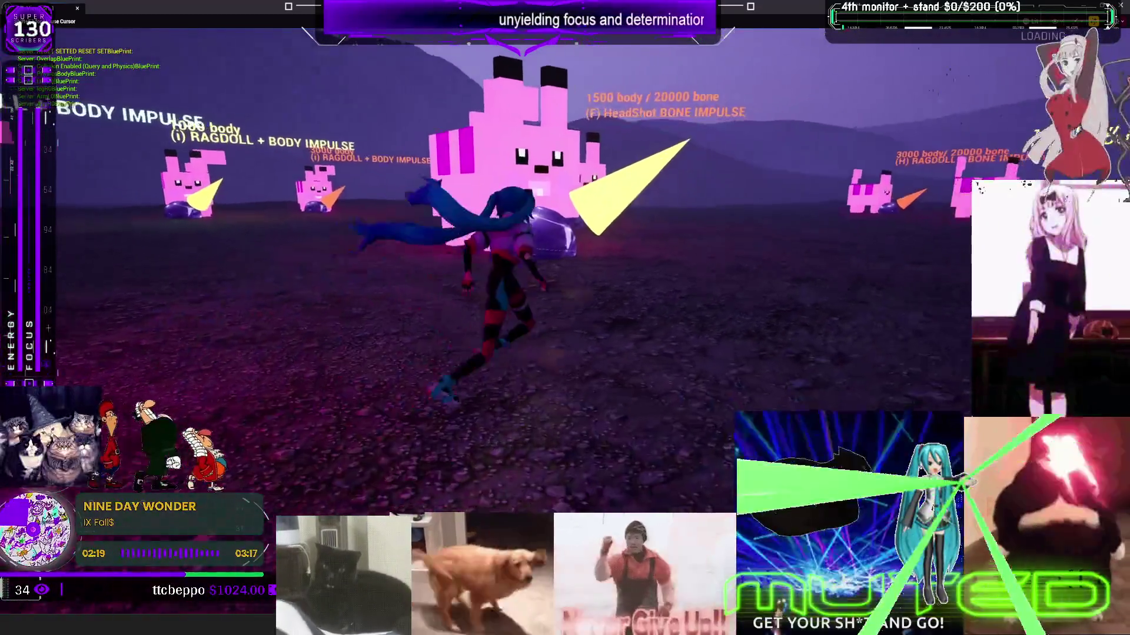